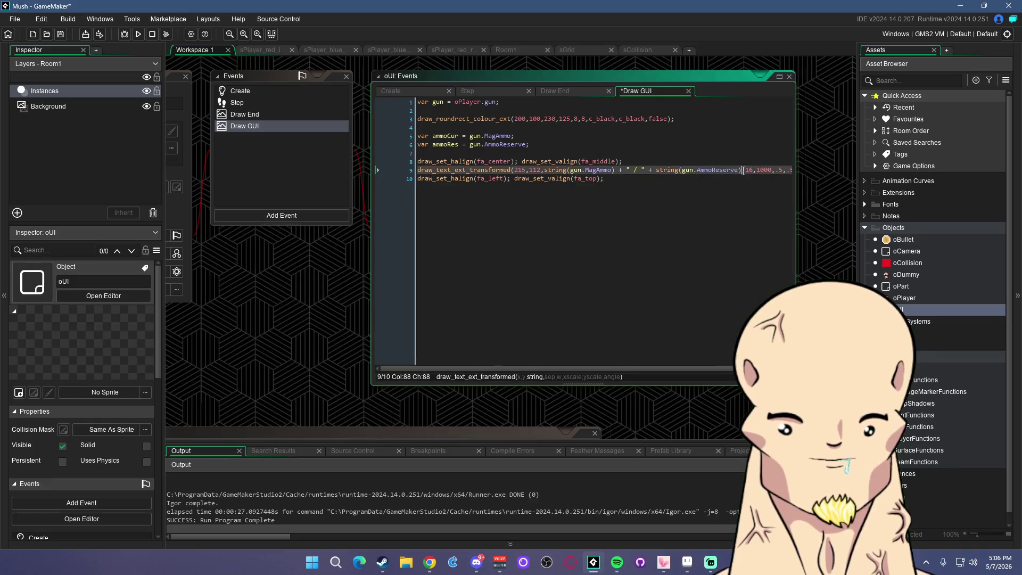
# Remove the reserve ammo from the ammo text on line 9, then test-fire in the game
pyautogui.press('BackSpace')
pyautogui.press('Up')
pyautogui.press('Up')
pyautogui.press('Up')
pyautogui.click(137, 33)
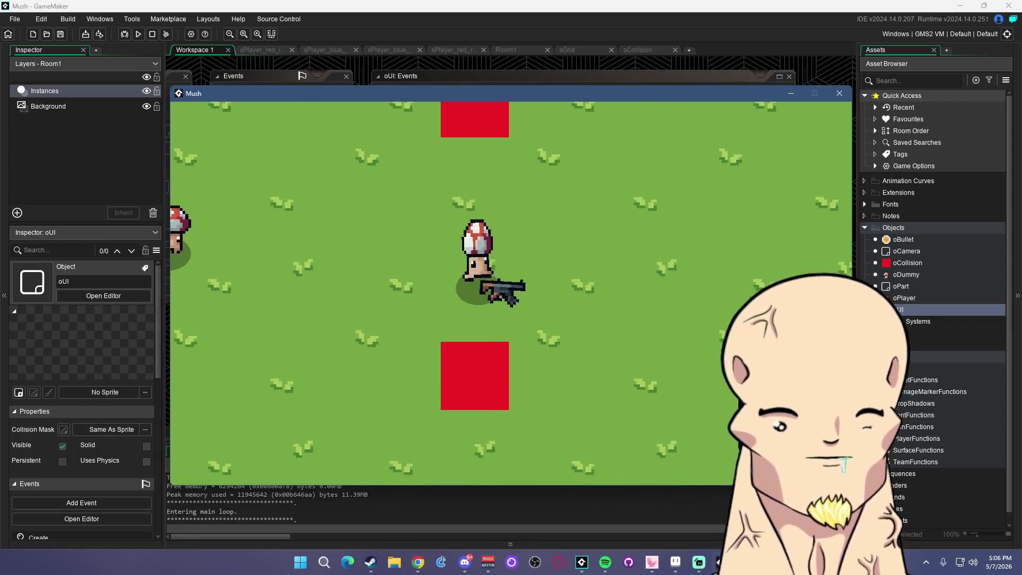
pyautogui.click(650, 247)
pyautogui.click(676, 249)
pyautogui.click(659, 254)
pyautogui.click(667, 256)
pyautogui.click(839, 93)
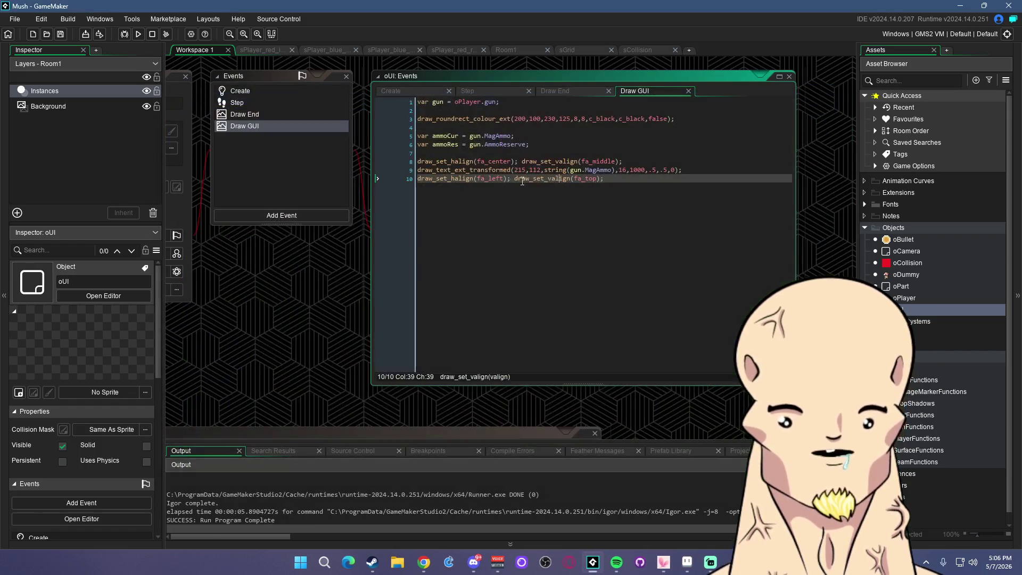
# Change the ammo text alignment from fa_center to fa_right and test it in a run
pyautogui.click(490, 161)
pyautogui.write('fa_r')
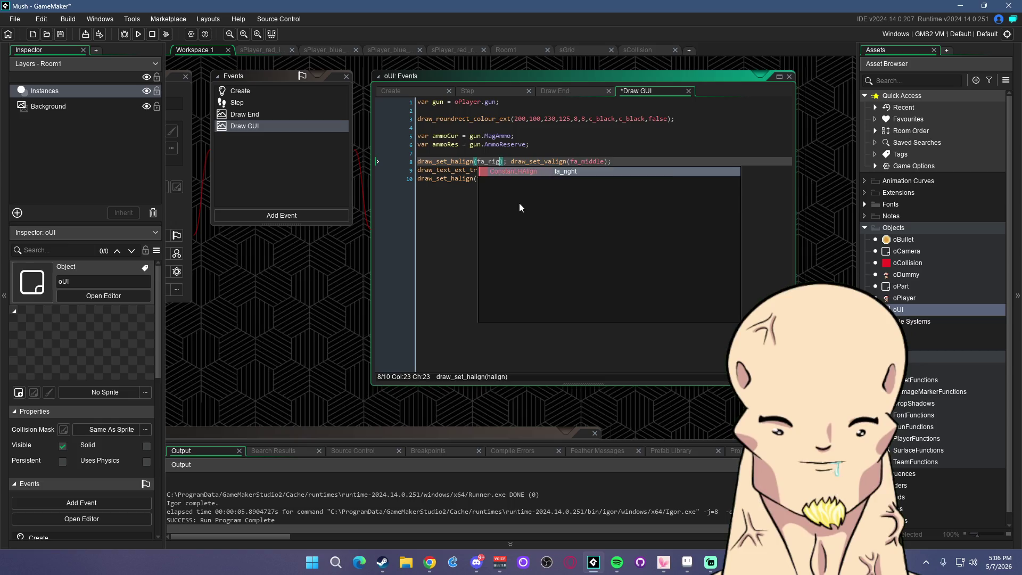
pyautogui.press('Return')
pyautogui.press('F5')
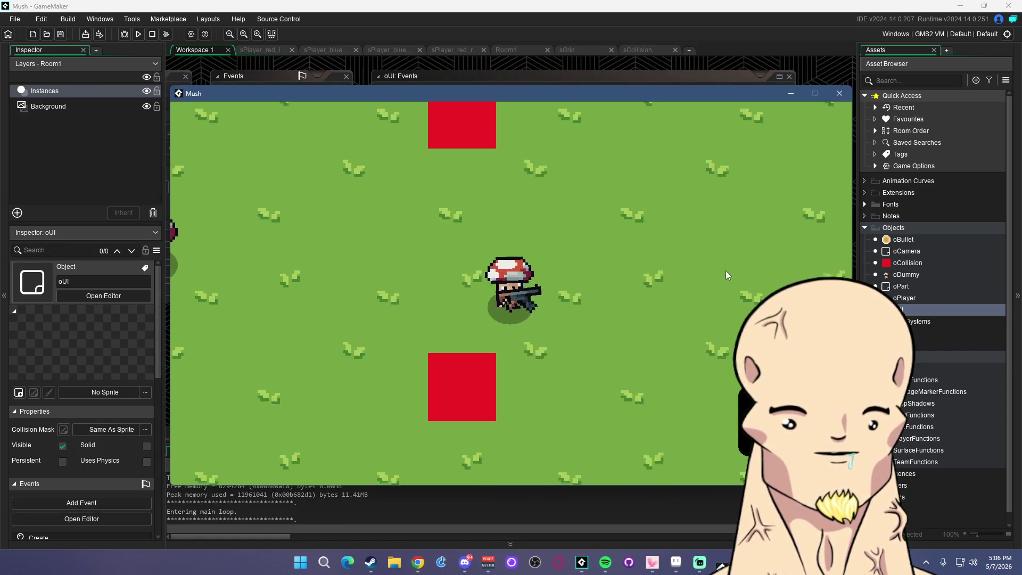
pyautogui.click(652, 272)
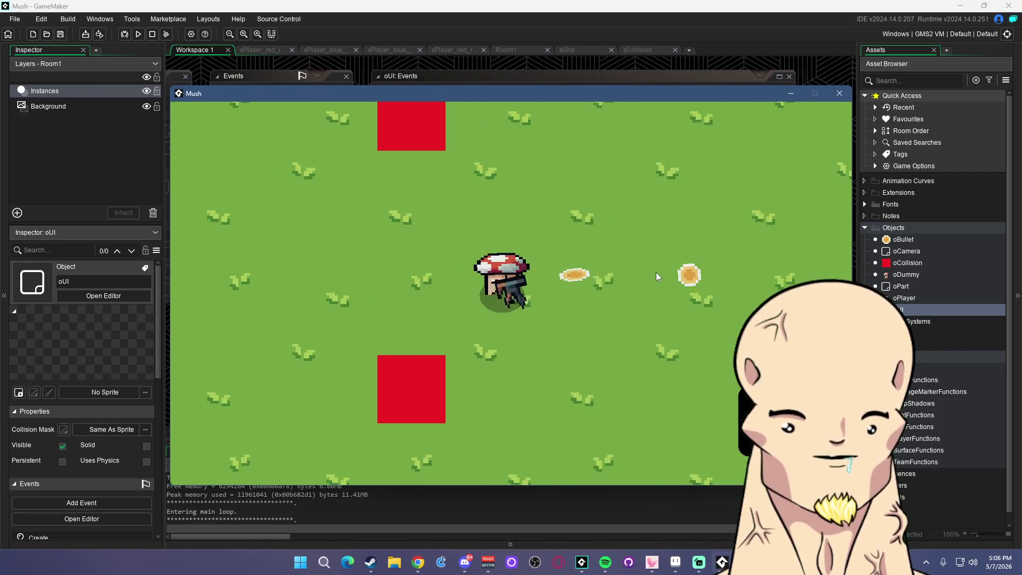
pyautogui.click(840, 96)
pyautogui.click(518, 171)
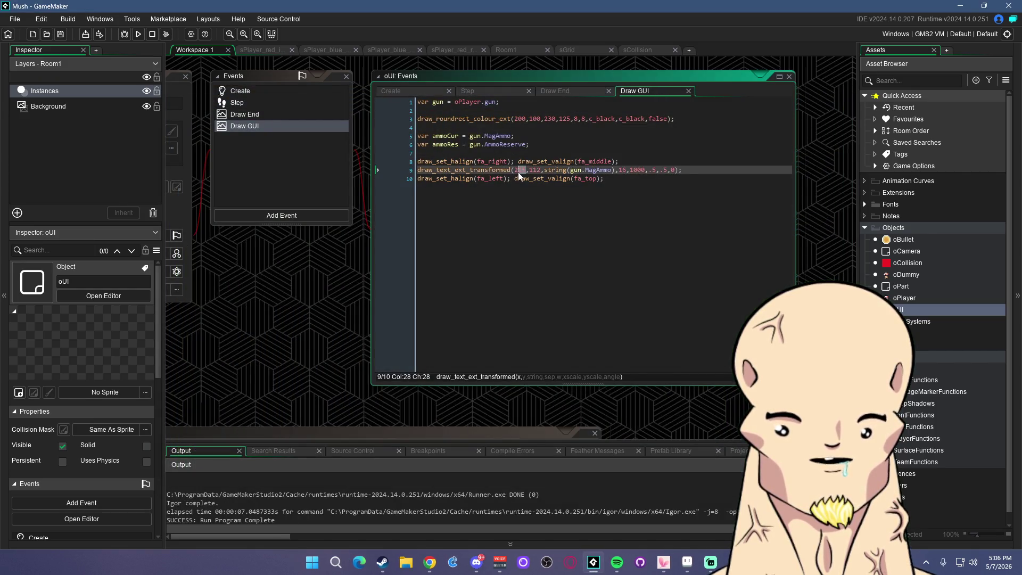
# Move the ammo text's y position to 115 and test-run the game
pyautogui.write('15')
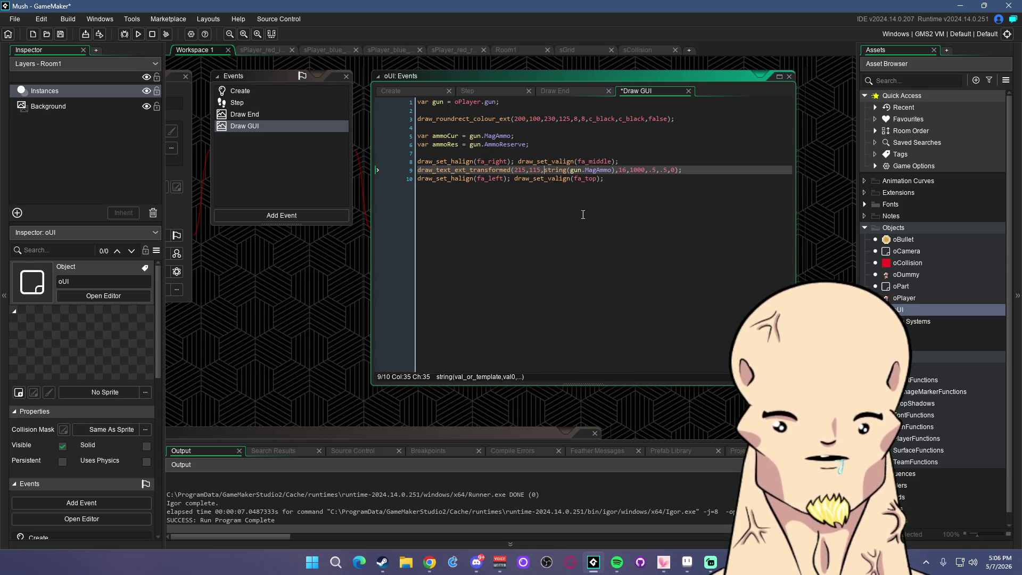
pyautogui.press('F5')
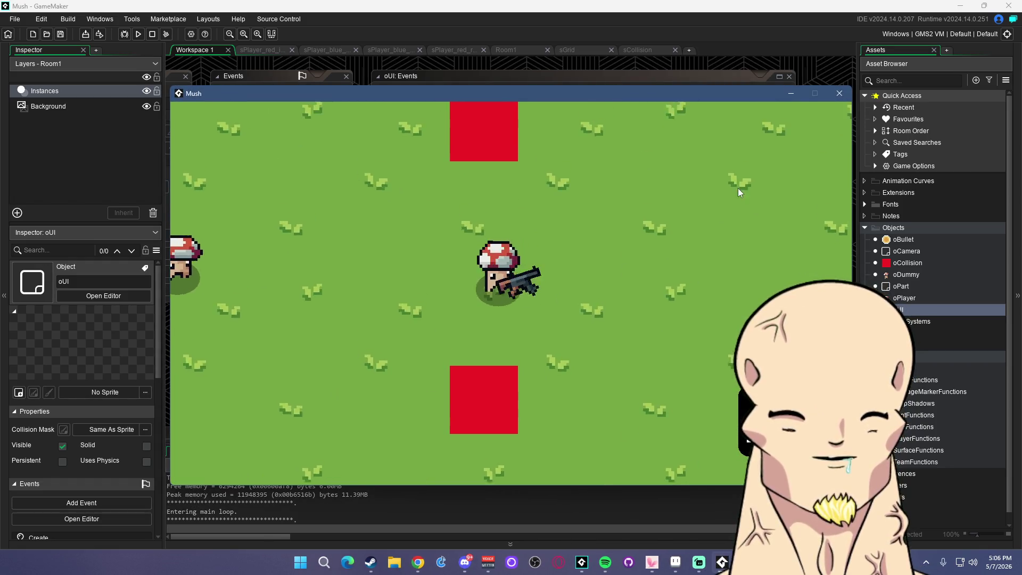
pyautogui.click(839, 94)
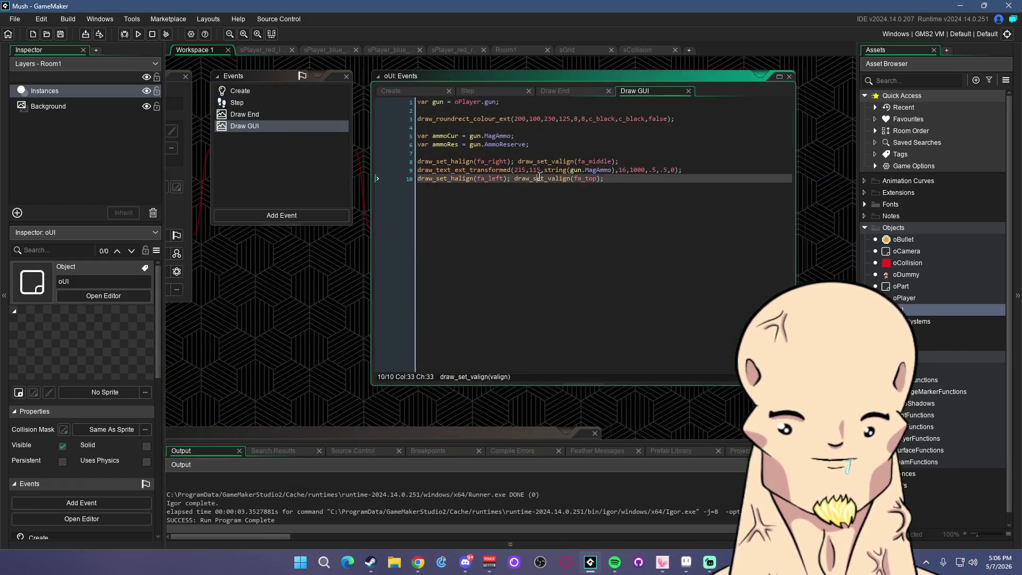
# Append a "/" after string(gun.MagAmmo) with no space, save, and test-run
pyautogui.click(611, 170)
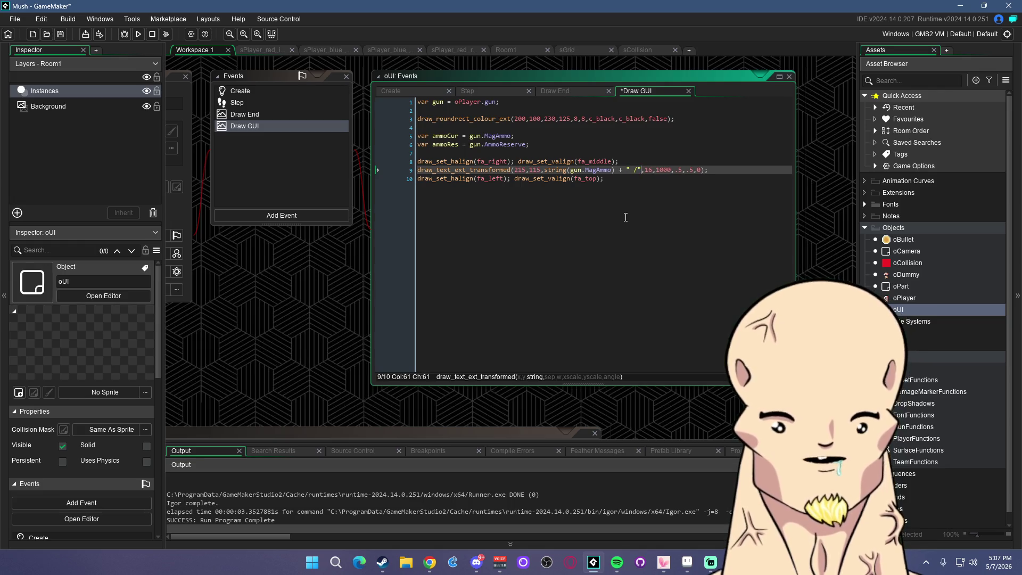
pyautogui.hotkey('ctrl', 's')
pyautogui.click(646, 130)
pyautogui.click(128, 36)
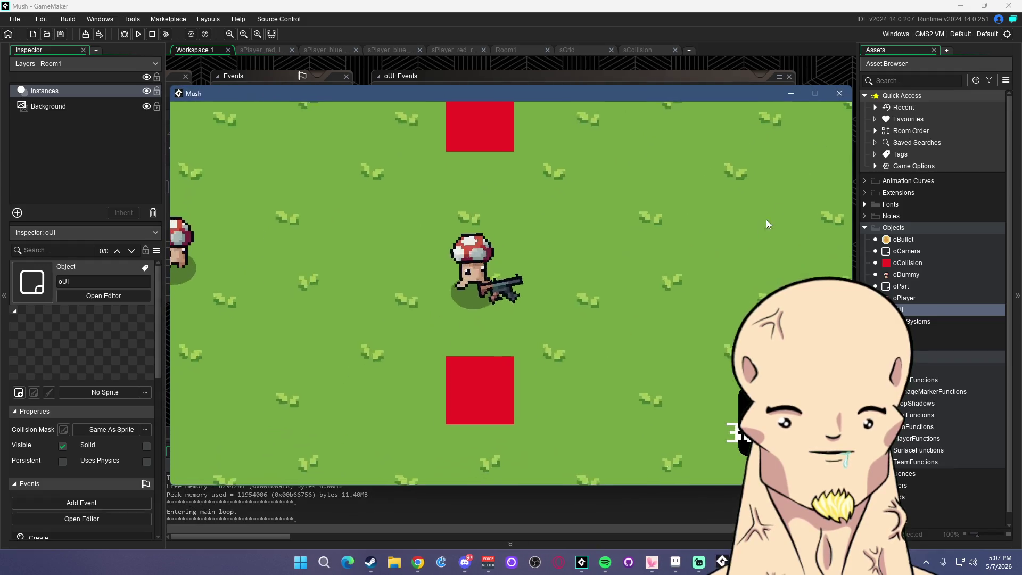
pyautogui.click(839, 94)
pyautogui.click(632, 170)
pyautogui.press('BackSpace')
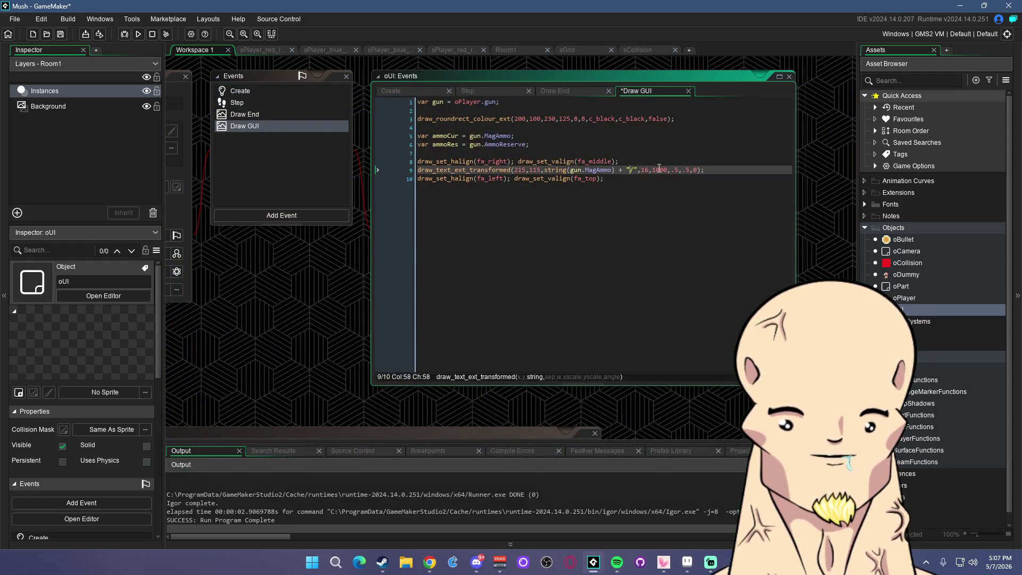
pyautogui.press('F5')
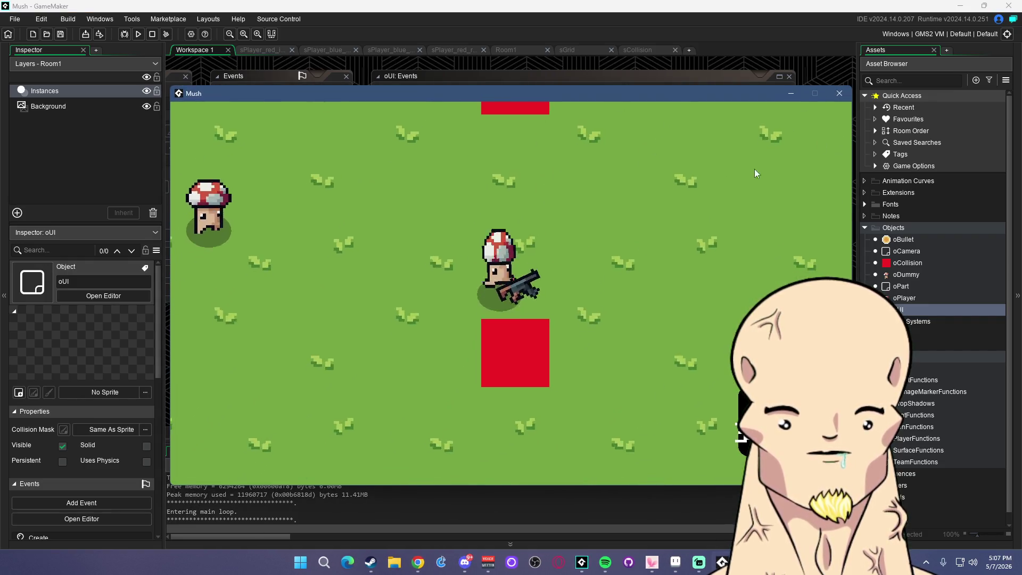
pyautogui.click(839, 94)
# Change the rounded ammo box's left x coordinate from 200 to 190
pyautogui.click(507, 153)
pyautogui.click(534, 118)
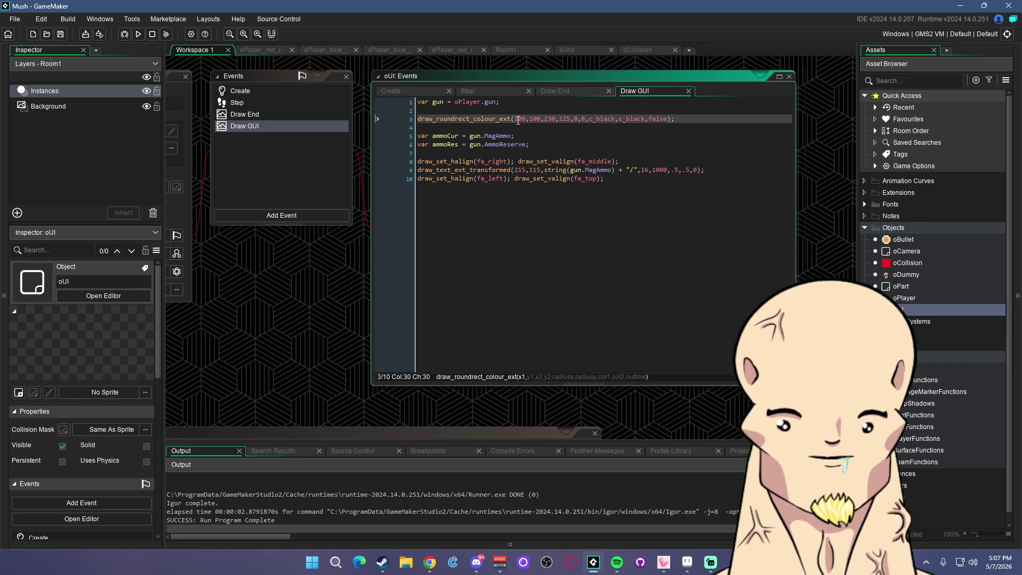
pyautogui.doubleClick(518, 120)
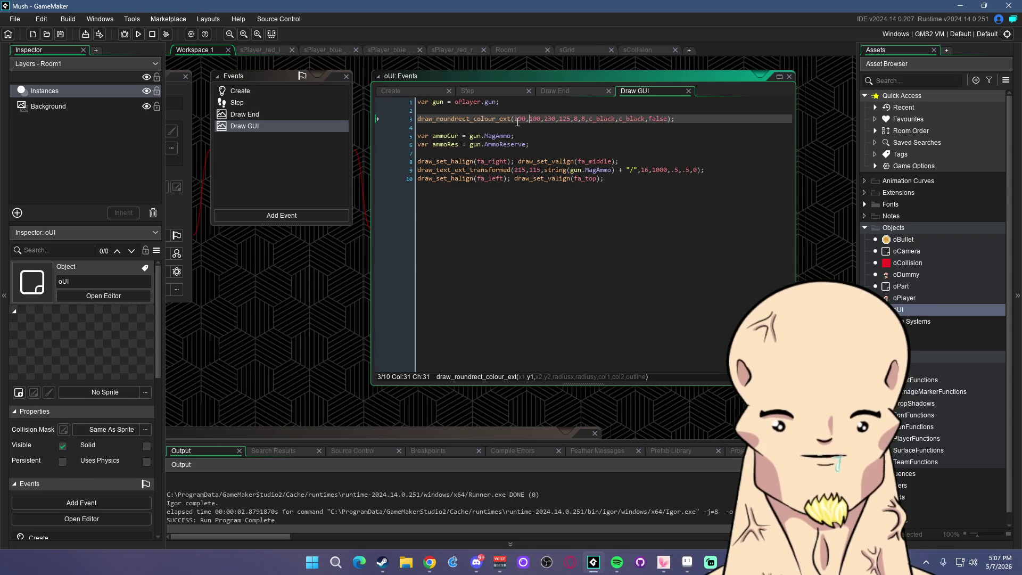
# Test-run the game and shoot the dummy mushroom to check the wider box
pyautogui.press('F5')
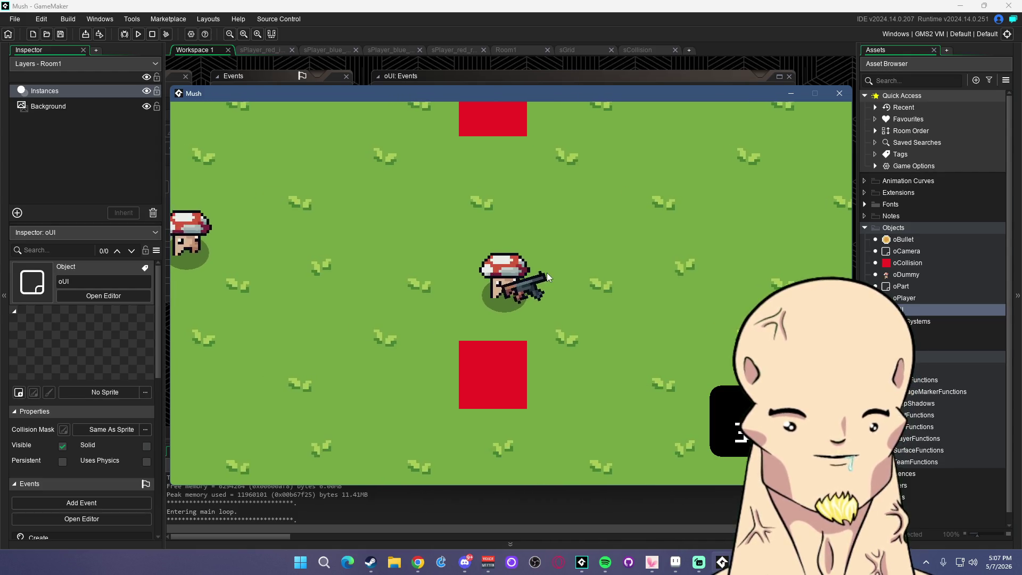
pyautogui.click(391, 259)
pyautogui.click(354, 267)
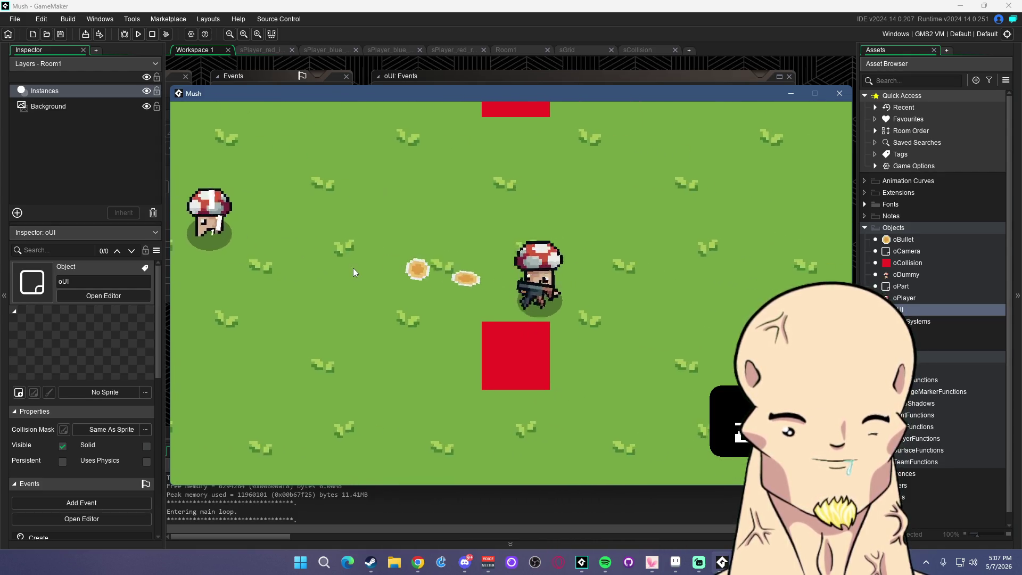
pyautogui.click(319, 258)
pyautogui.click(261, 242)
pyautogui.click(256, 247)
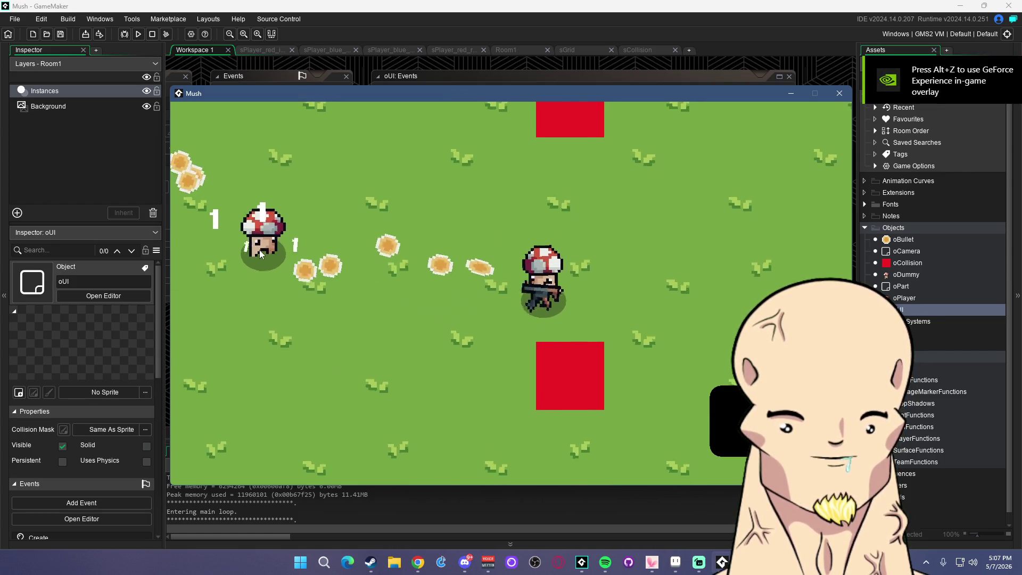
pyautogui.press('a')
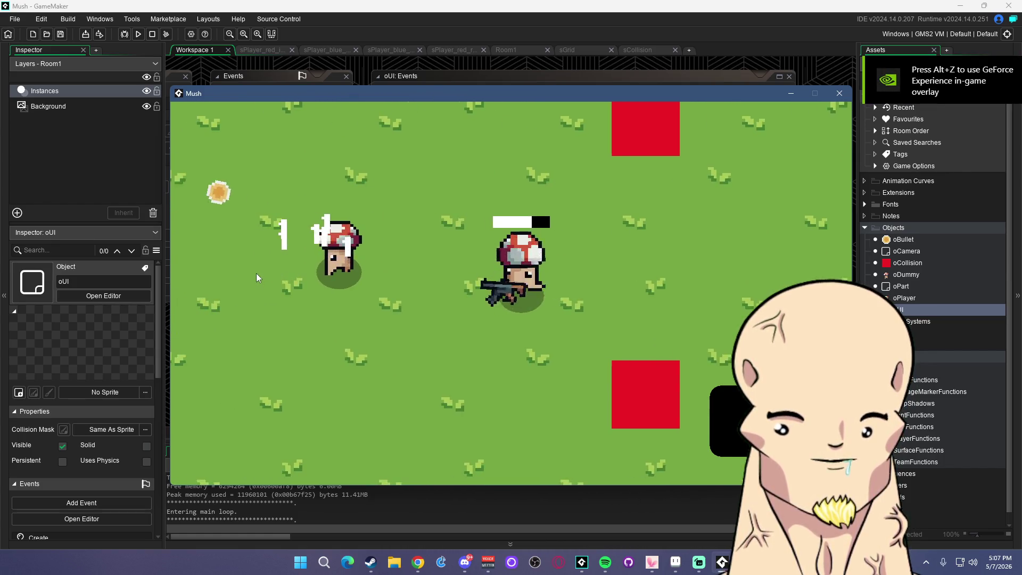
pyautogui.click(839, 93)
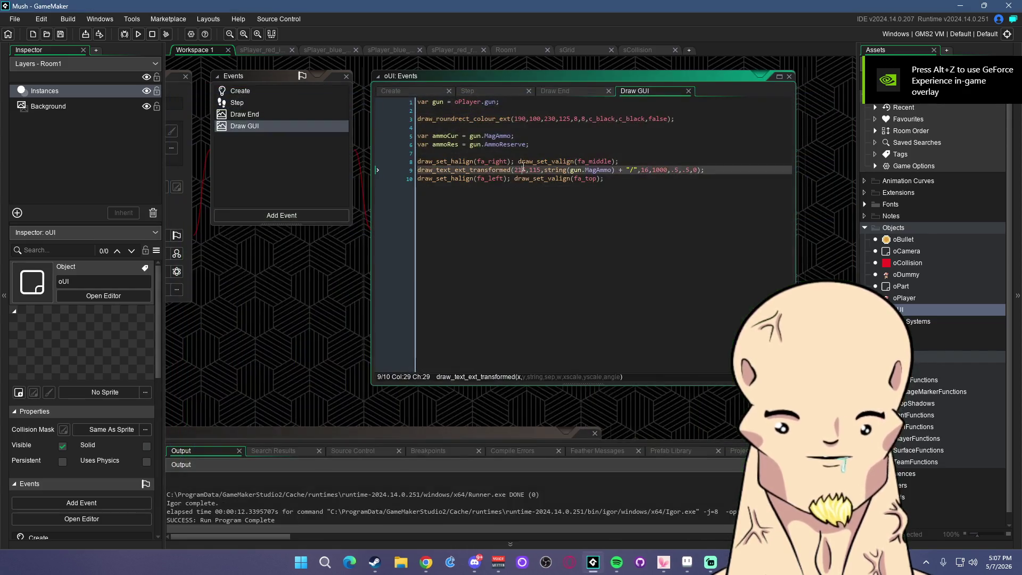
# Add a reload check after the ammo variables setting ammoCur to "--/" when gun.isReloading
pyautogui.moveTo(418, 144); pyautogui.dragTo(519, 136)
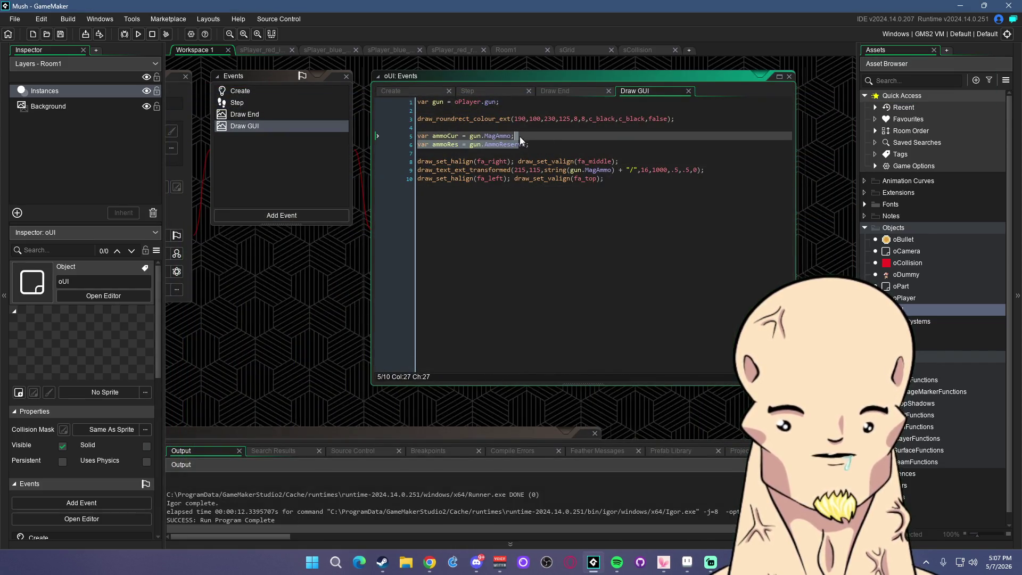
pyautogui.click(548, 145)
pyautogui.press('Return')
pyautogui.press('Return')
pyautogui.write('if')
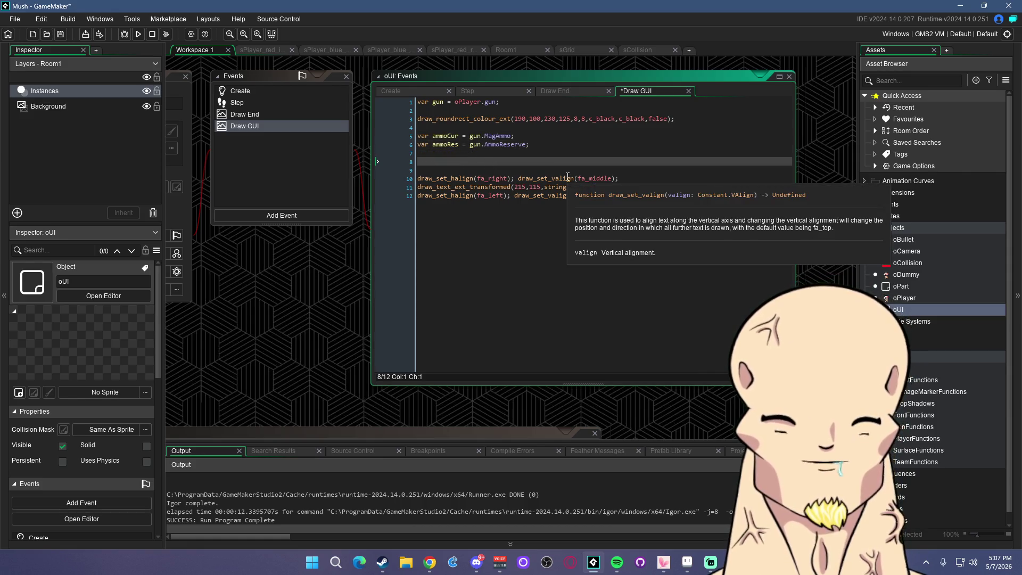
pyautogui.write(' oPlayer.')
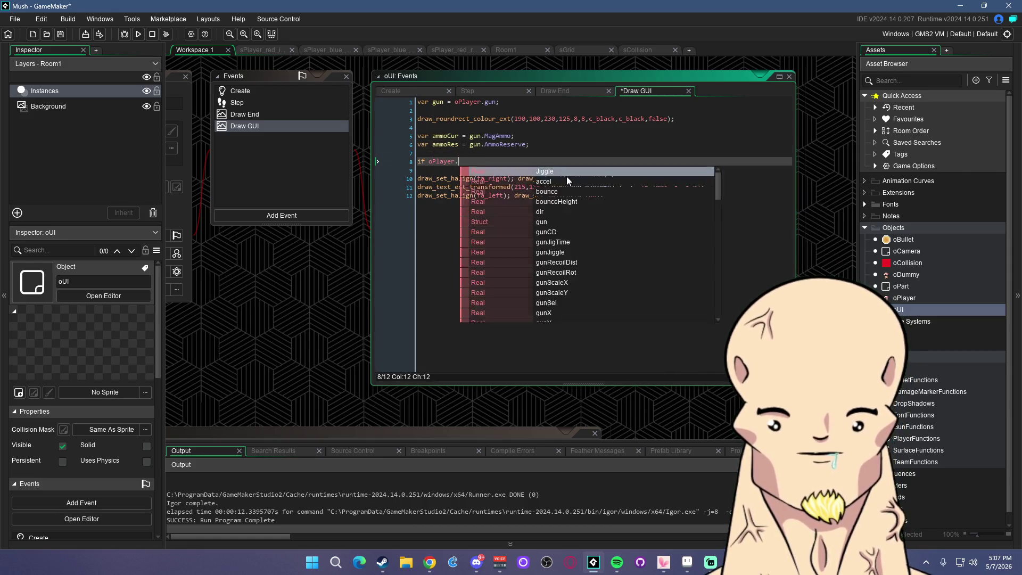
pyautogui.write('isR')
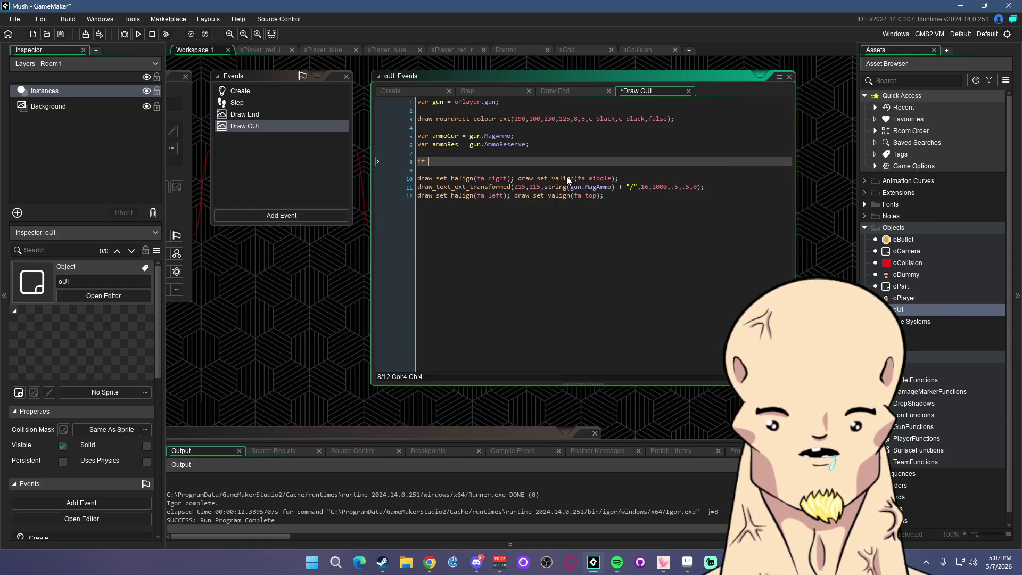
pyautogui.write('gun.isReloading')
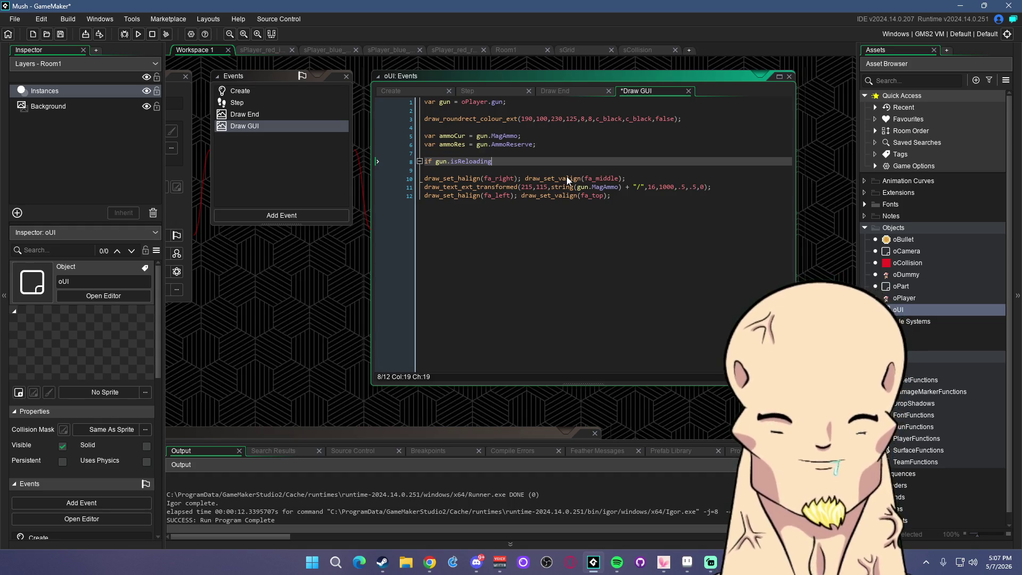
pyautogui.write('ammoCur = "--" }')
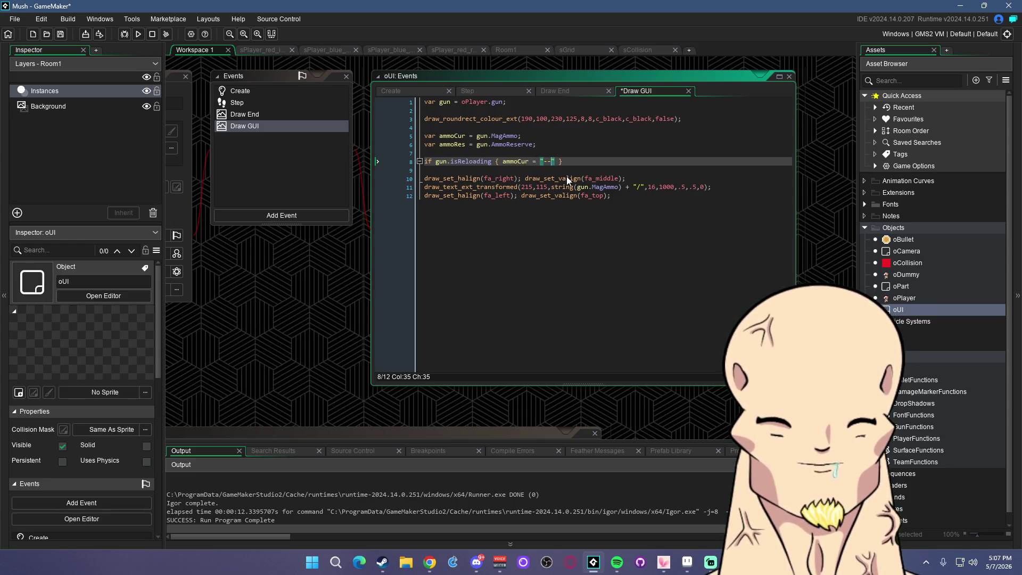
pyautogui.press('BackSpace')
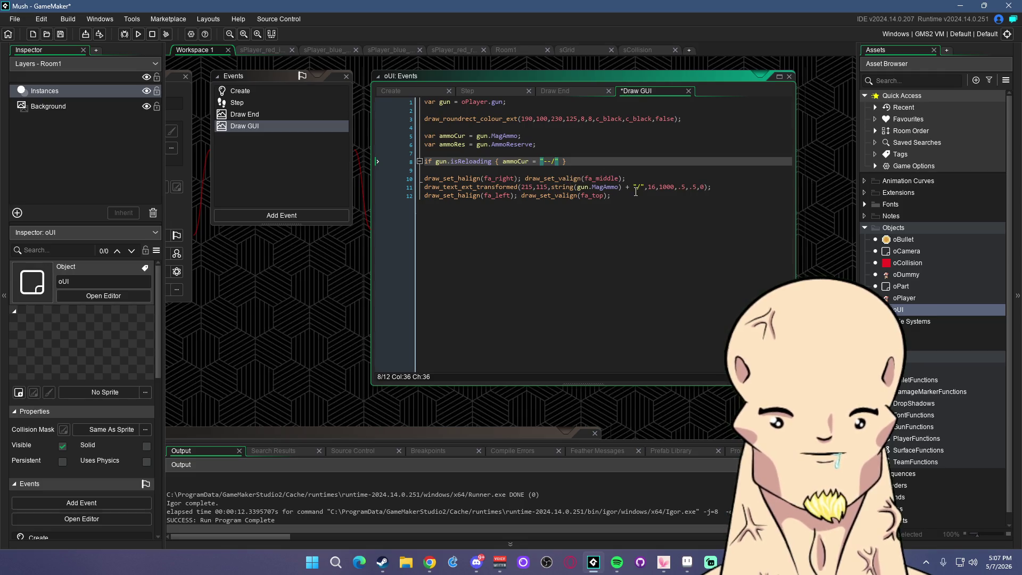
pyautogui.click(642, 187)
pyautogui.press('Up')
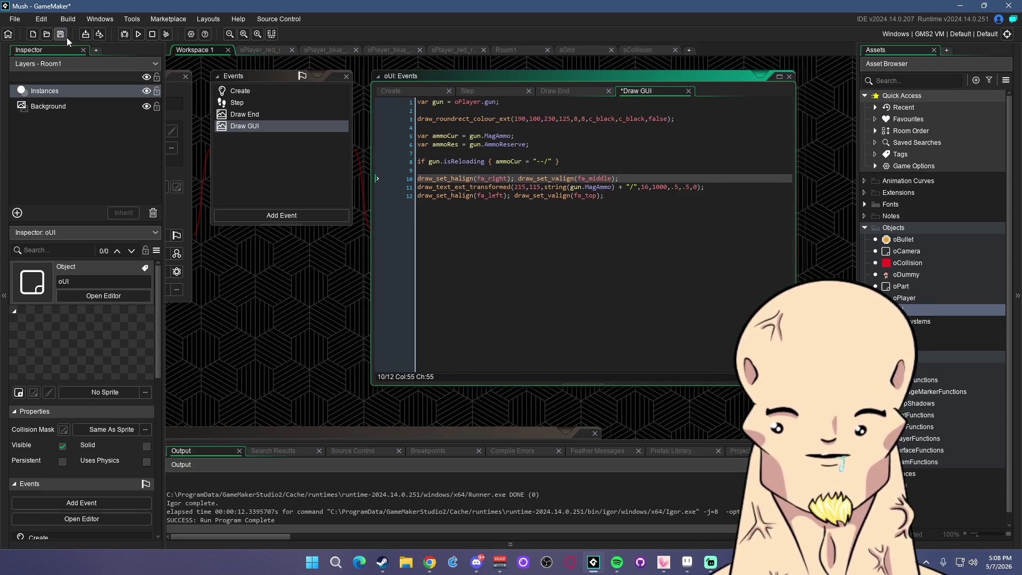
# Run the game and shoot the dummy to test the reloading display
pyautogui.click(138, 33)
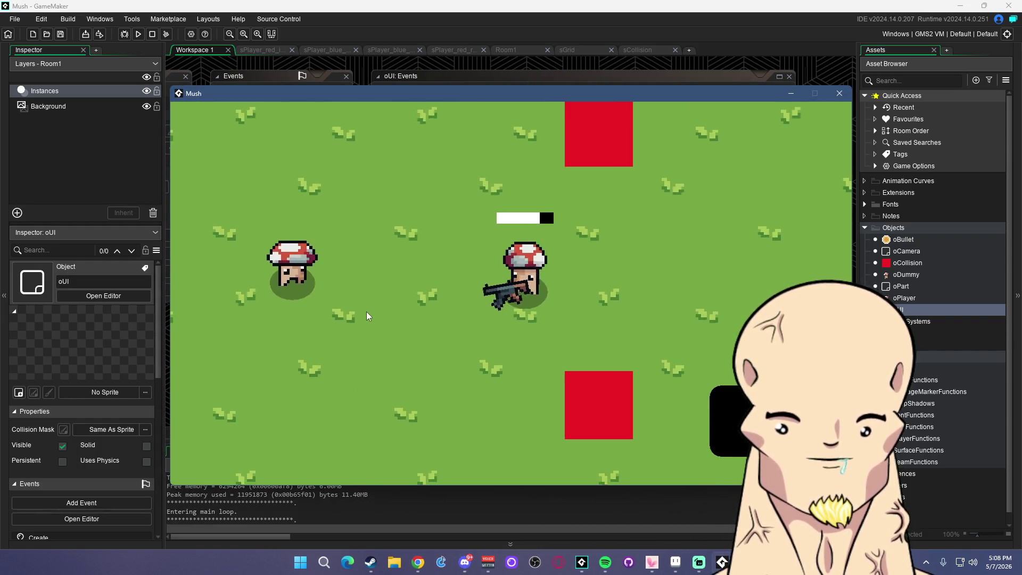
pyautogui.press('a')
pyautogui.click(341, 280)
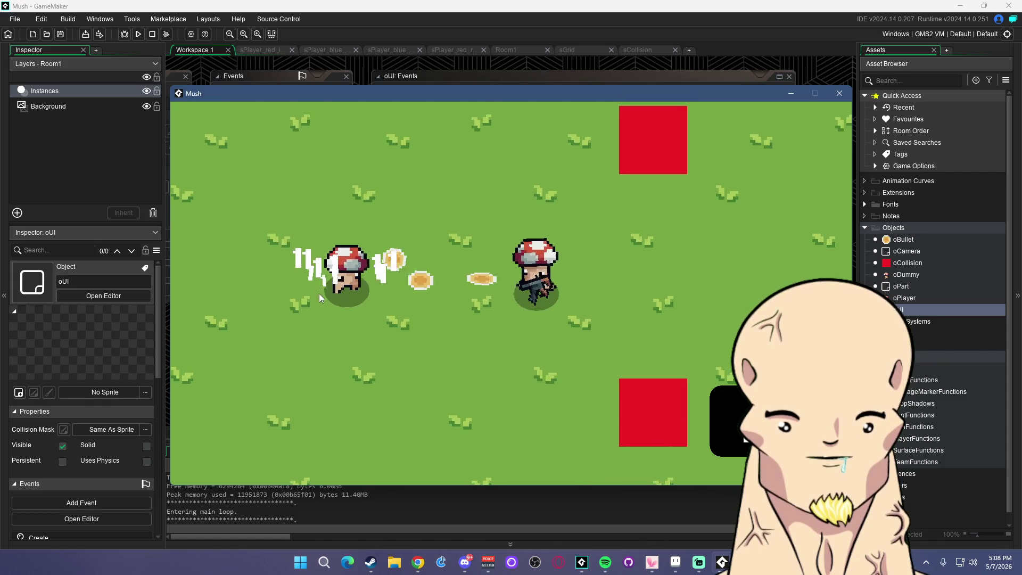
pyautogui.click(840, 95)
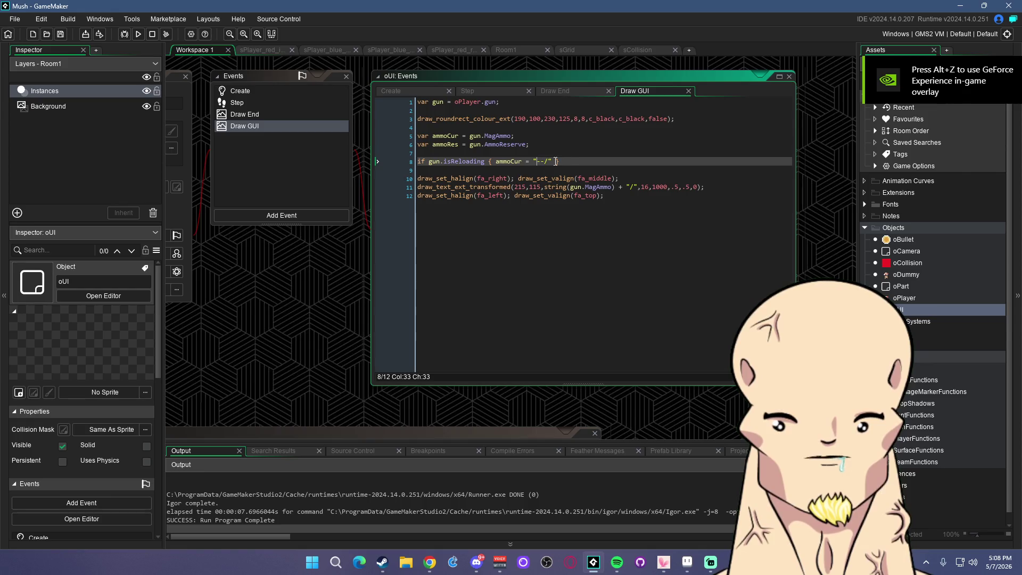
pyautogui.doubleClick(905, 298)
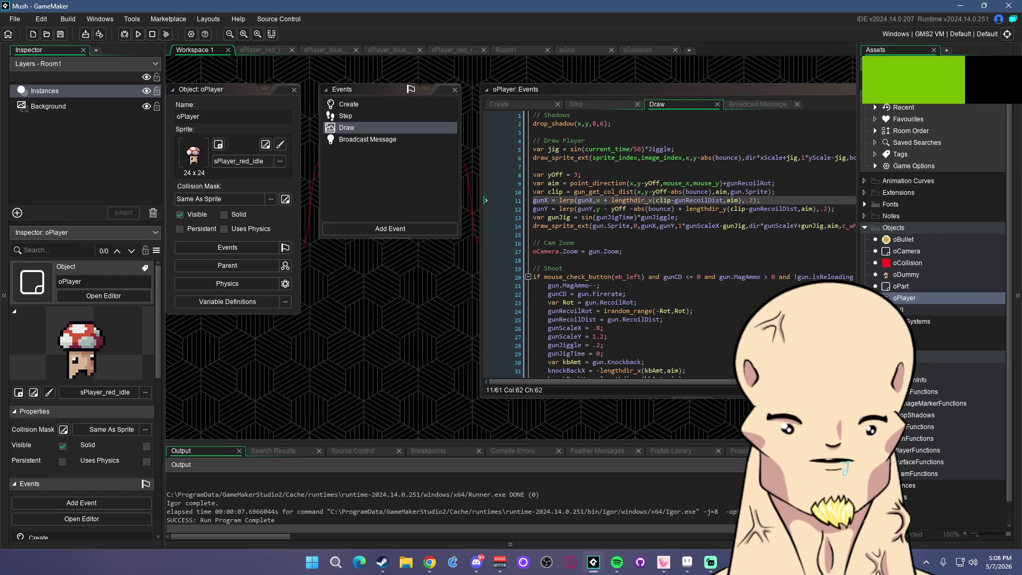
pyautogui.doubleClick(914, 380)
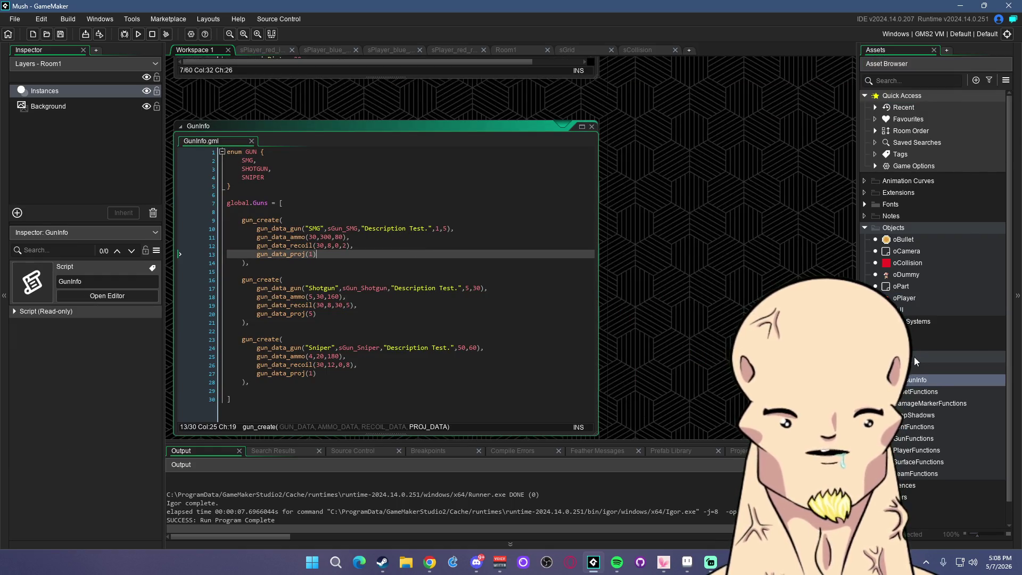
pyautogui.scroll(-1, 916, 361)
pyautogui.scroll(5, 424, 250)
pyautogui.scroll(-4, 424, 254)
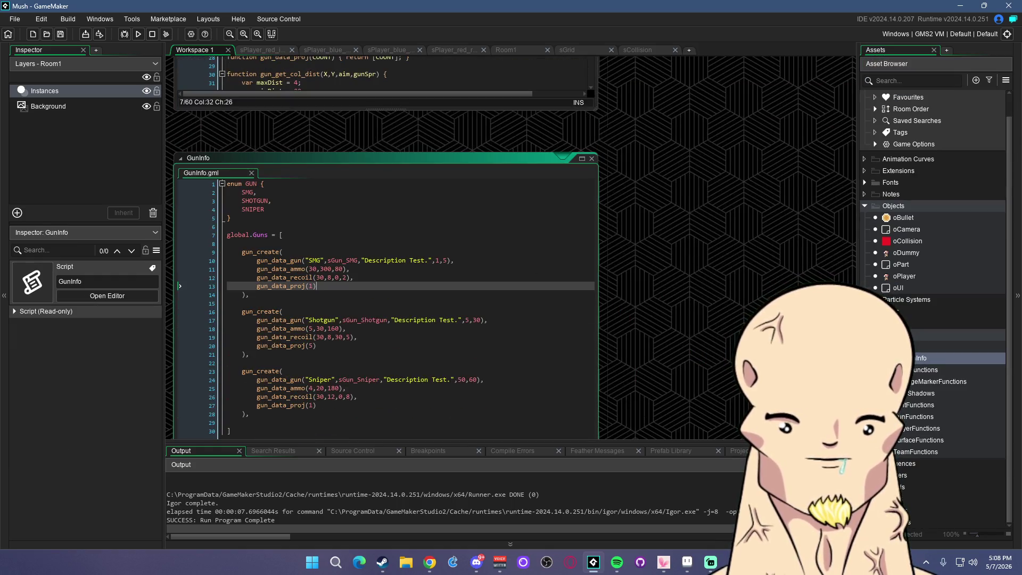
pyautogui.doubleClick(915, 417)
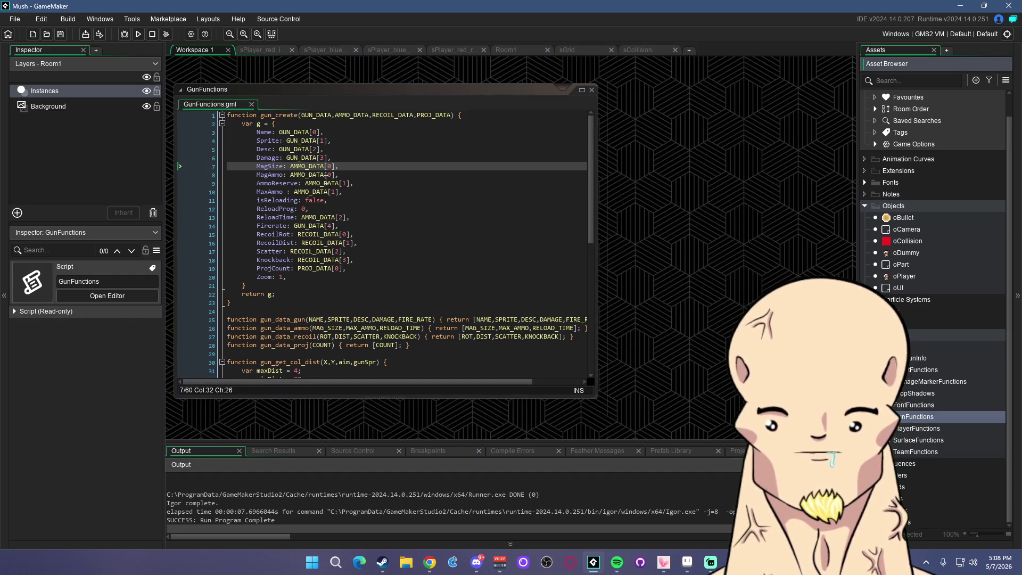
pyautogui.click(277, 201)
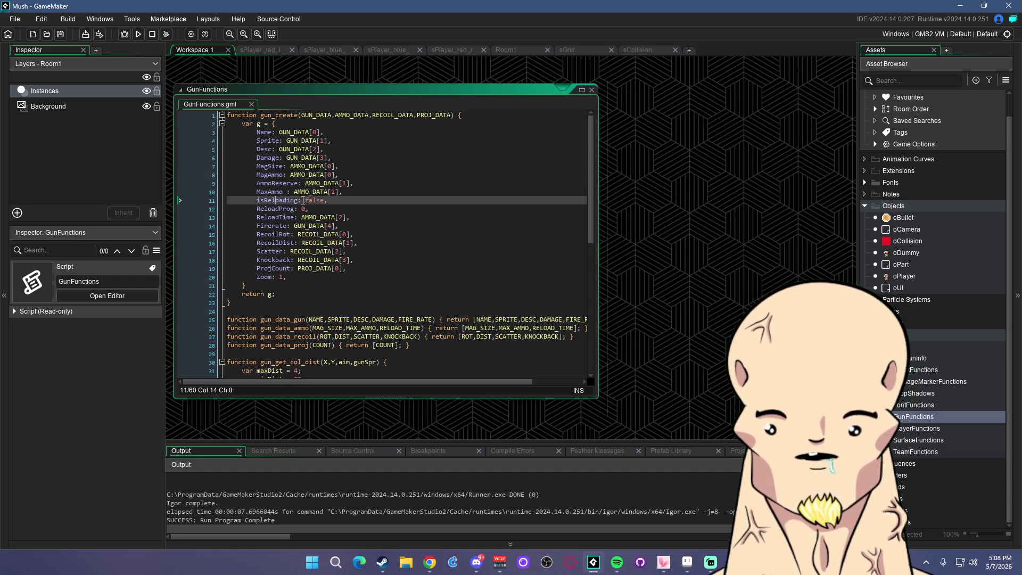
pyautogui.click(370, 190)
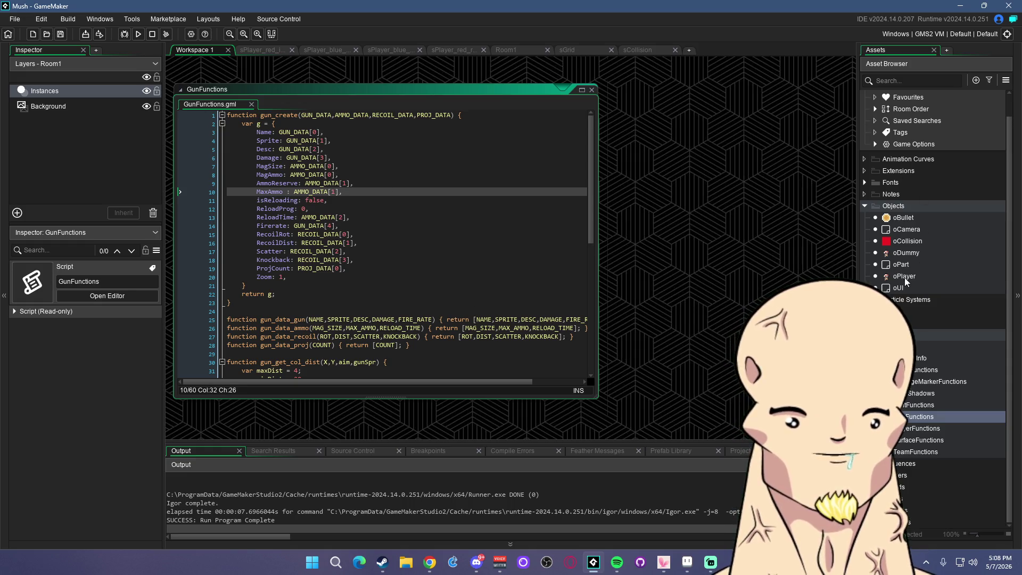
pyautogui.doubleClick(904, 276)
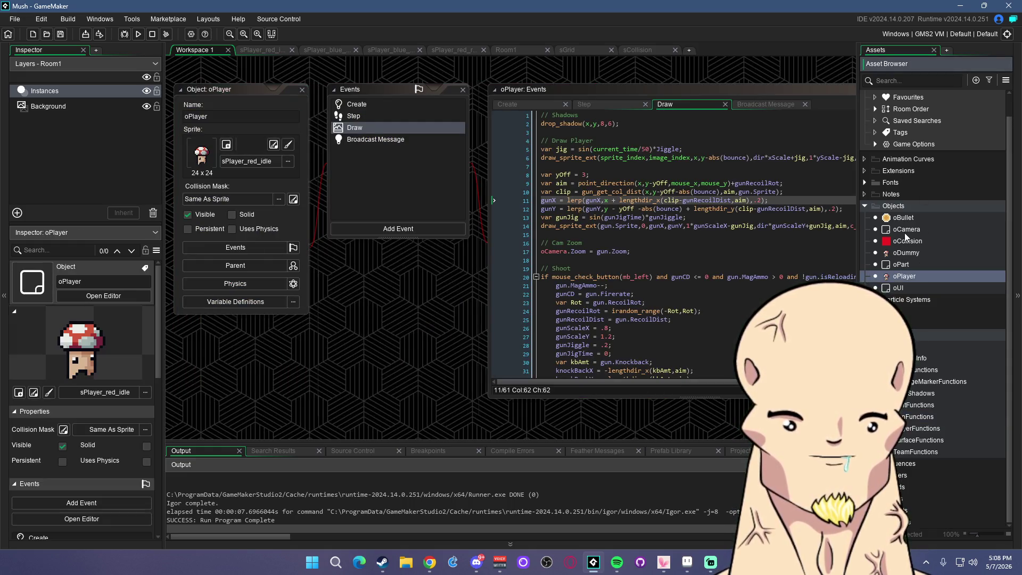
pyautogui.doubleClick(902, 288)
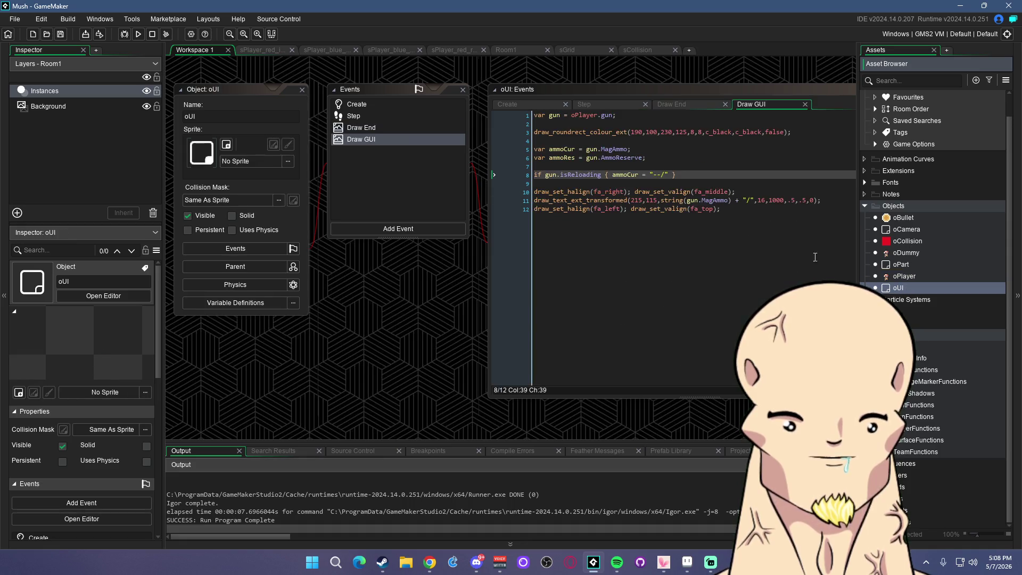
# Change the reload text on line 8 from "--/" to "--" and save
pyautogui.click(583, 176)
pyautogui.doubleClick(585, 176)
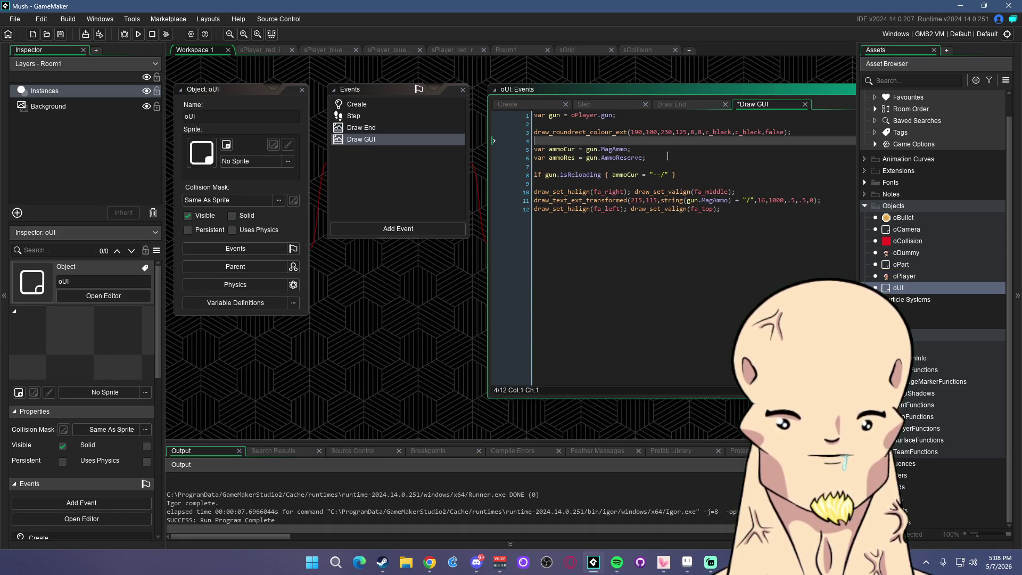
pyautogui.click(622, 176)
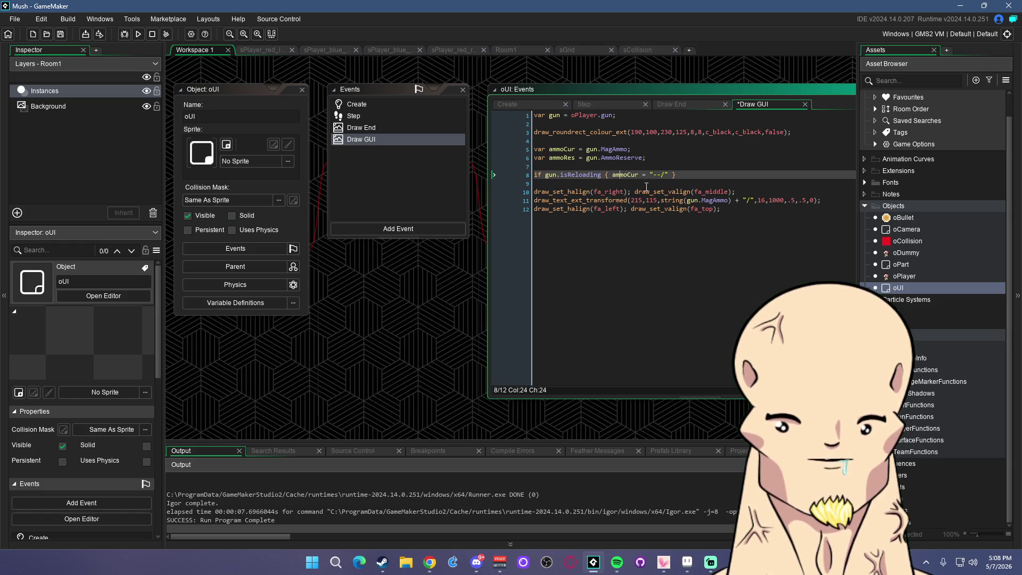
pyautogui.press('Up')
pyautogui.press('Up')
pyautogui.press('Up')
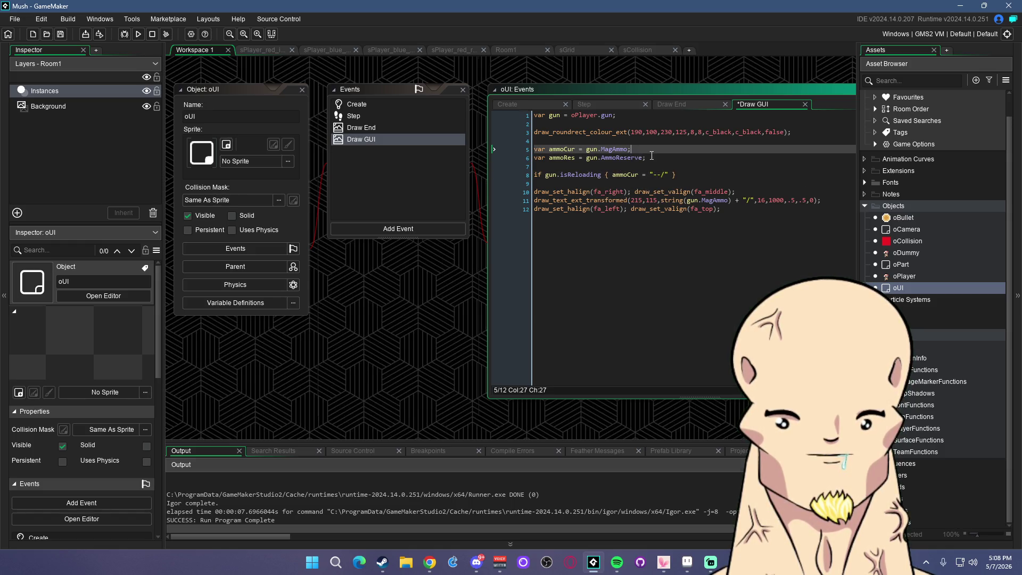
pyautogui.press('Down')
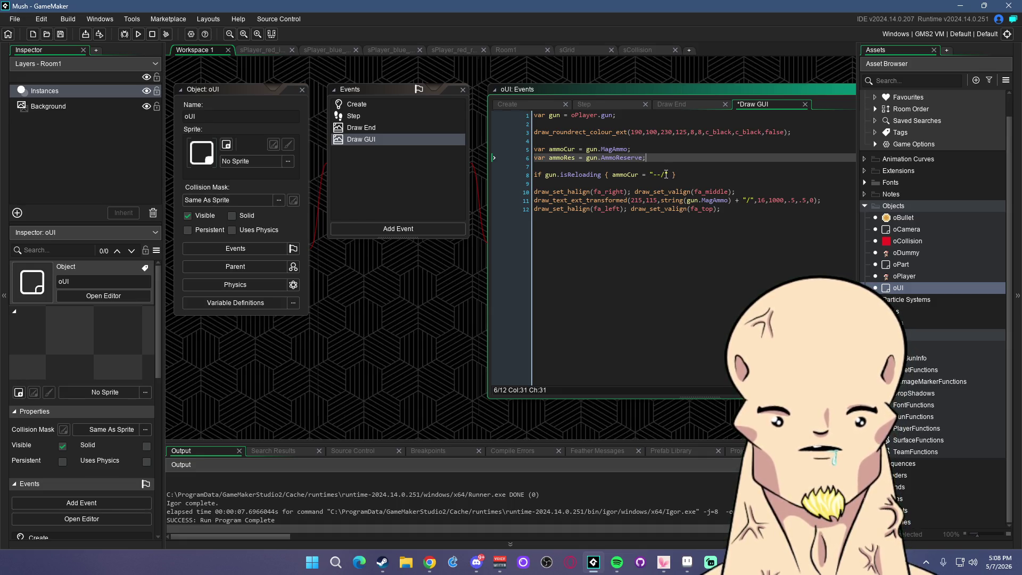
pyautogui.click(667, 175)
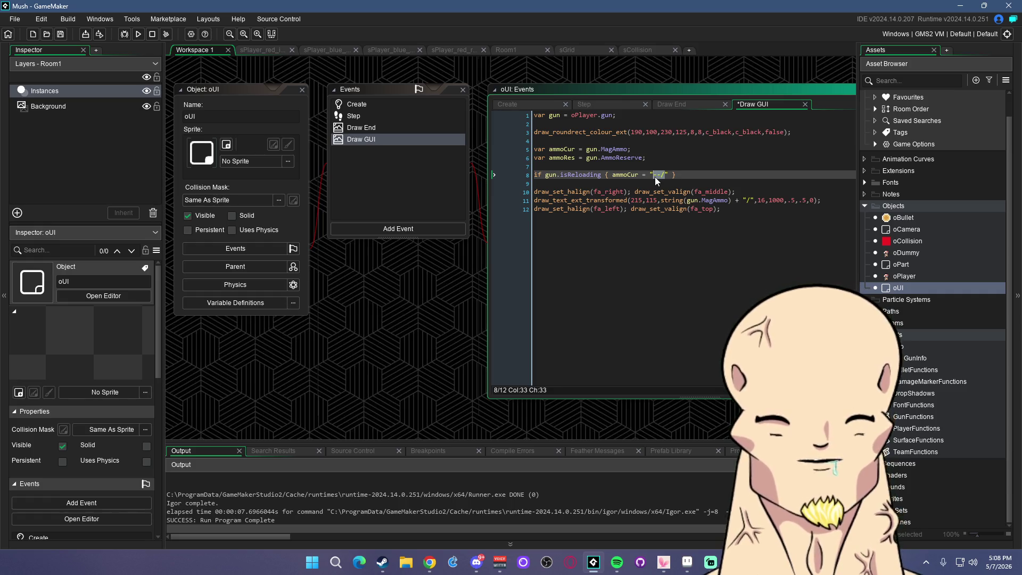
pyautogui.write('--"')
pyautogui.hotkey('ctrl', 's')
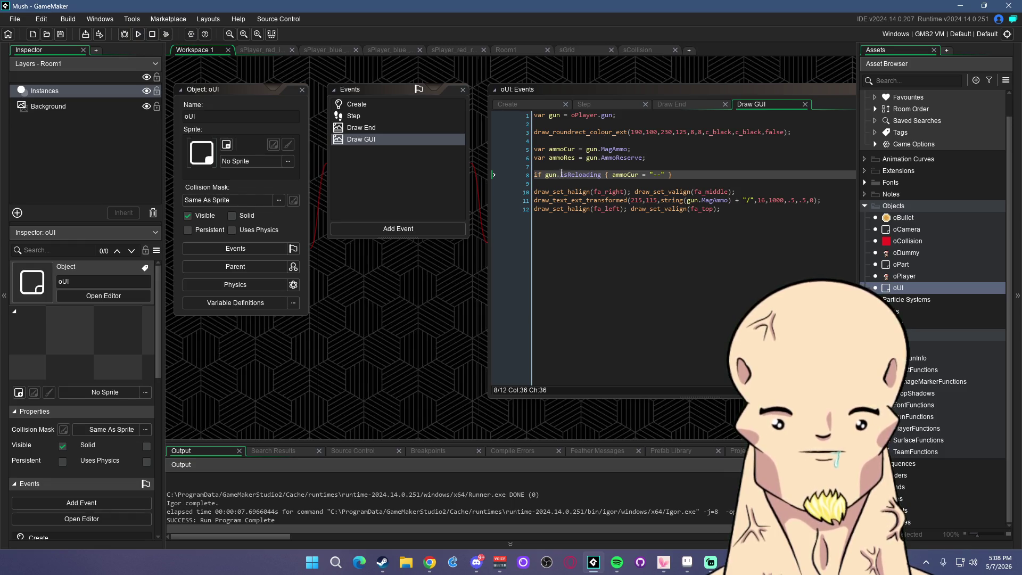
# Replace gun.MagAmmo with ammoCur in the ammo text line, then run the game
pyautogui.click(625, 174)
pyautogui.click(725, 201)
pyautogui.write('ammoCur')
pyautogui.click(591, 166)
pyautogui.click(137, 34)
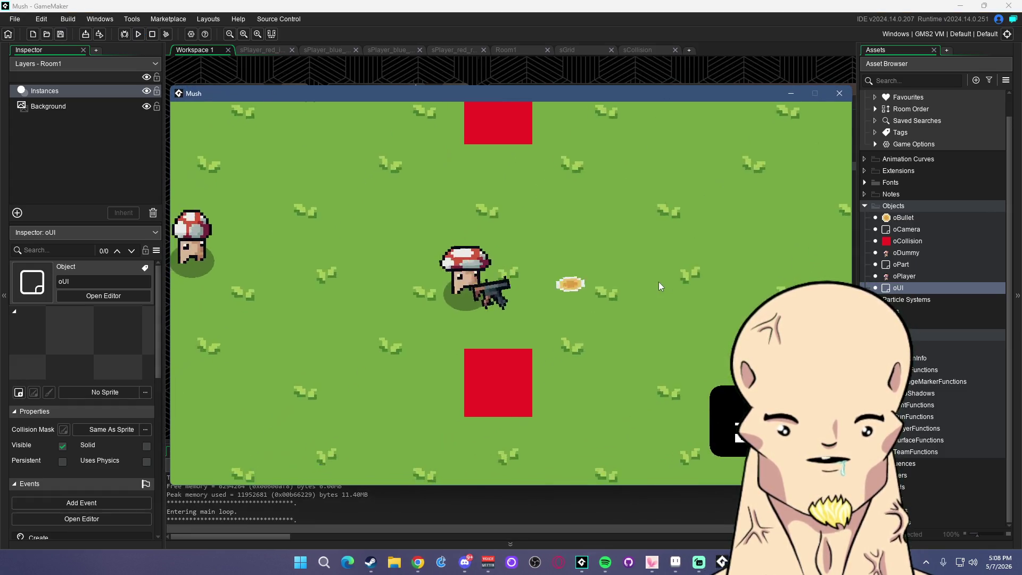
# Playtest by walking around and shooting the dummy until the gun reloads
pyautogui.press('a')
pyautogui.press('r')
pyautogui.click(454, 263)
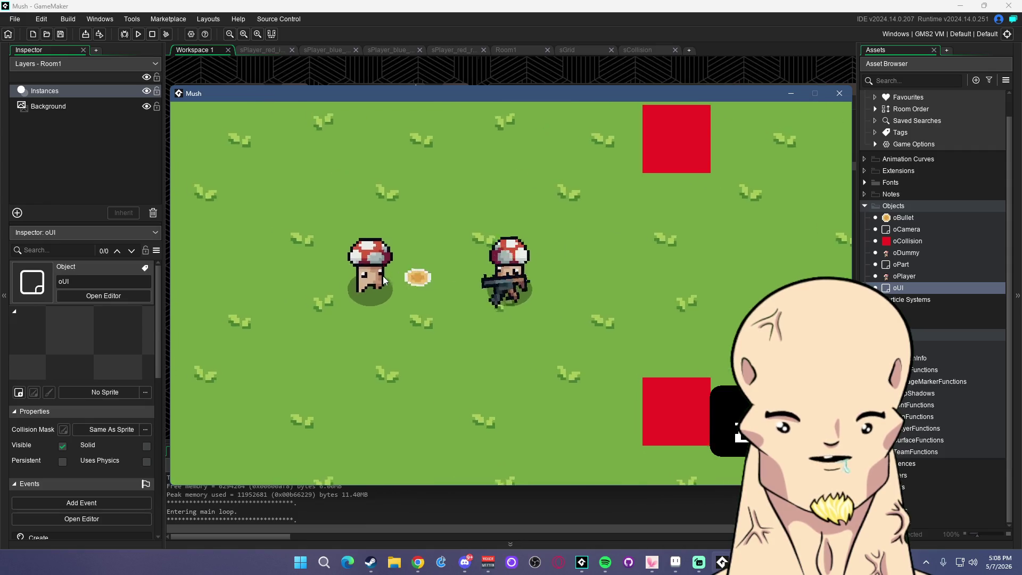
pyautogui.click(373, 274)
pyautogui.click(354, 279)
pyautogui.click(358, 279)
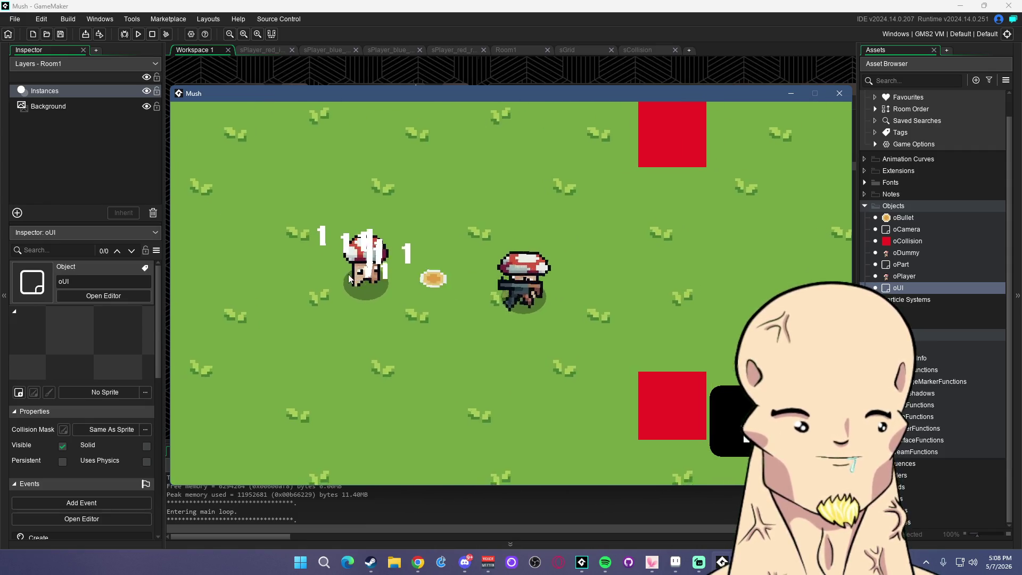
pyautogui.press('a')
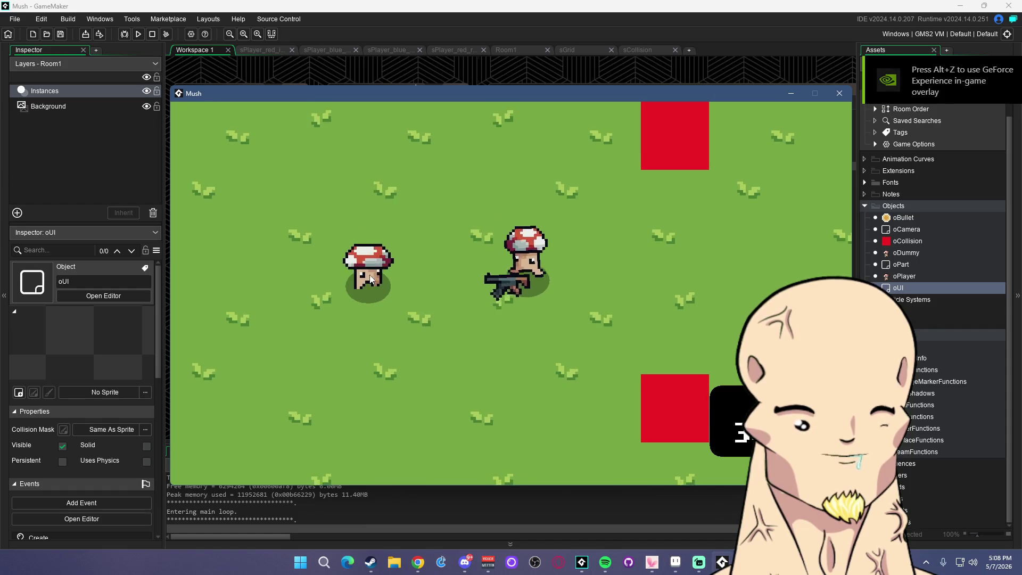
pyautogui.press('w')
pyautogui.click(433, 319)
pyautogui.press('d')
pyautogui.click(404, 314)
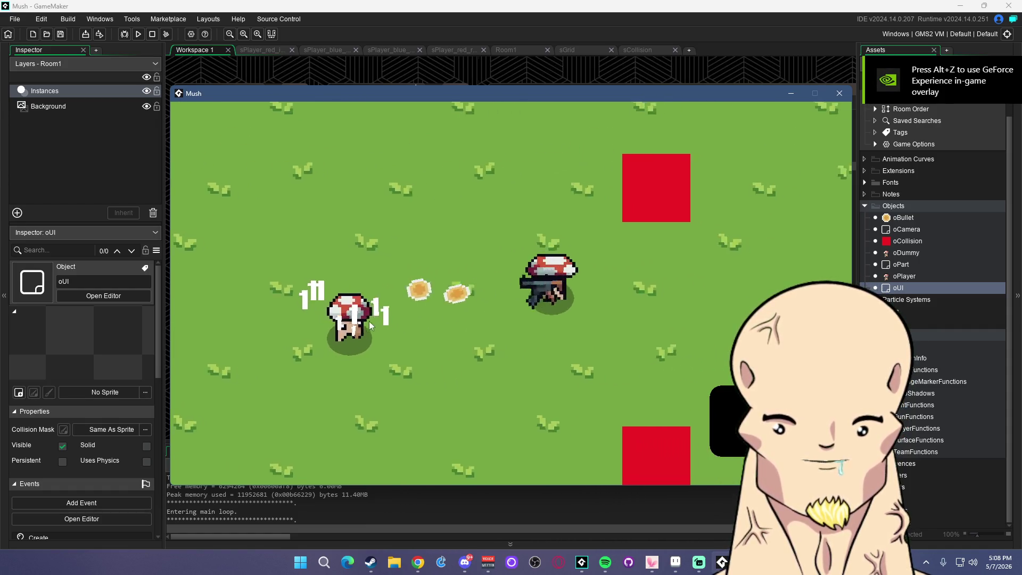
pyautogui.click(373, 306)
pyautogui.click(352, 301)
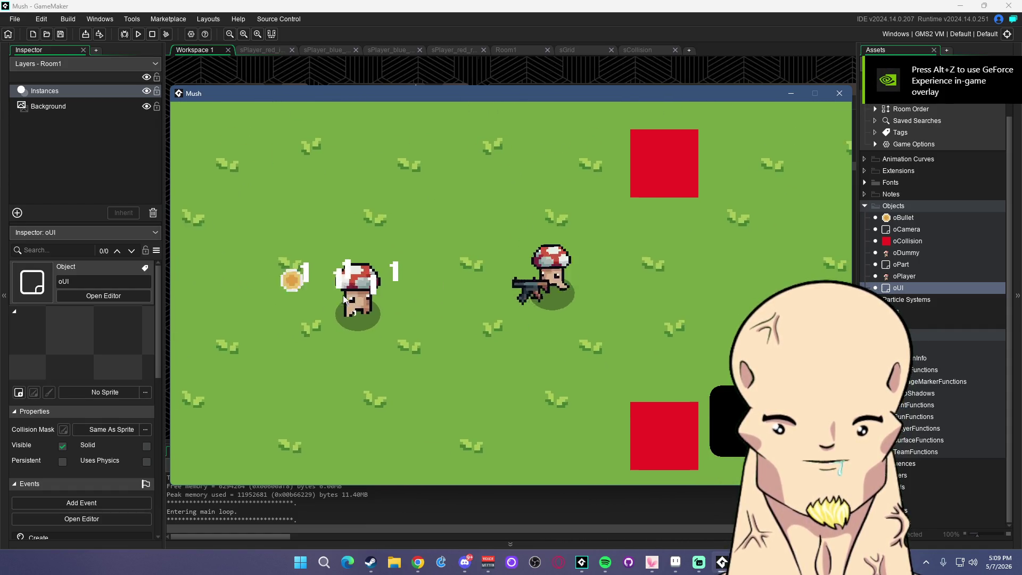
pyautogui.press('s')
pyautogui.click(344, 296)
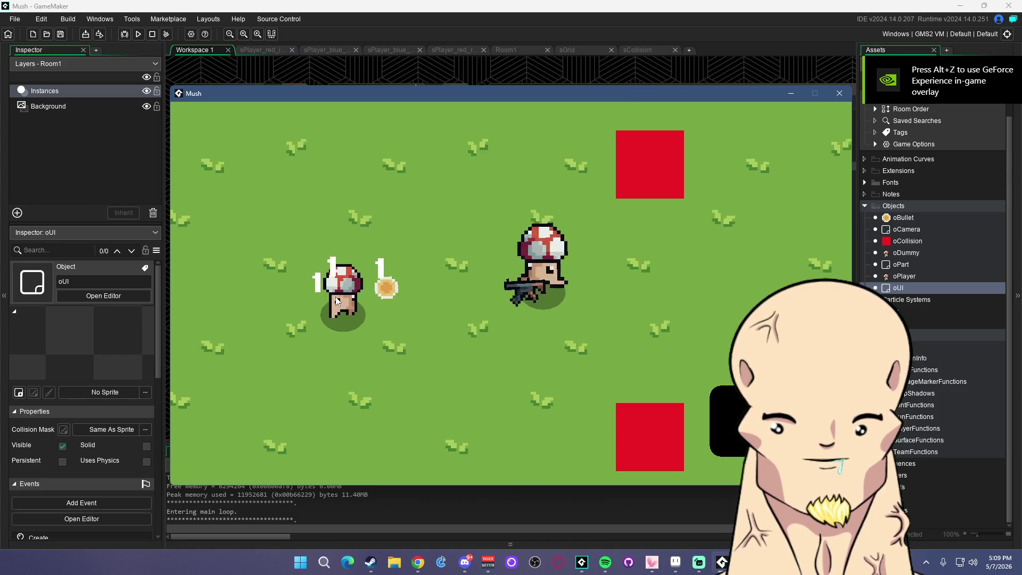
pyautogui.click(333, 266)
pyautogui.click(347, 241)
pyautogui.press('a')
pyautogui.press('s')
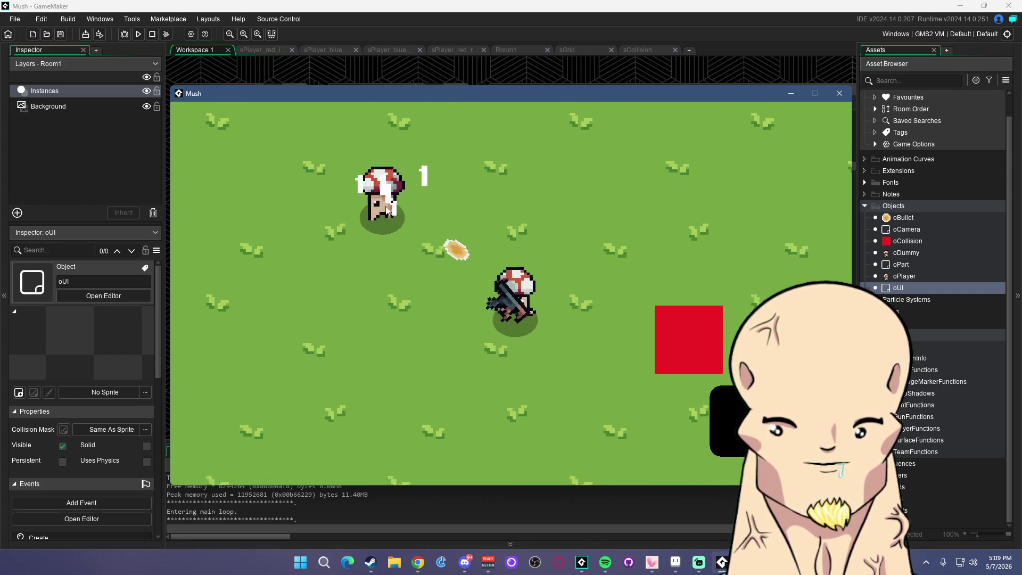
pyautogui.press('w')
pyautogui.press('d')
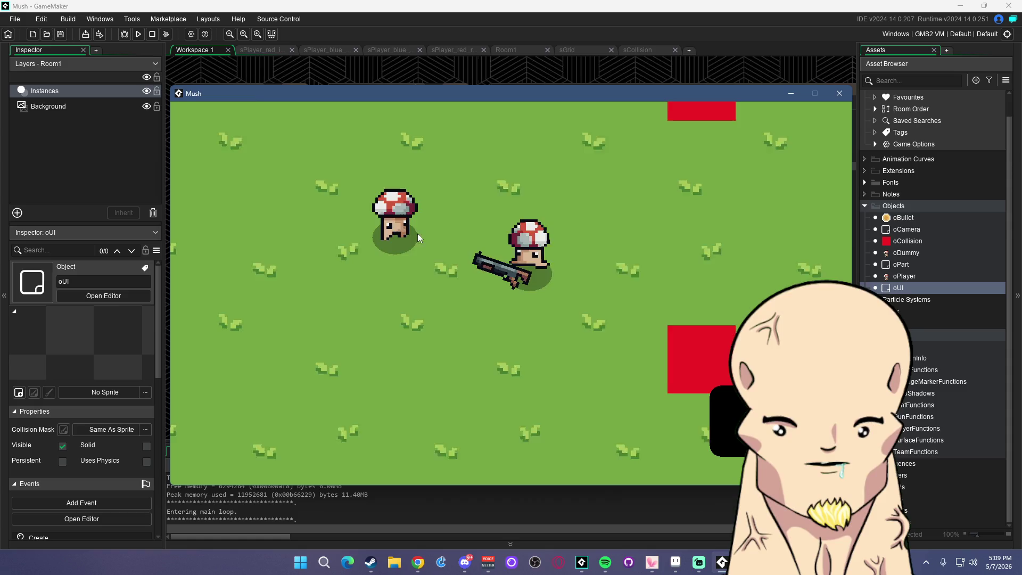
pyautogui.click(339, 297)
pyautogui.press('d')
pyautogui.click(335, 302)
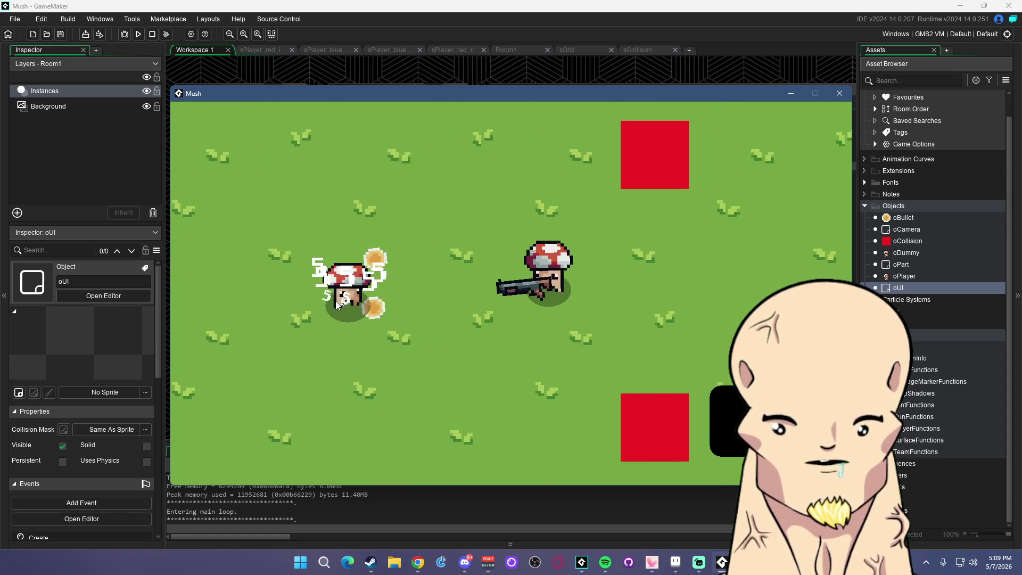
pyautogui.press('a')
pyautogui.press('d')
pyautogui.press('d')
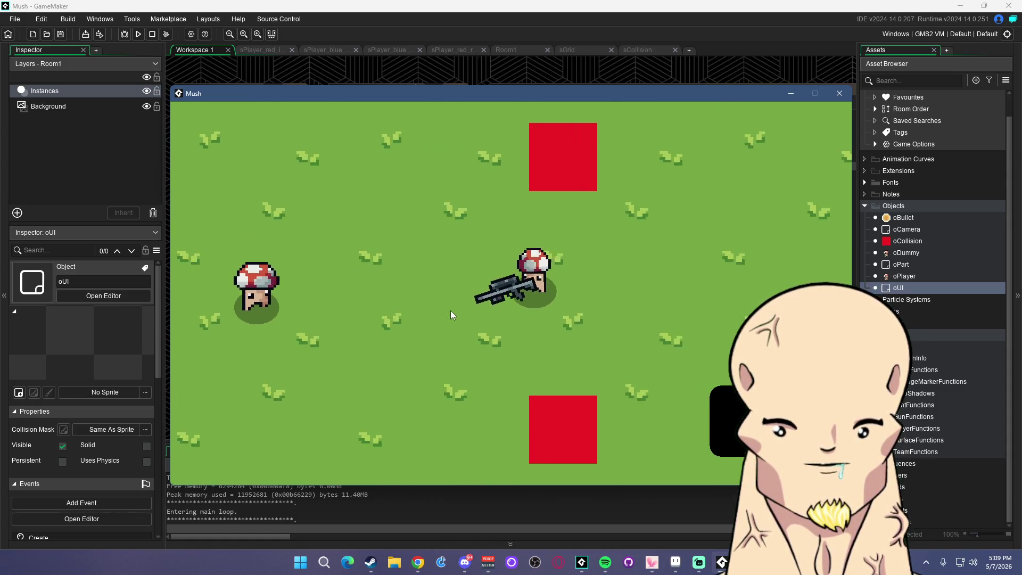
pyautogui.press('a')
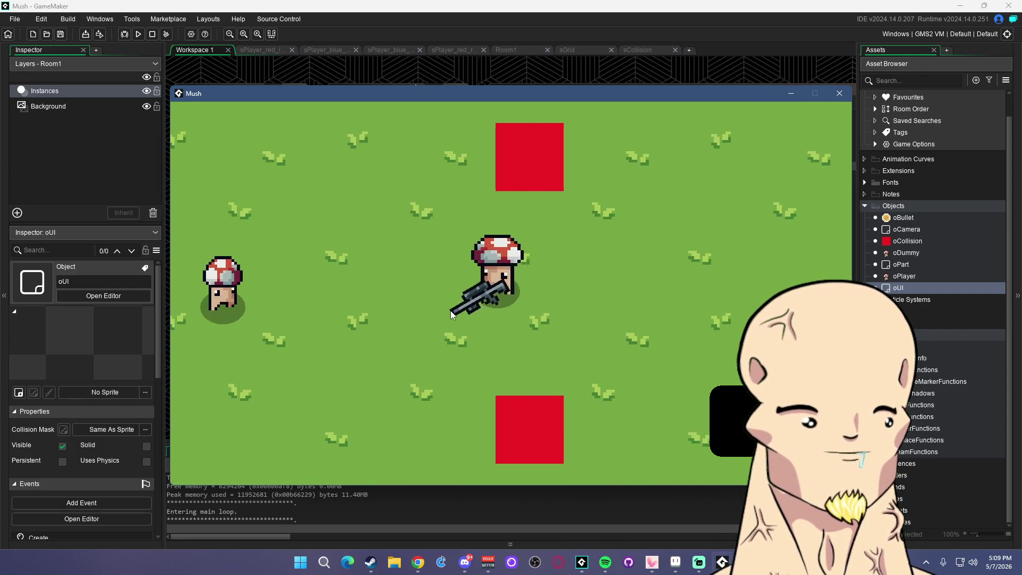
pyautogui.press('a')
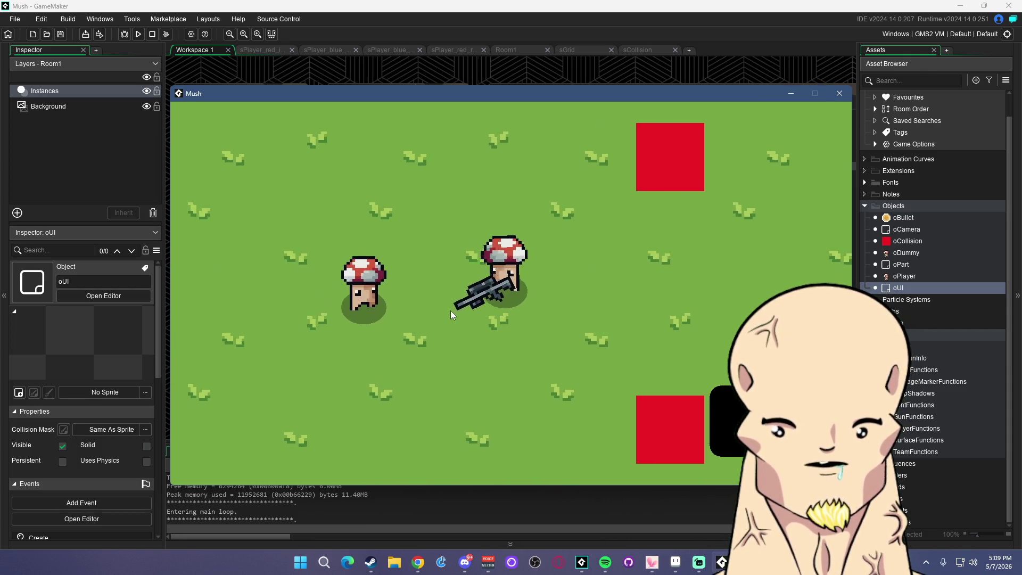
pyautogui.press('d')
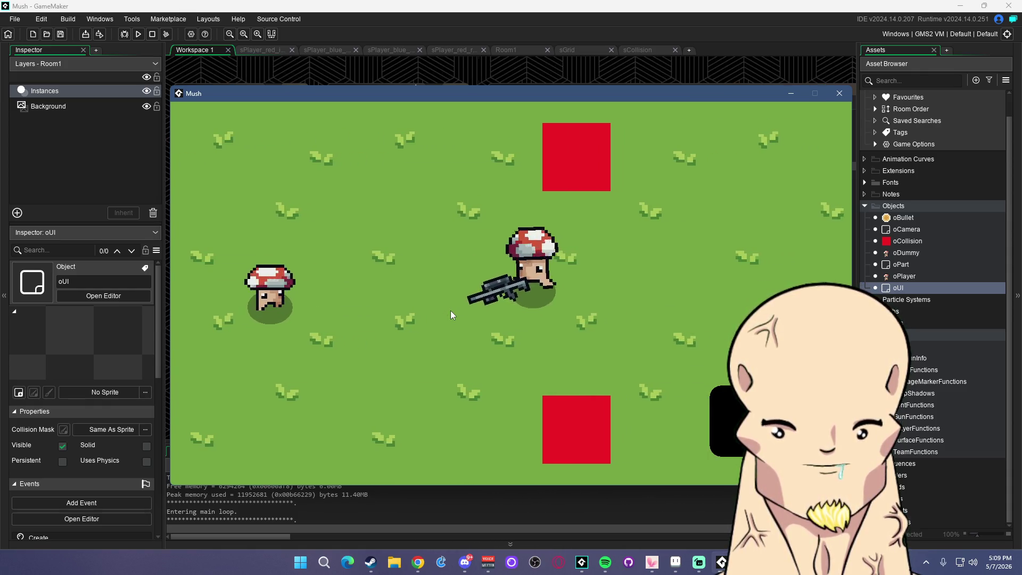
pyautogui.press('a')
pyautogui.click(373, 297)
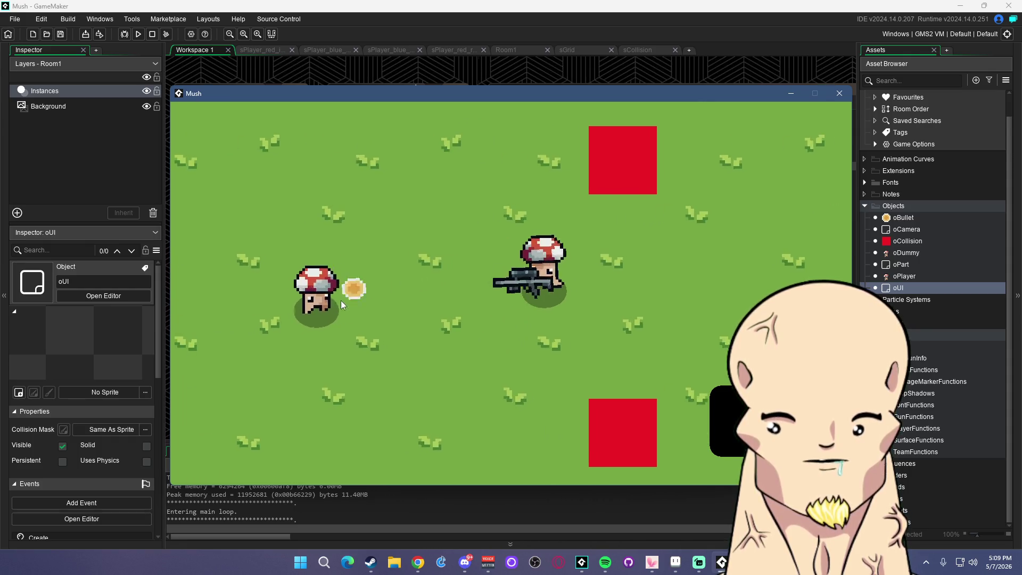
pyautogui.press('d')
pyautogui.click(330, 301)
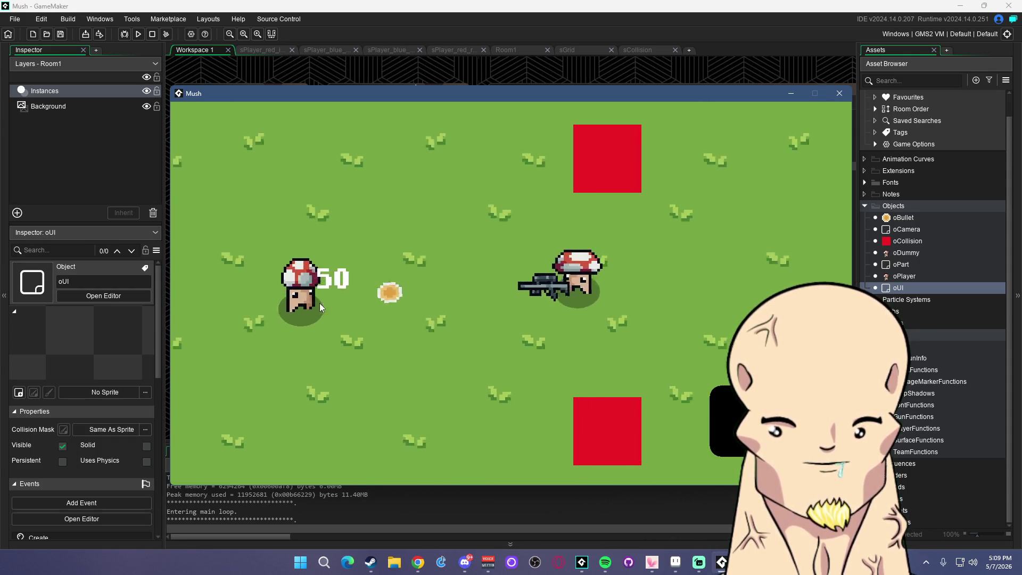
pyautogui.press('a')
pyautogui.click(346, 294)
# Close the game and open the oCamera object's Create code
pyautogui.press('d')
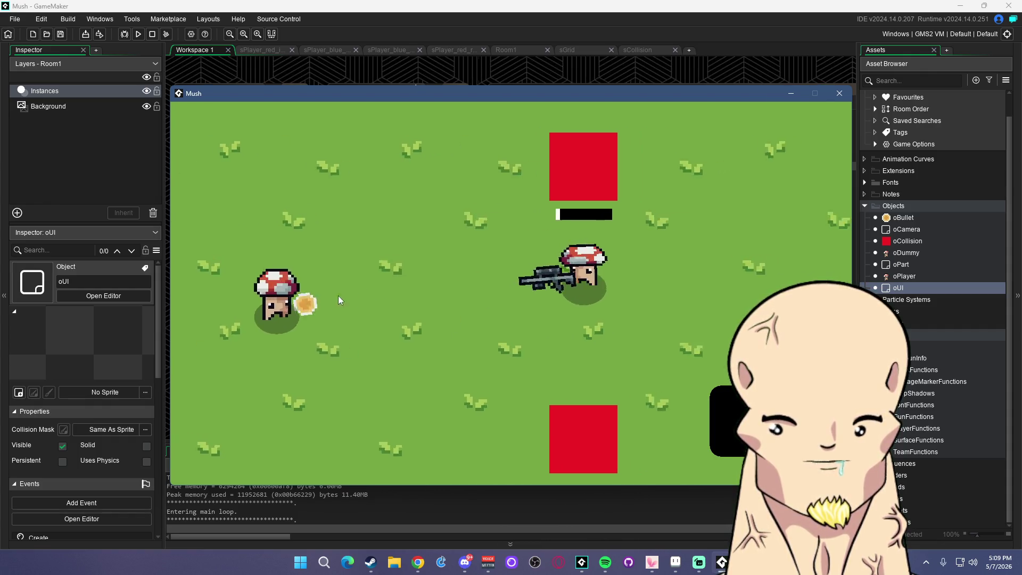
pyautogui.click(841, 93)
pyautogui.click(919, 229)
pyautogui.doubleClick(920, 229)
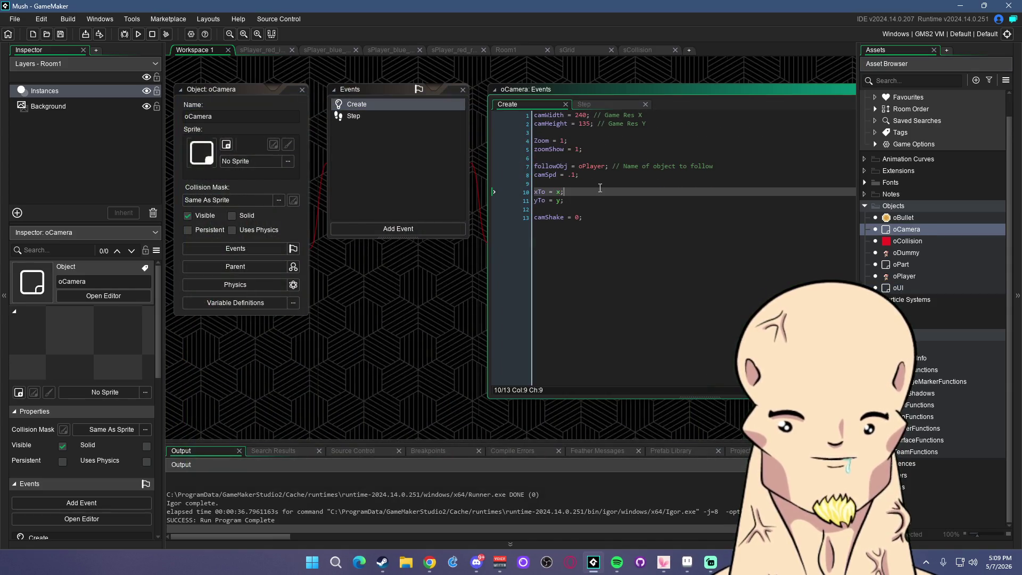
# Review oCamera's Step code and the reloading check in oUI's Draw GUI
pyautogui.click(407, 116)
pyautogui.click(738, 191)
pyautogui.click(673, 200)
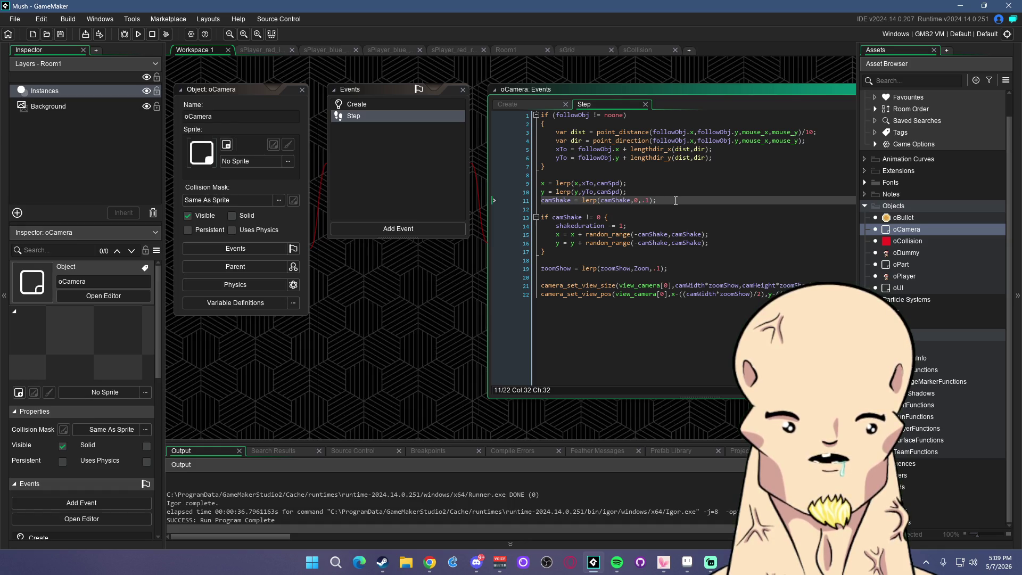
pyautogui.click(724, 158)
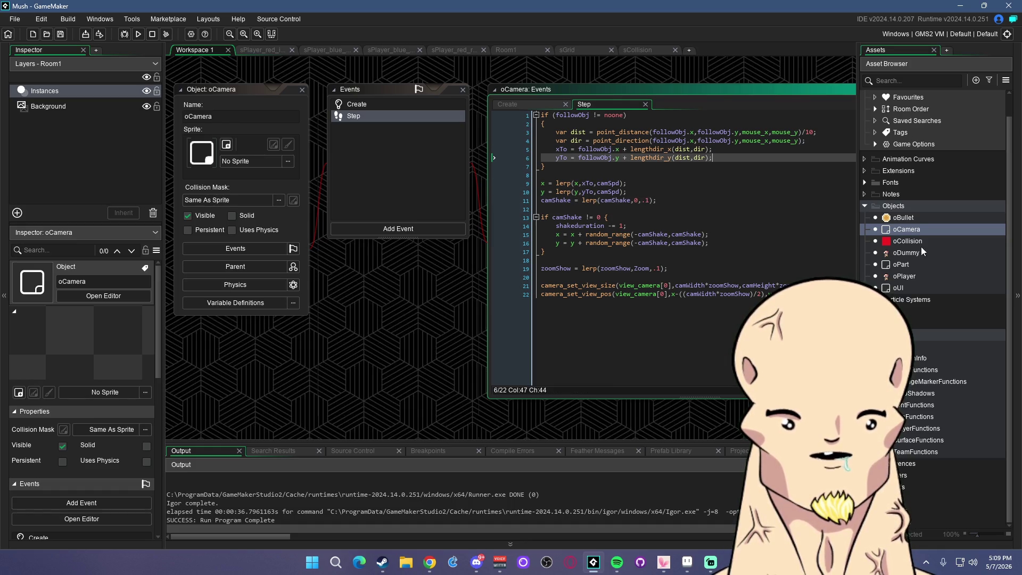
pyautogui.doubleClick(906, 286)
pyautogui.click(748, 175)
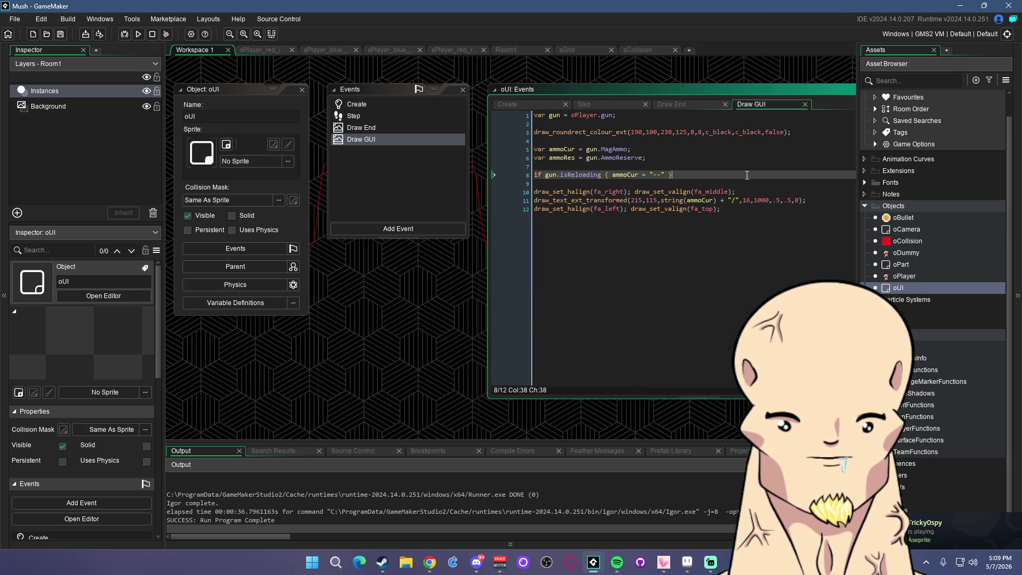
# Open the GunInfo script and look at the SMG's description
pyautogui.doubleClick(925, 359)
pyautogui.click(358, 204)
pyautogui.click(391, 192)
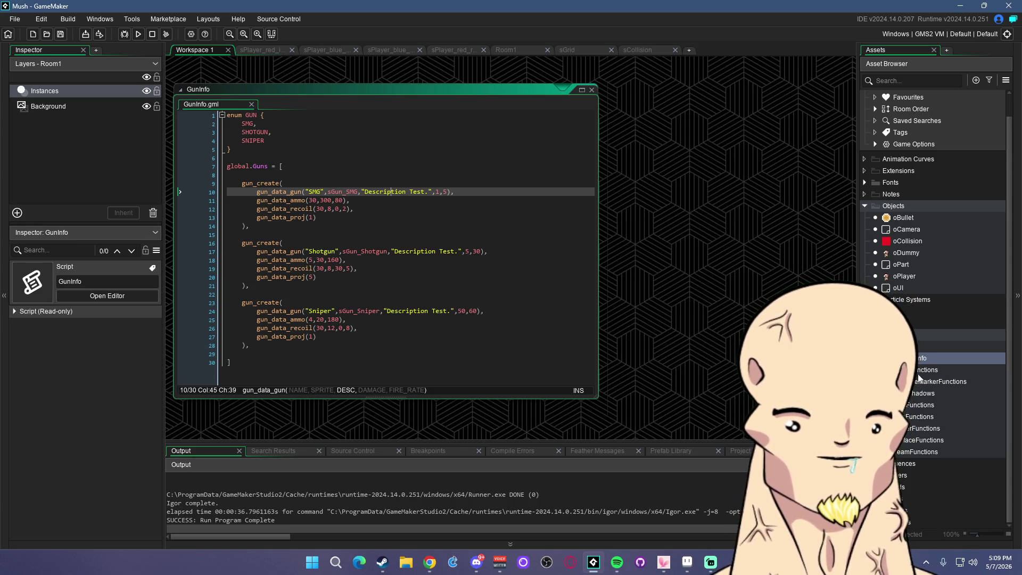
# In the GunFunctions script, make Zoom read GUN_DATA[5]
pyautogui.doubleClick(910, 417)
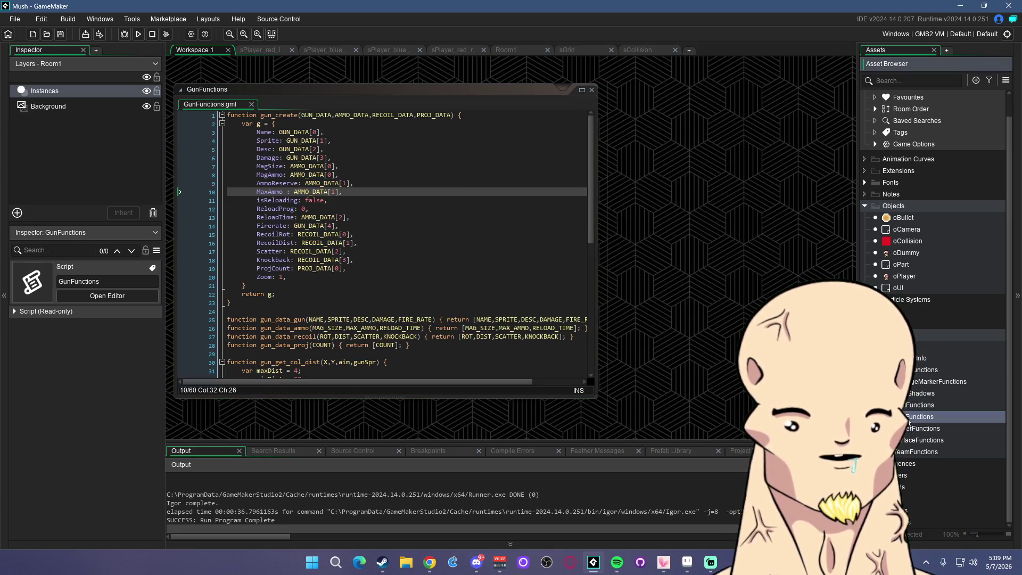
pyautogui.click(283, 277)
pyautogui.click(448, 141)
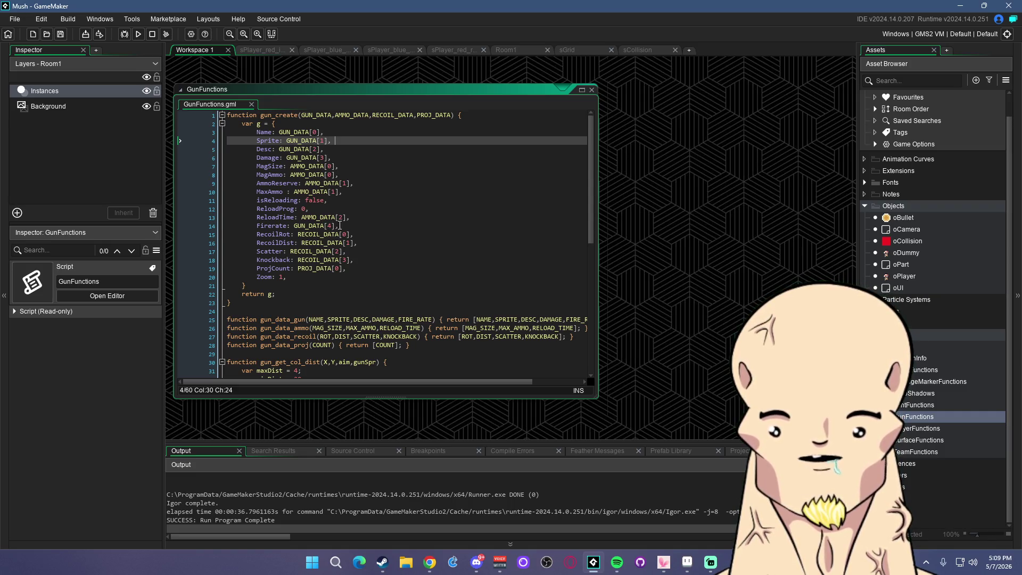
pyautogui.moveTo(340, 226); pyautogui.dragTo(294, 227)
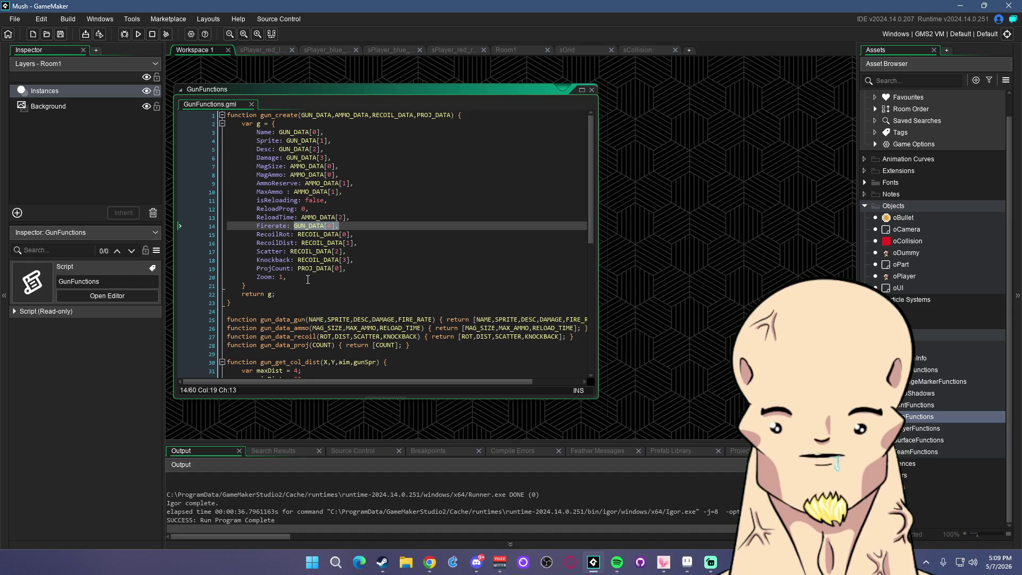
pyautogui.hotkey('ctrl', 'c')
pyautogui.doubleClick(281, 277)
pyautogui.hotkey('ctrl', 'v')
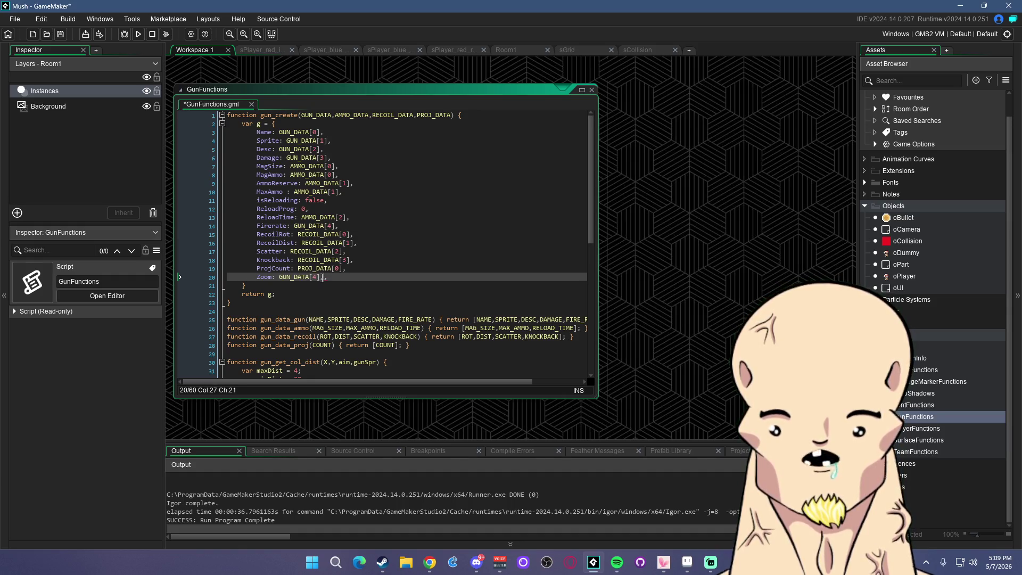
pyautogui.press('Left')
pyautogui.press('Left')
pyautogui.press('BackSpace')
pyautogui.write('5')
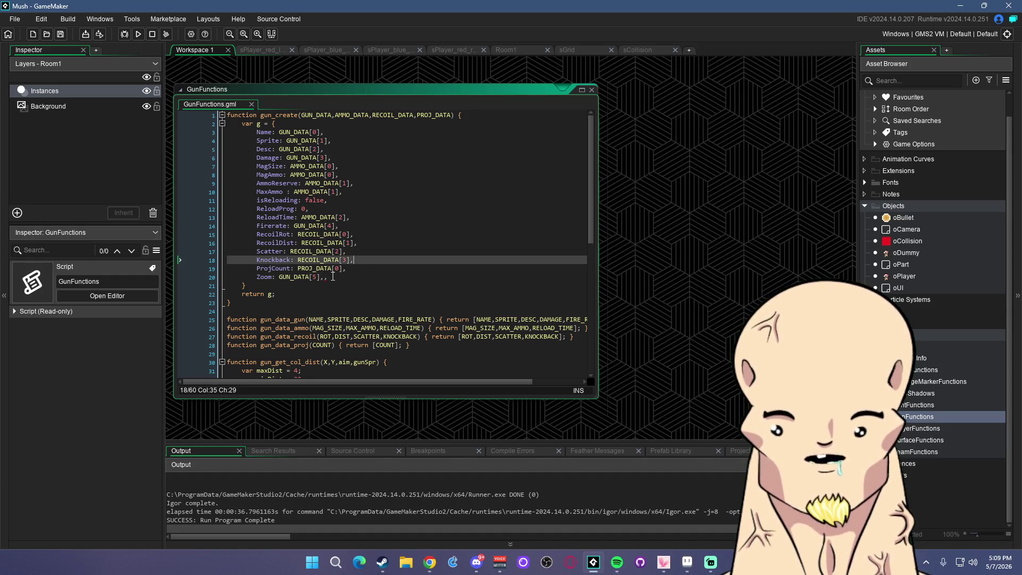
pyautogui.press('Up')
pyautogui.press('Up')
pyautogui.press('End')
pyautogui.scroll(-3, 397, 252)
# Add a ZOOM parameter to gun_data_gun after FIRE_RATE and save GunFunctions
pyautogui.click(433, 235)
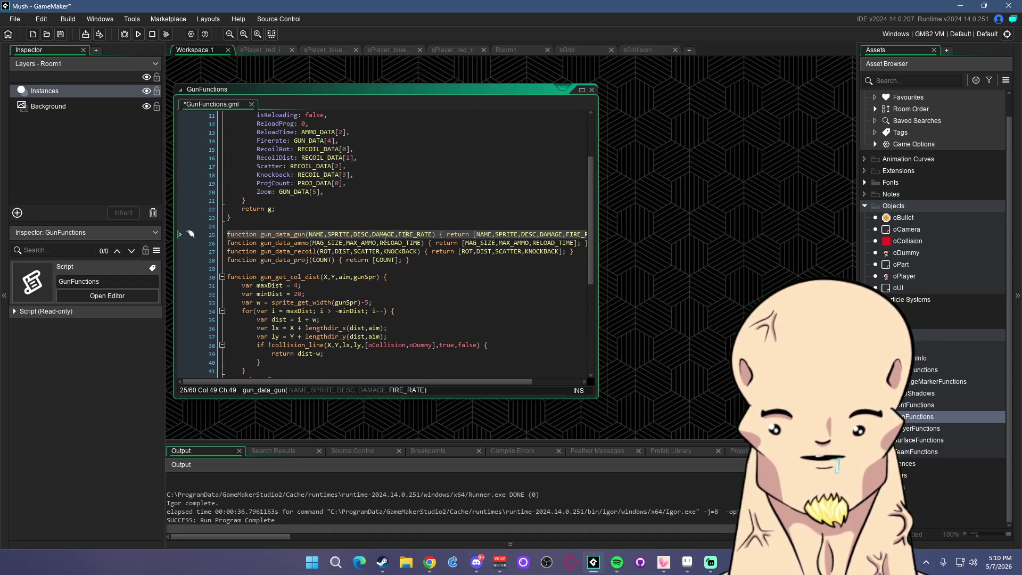
pyautogui.write(',ZOOM')
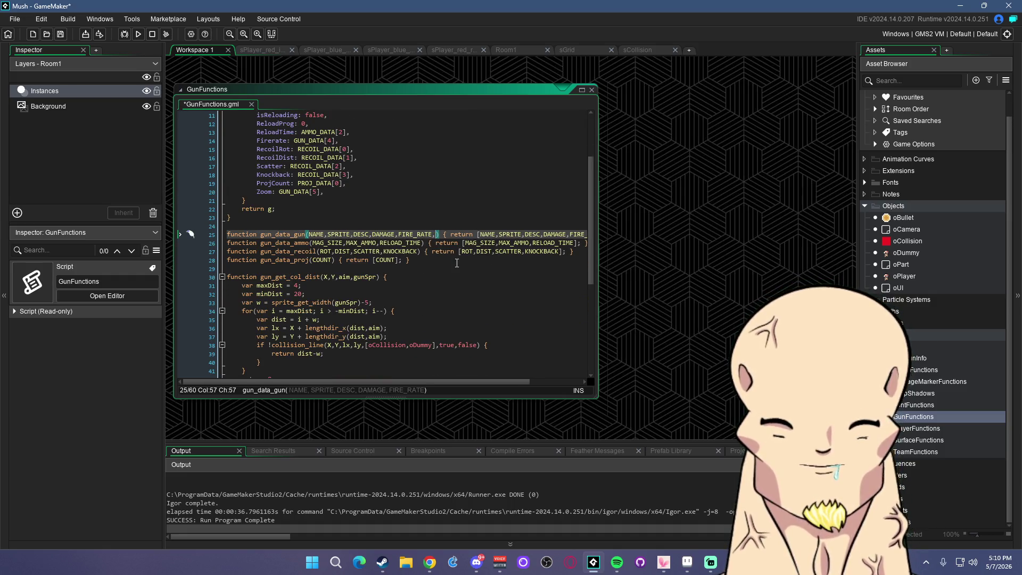
pyautogui.hotkey('ctrl', 's')
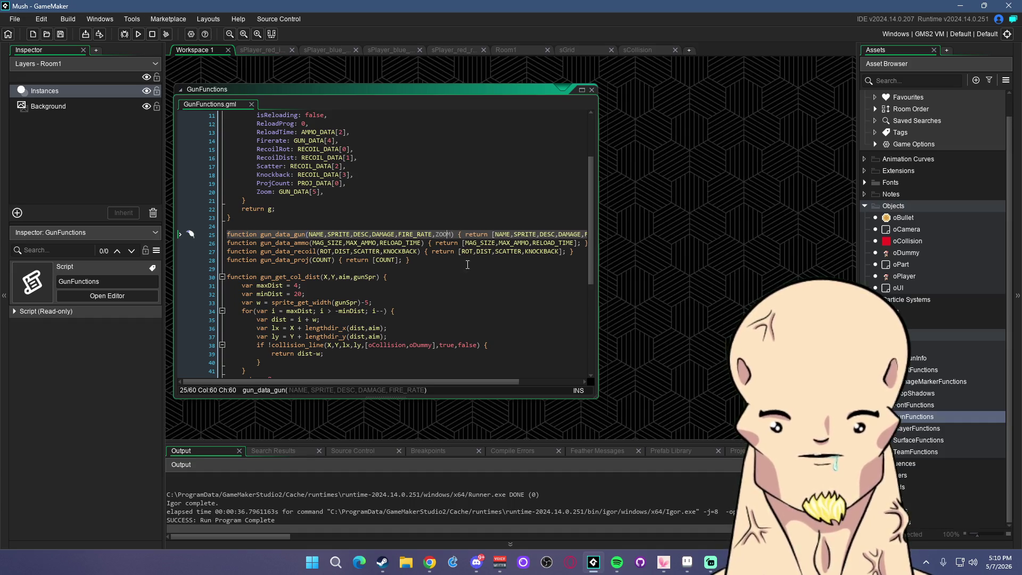
pyautogui.press('Left')
pyautogui.moveTo(446, 379); pyautogui.dragTo(505, 379)
pyautogui.click(552, 234)
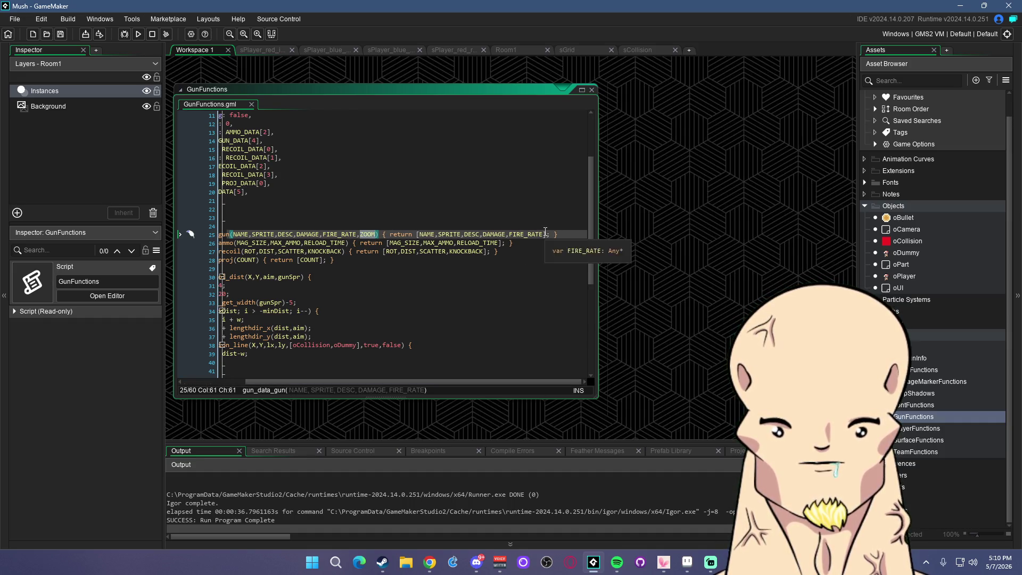
pyautogui.write(',')
pyautogui.press('BackSpace')
pyautogui.hotkey('ctrl', 's')
# In GunInfo, give SMG, Shotgun and Sniper zoom values 1, 1 and 2, save and run
pyautogui.doubleClick(917, 357)
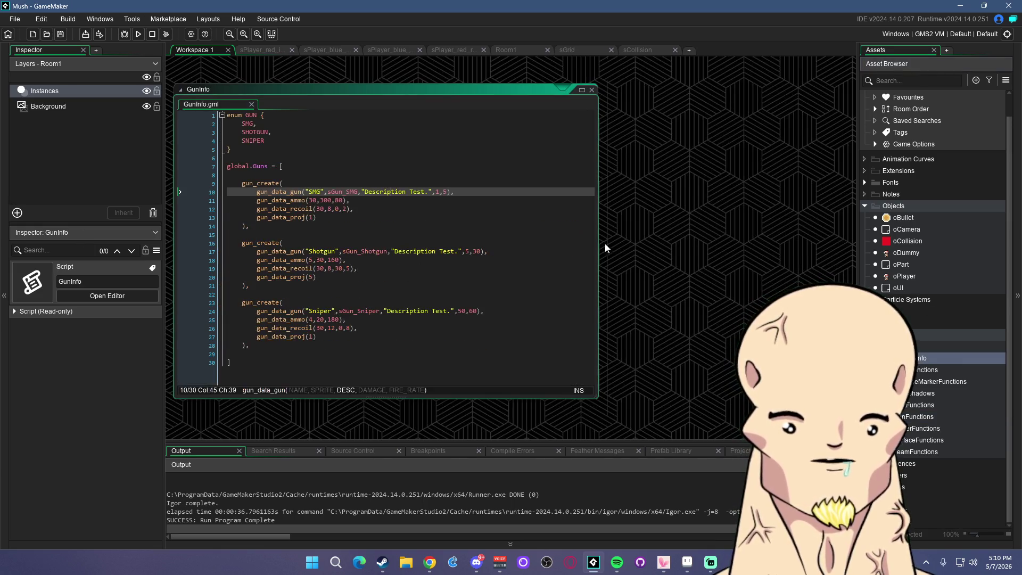
pyautogui.moveTo(308, 192); pyautogui.dragTo(452, 193)
pyautogui.click(447, 192)
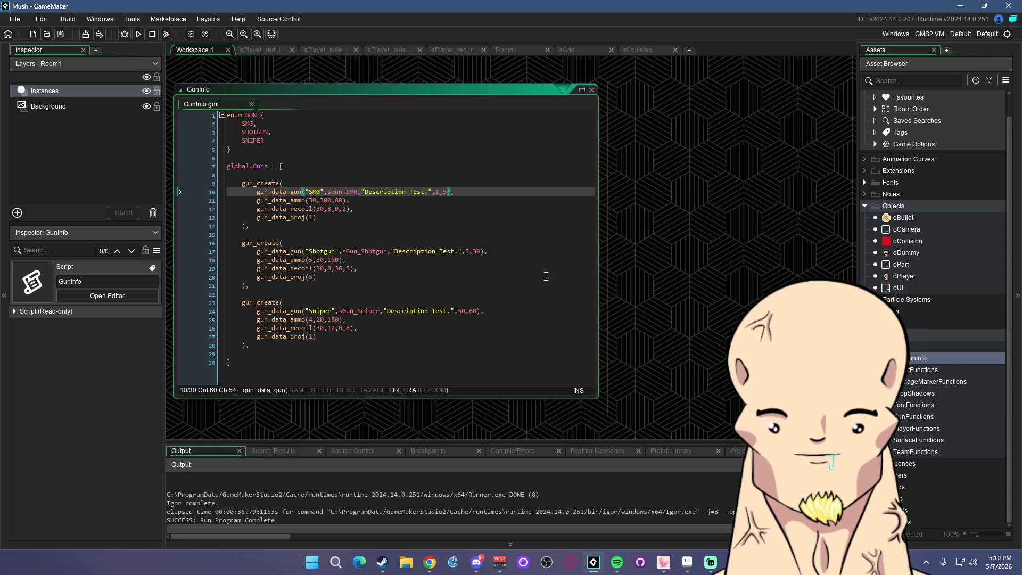
pyautogui.write(',1')
pyautogui.press('Down')
pyautogui.press('Down')
pyautogui.press('Down')
pyautogui.press('Down')
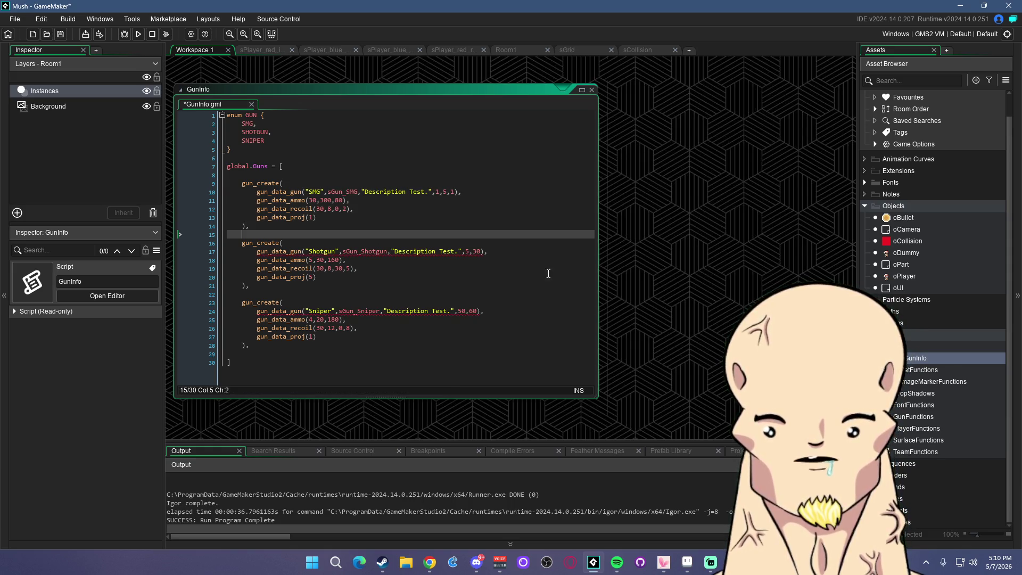
pyautogui.press('End')
pyautogui.press('Left')
pyautogui.write(',1')
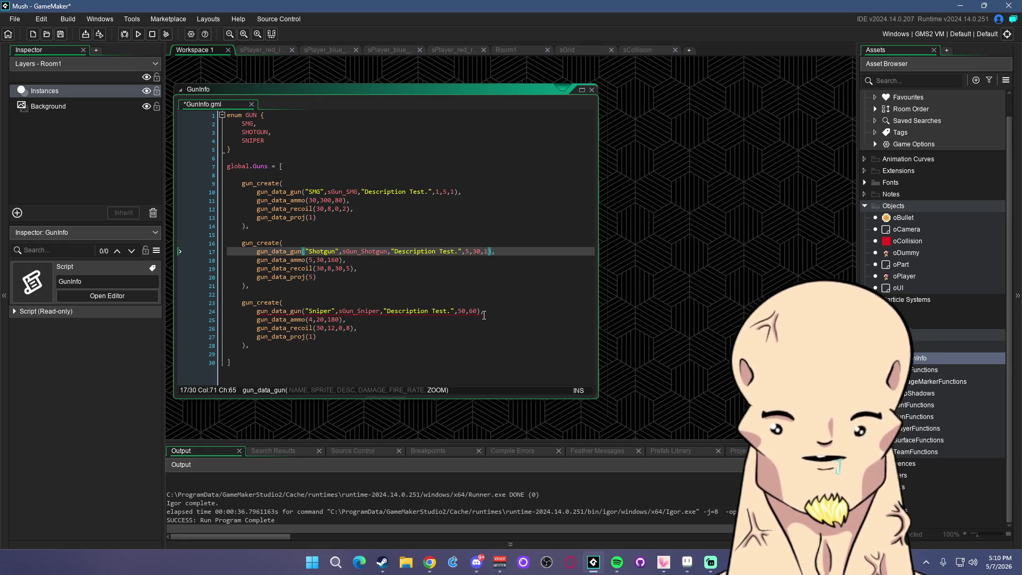
pyautogui.press('Down')
pyautogui.press('Down')
pyautogui.press('Down')
pyautogui.press('End')
pyautogui.press('Left')
pyautogui.write(',2')
pyautogui.hotkey('ctrl', 's')
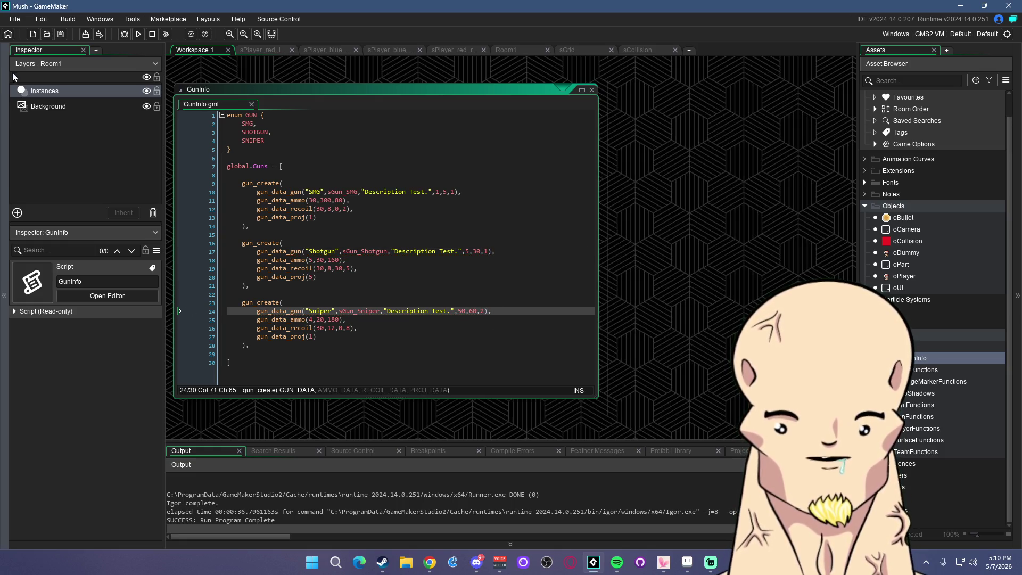
pyautogui.click(139, 34)
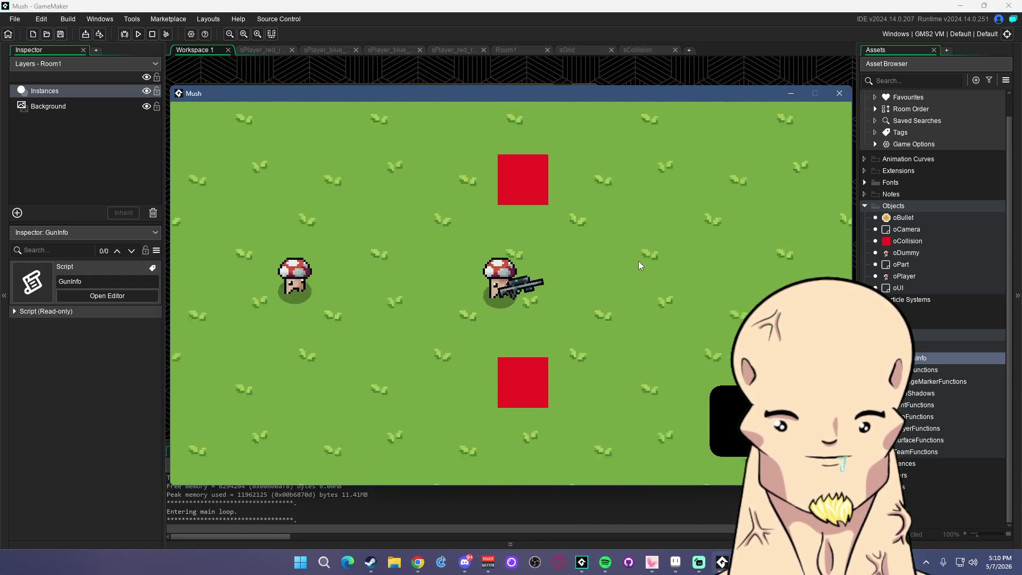
pyautogui.click(367, 271)
pyautogui.click(339, 271)
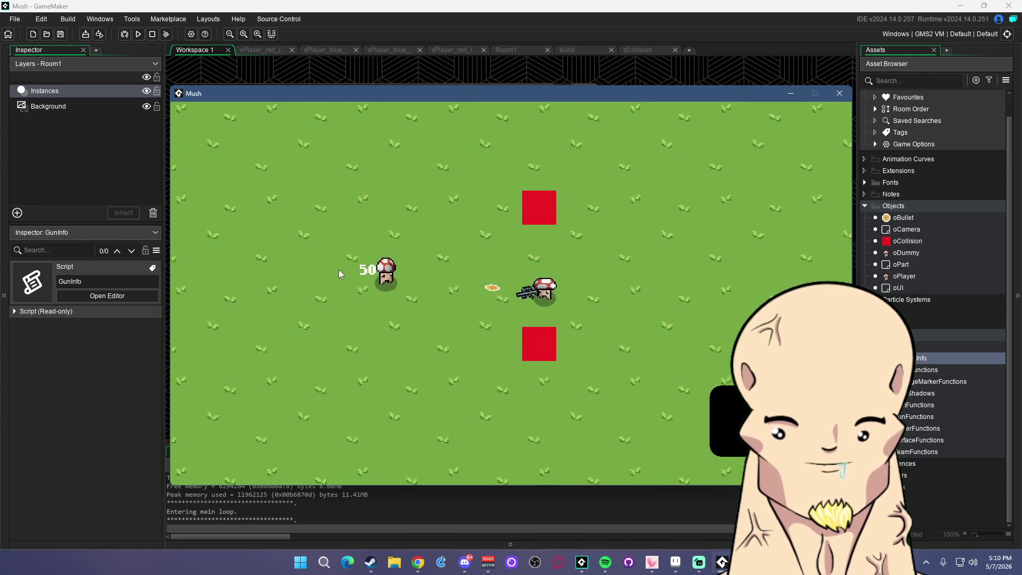
pyautogui.click(354, 268)
pyautogui.click(340, 282)
pyautogui.press('a')
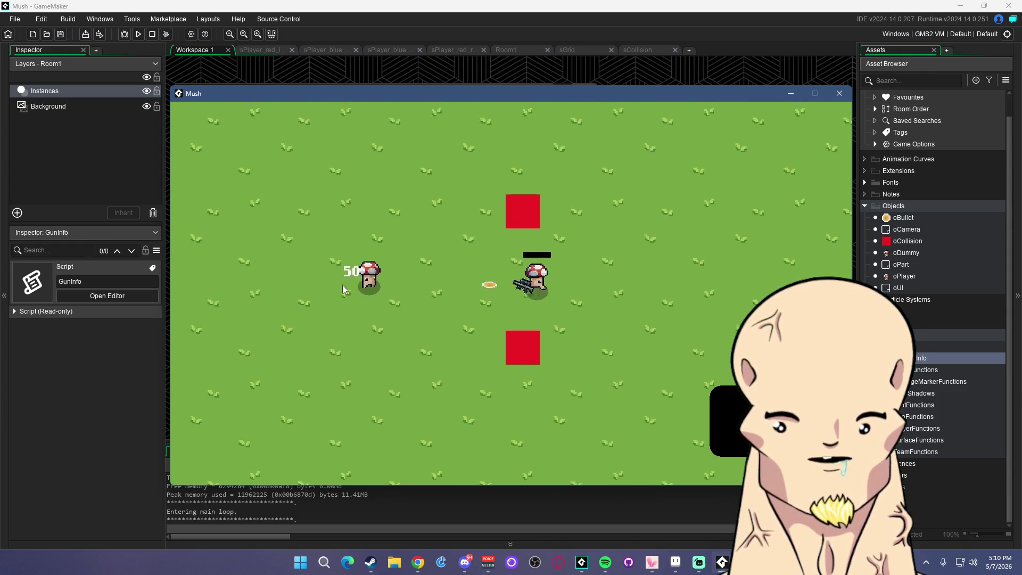
pyautogui.press('s')
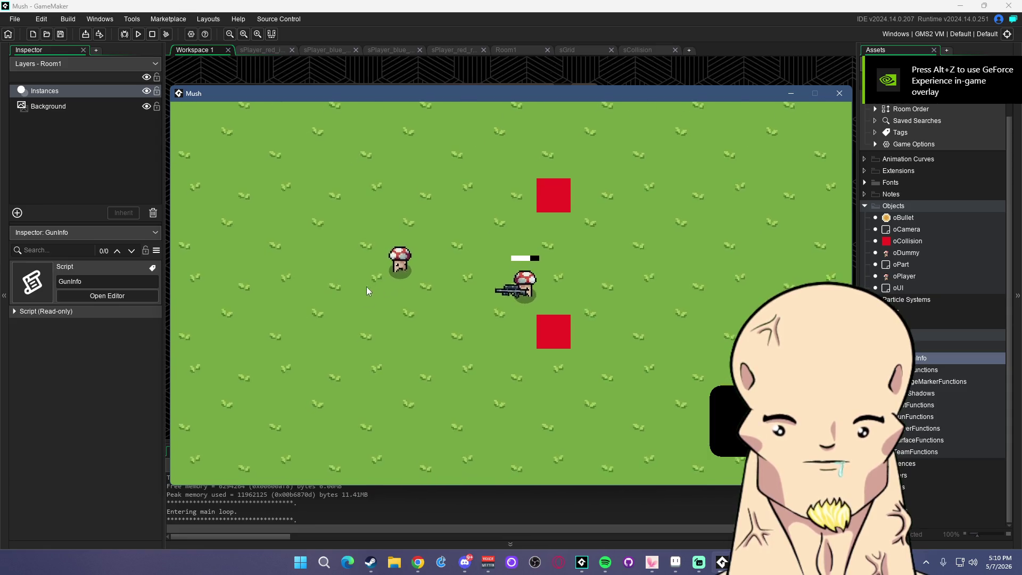
pyautogui.click(356, 248)
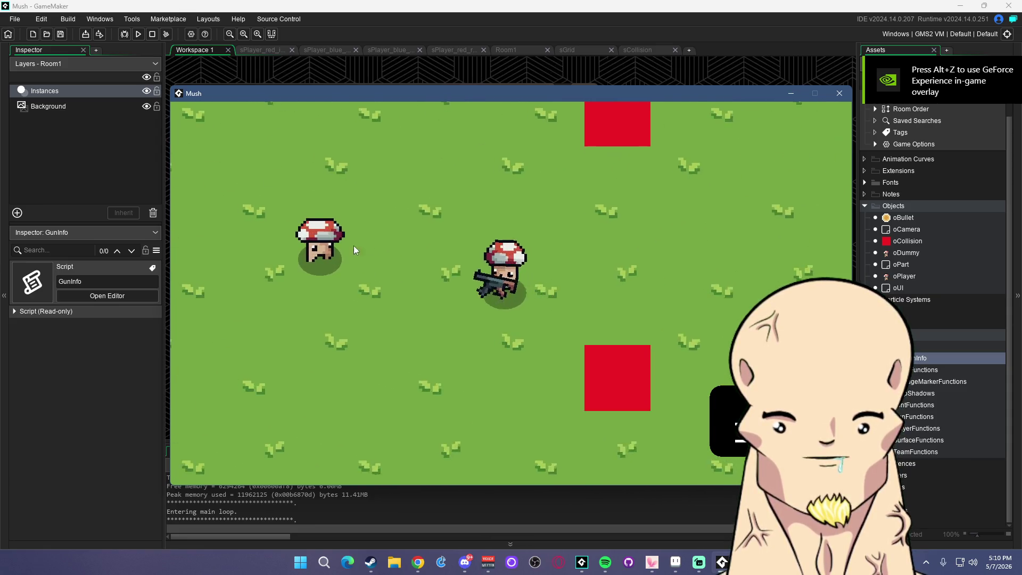
pyautogui.press('a')
pyautogui.click(346, 258)
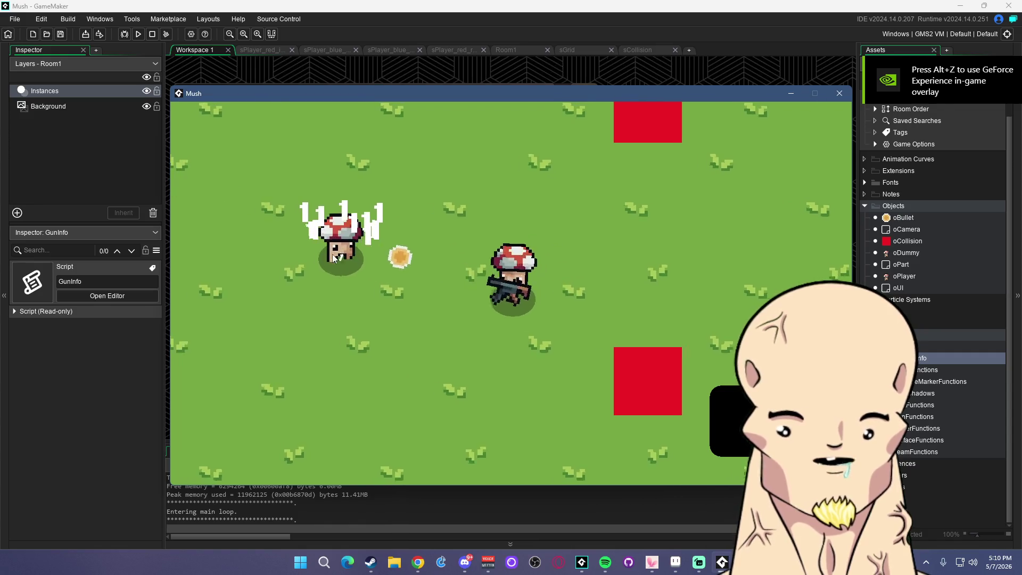
pyautogui.click(840, 93)
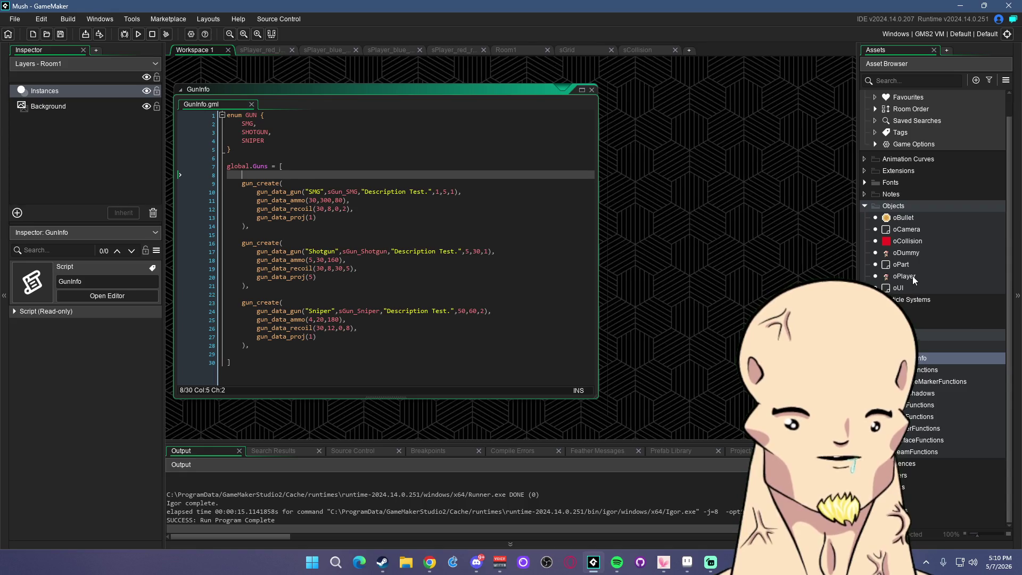
# In oUI's Draw GUI code, duplicate the draw_text_ext_transformed ammo text line
pyautogui.doubleClick(913, 276)
pyautogui.doubleClick(899, 288)
pyautogui.click(705, 174)
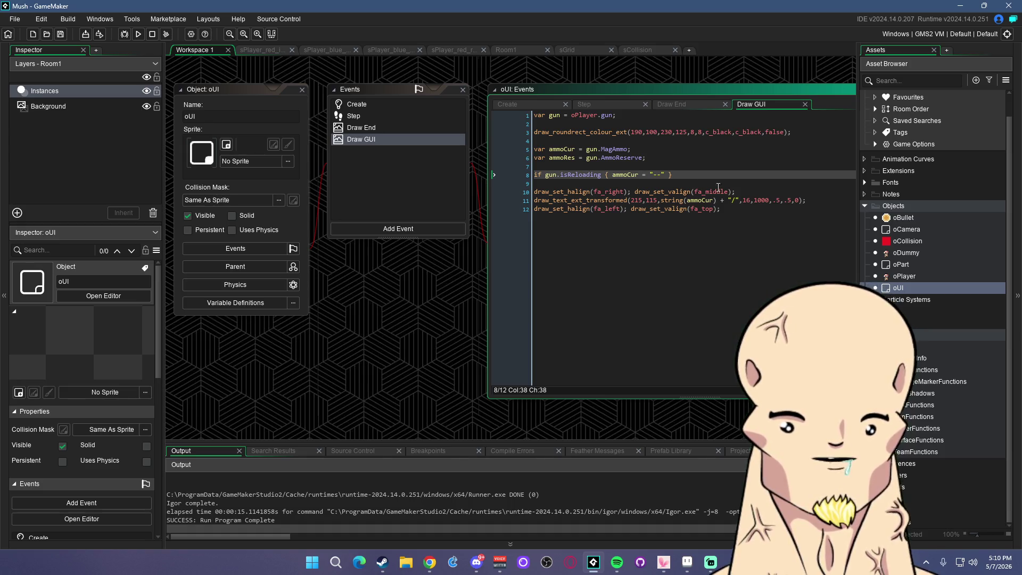
pyautogui.click(743, 191)
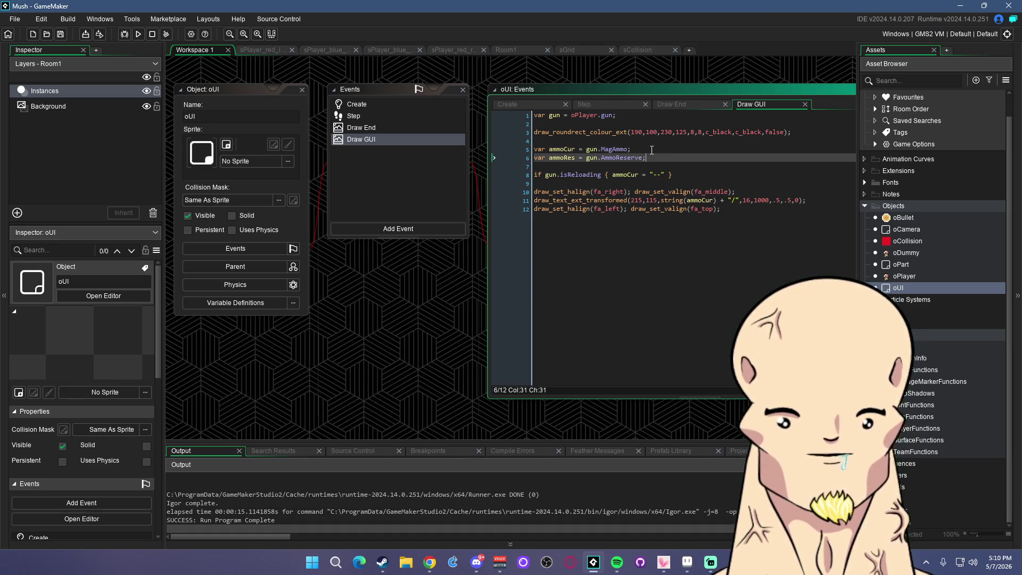
pyautogui.click(810, 132)
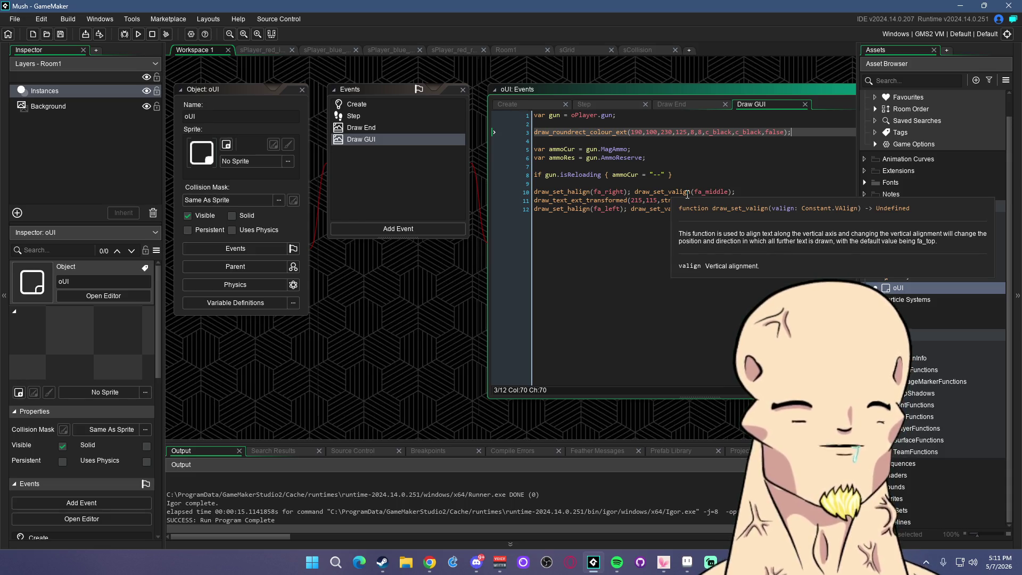
pyautogui.click(820, 199)
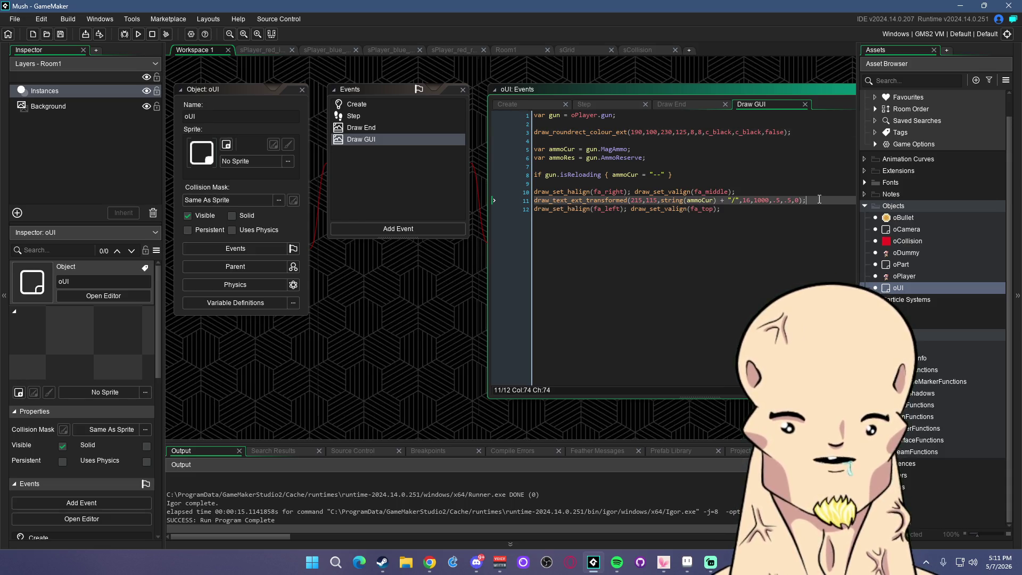
pyautogui.press('BackSpace')
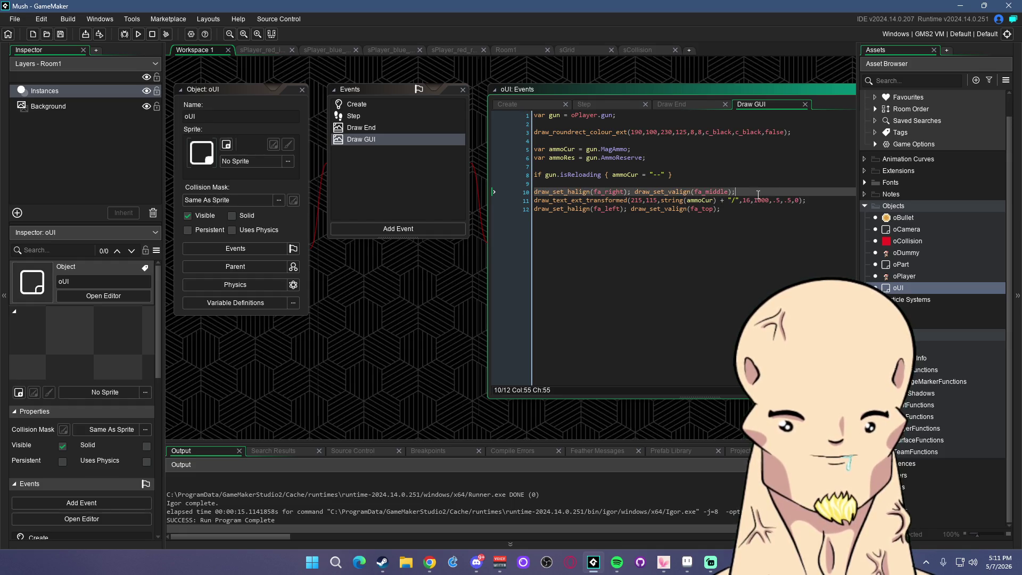
pyautogui.moveTo(818, 200); pyautogui.dragTo(549, 202)
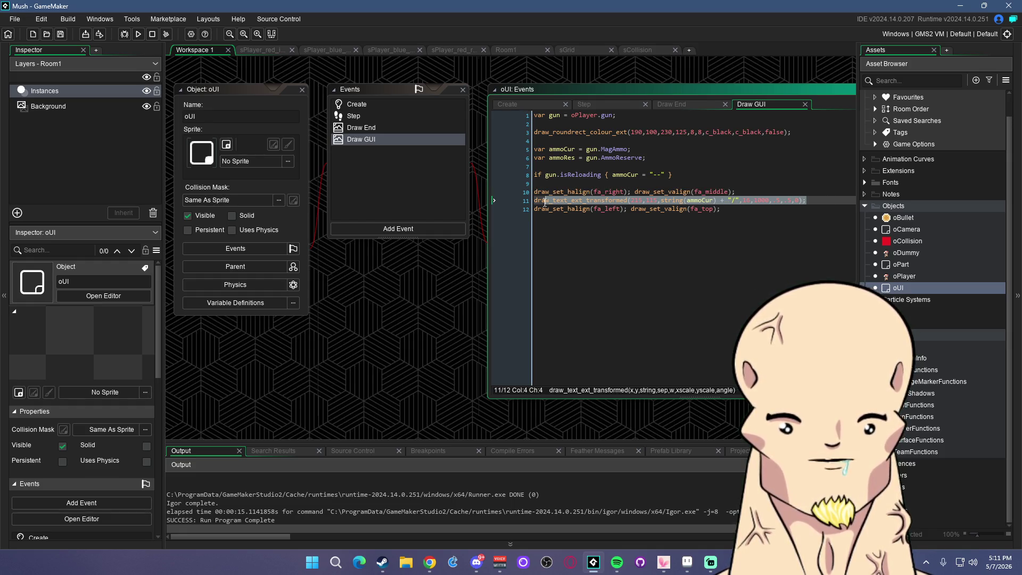
pyautogui.hotkey('ctrl', 'c')
pyautogui.click(823, 200)
pyautogui.press('Return')
pyautogui.hotkey('ctrl', 'v')
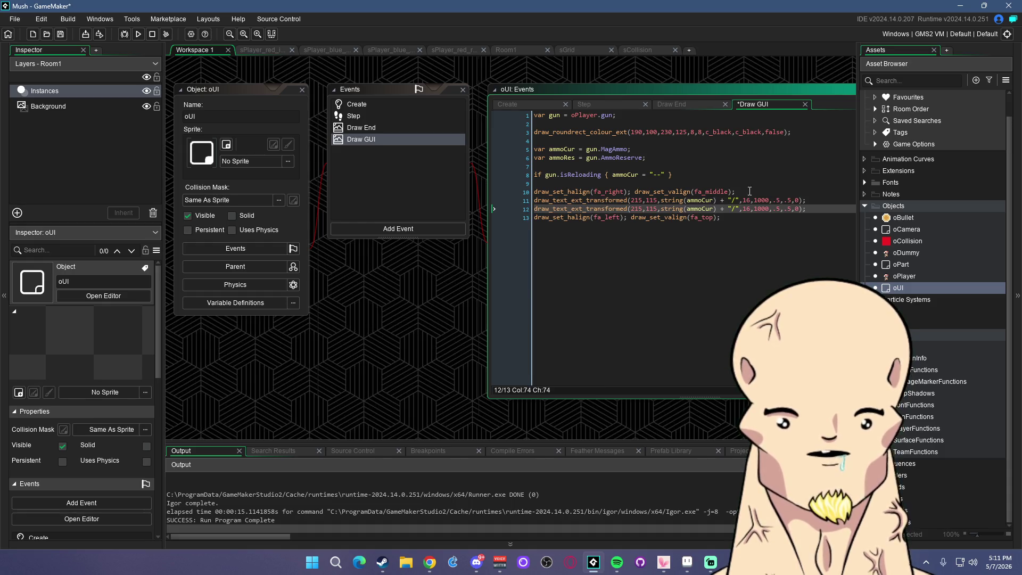
# Insert a copy of the alignment line between the text lines, changed to fa_left, and save
pyautogui.moveTo(749, 191); pyautogui.dragTo(498, 188)
pyautogui.hotkey('ctrl', 'c')
pyautogui.click(818, 202)
pyautogui.press('\\')
pyautogui.press('Return')
pyautogui.hotkey('ctrl', 'v')
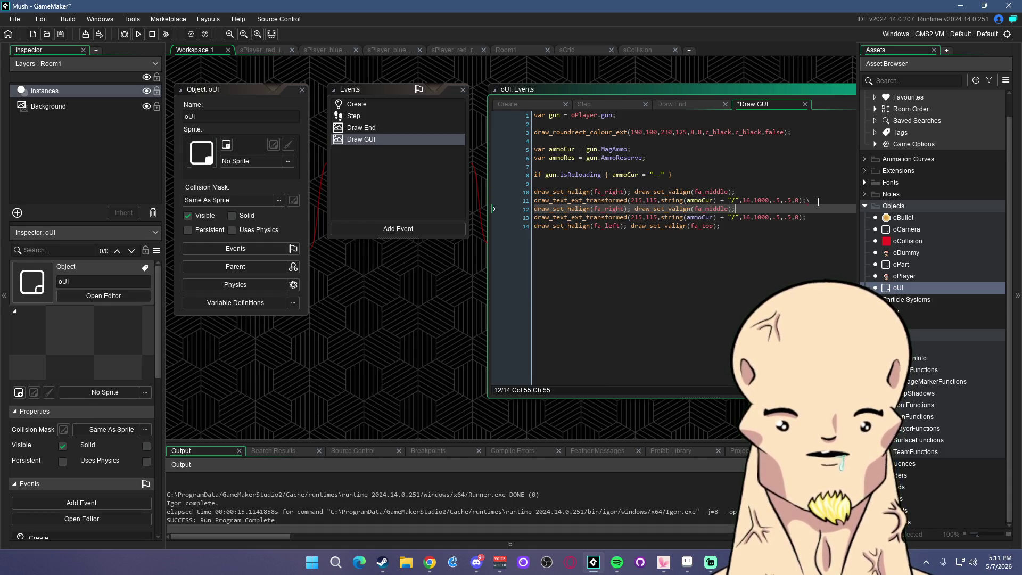
pyautogui.click(812, 200)
pyautogui.press('BackSpace')
pyautogui.press('Up')
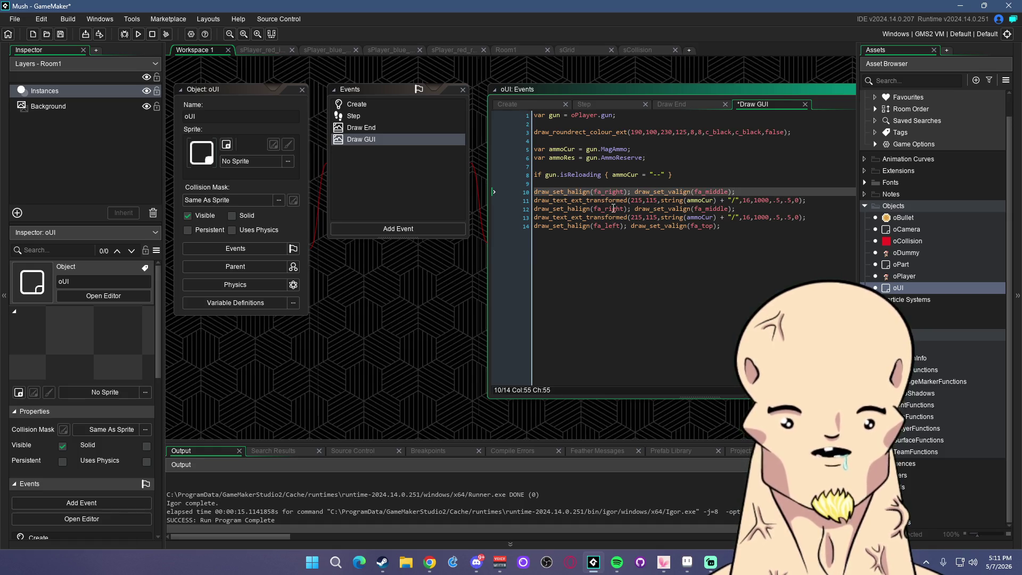
pyautogui.doubleClick(613, 209)
pyautogui.write('left')
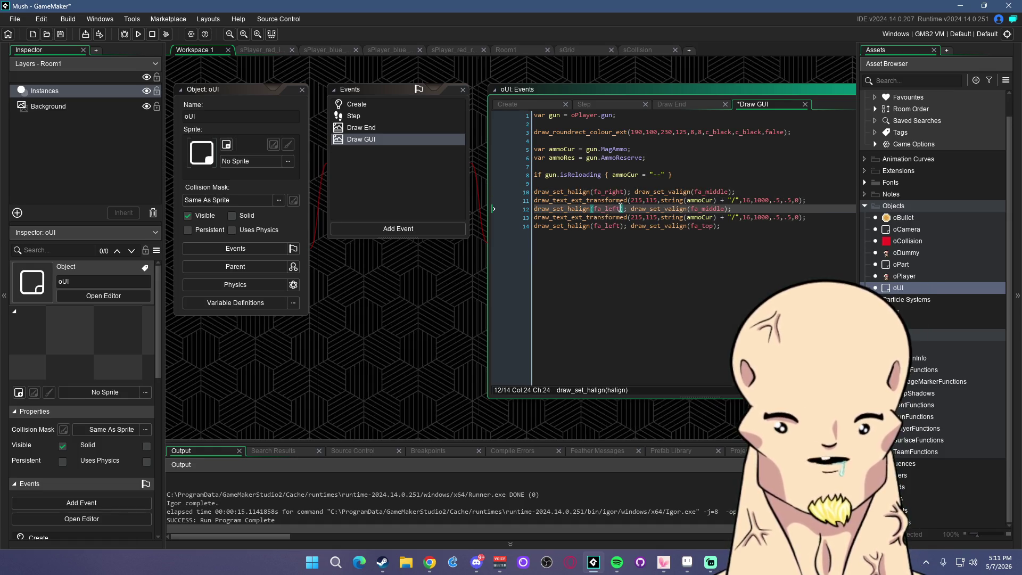
pyautogui.hotkey('ctrl', 's')
# Make the second text line draw string(ammoRes) without the slash, then run the game
pyautogui.click(754, 209)
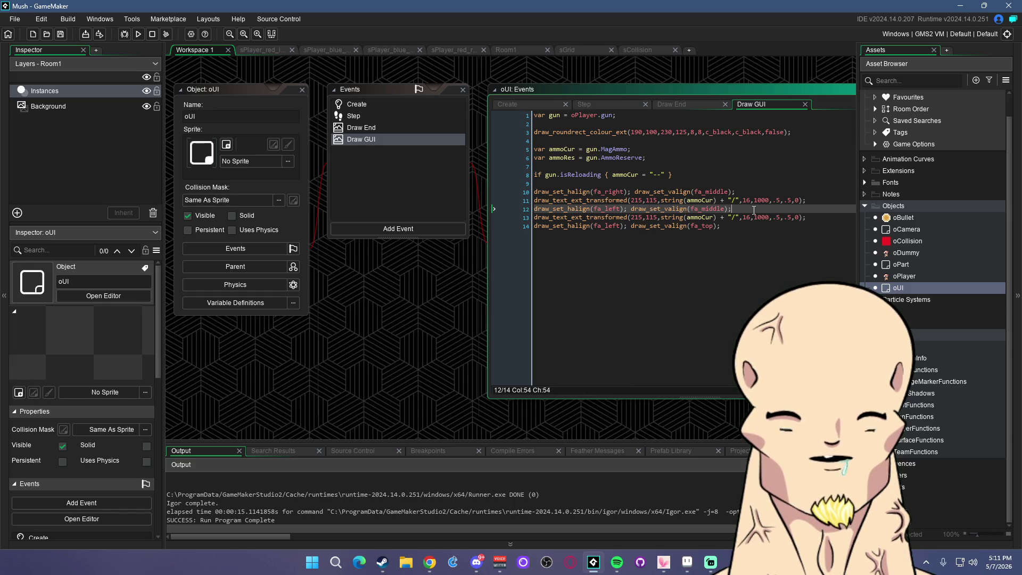
pyautogui.click(639, 217)
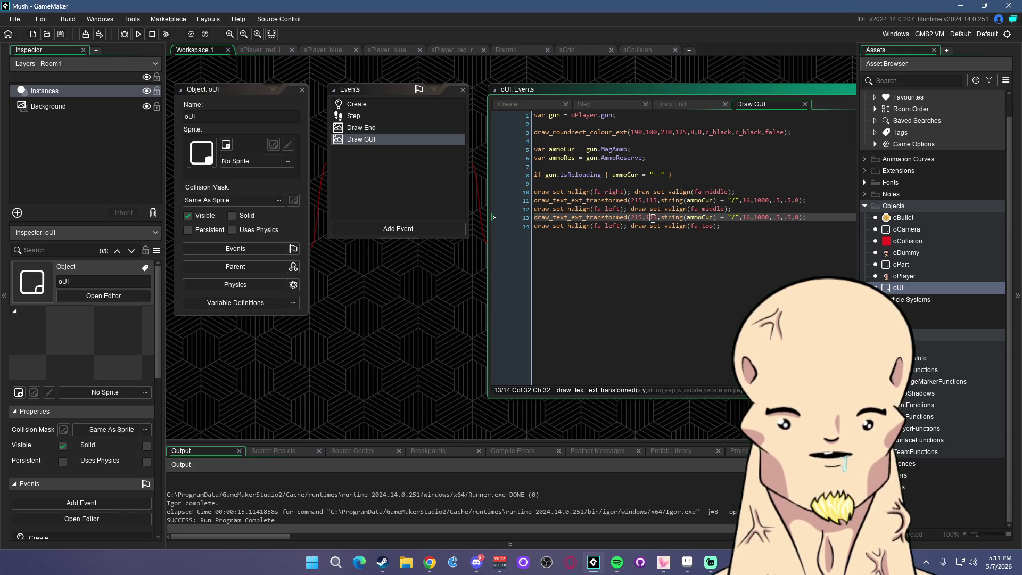
pyautogui.click(731, 217)
pyautogui.doubleClick(561, 158)
pyautogui.hotkey('ctrl', 'c')
pyautogui.doubleClick(698, 218)
pyautogui.hotkey('ctrl', 'v')
pyautogui.click(741, 217)
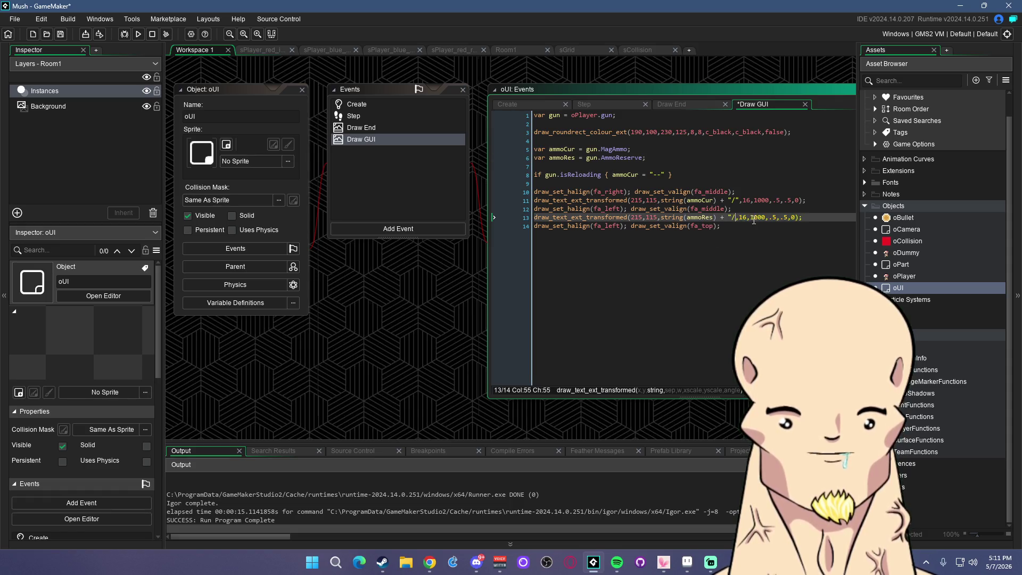
pyautogui.press('BackSpace')
pyautogui.press('BackSpace')
pyautogui.press('BackSpace')
pyautogui.click(754, 191)
pyautogui.click(138, 34)
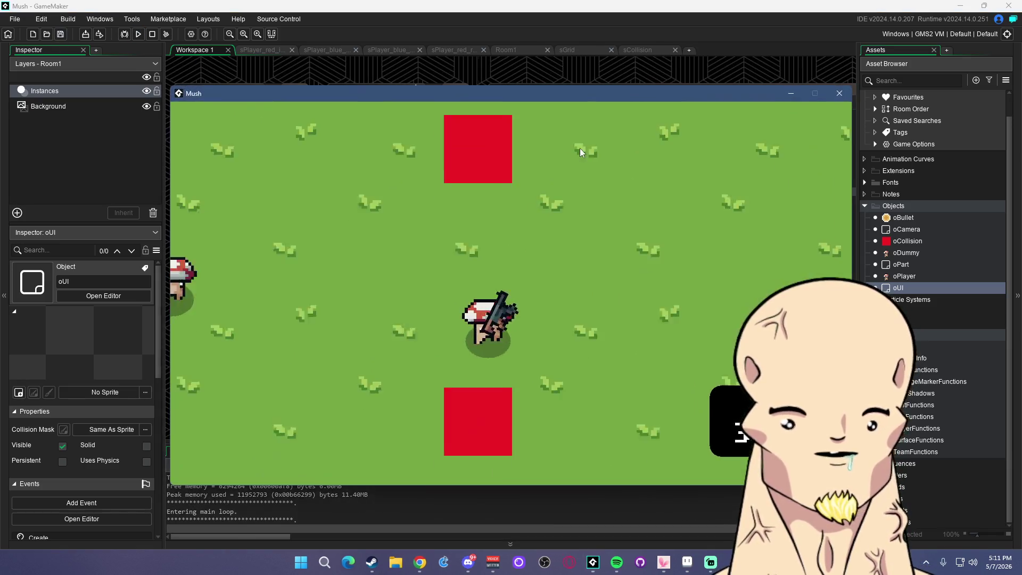
pyautogui.press('s')
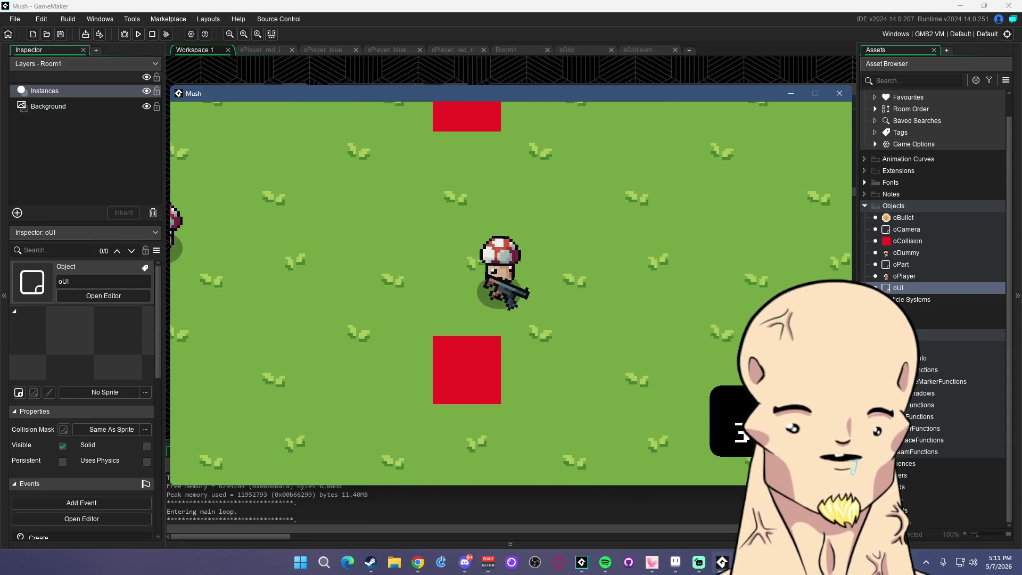
pyautogui.press('a')
pyautogui.click(655, 274)
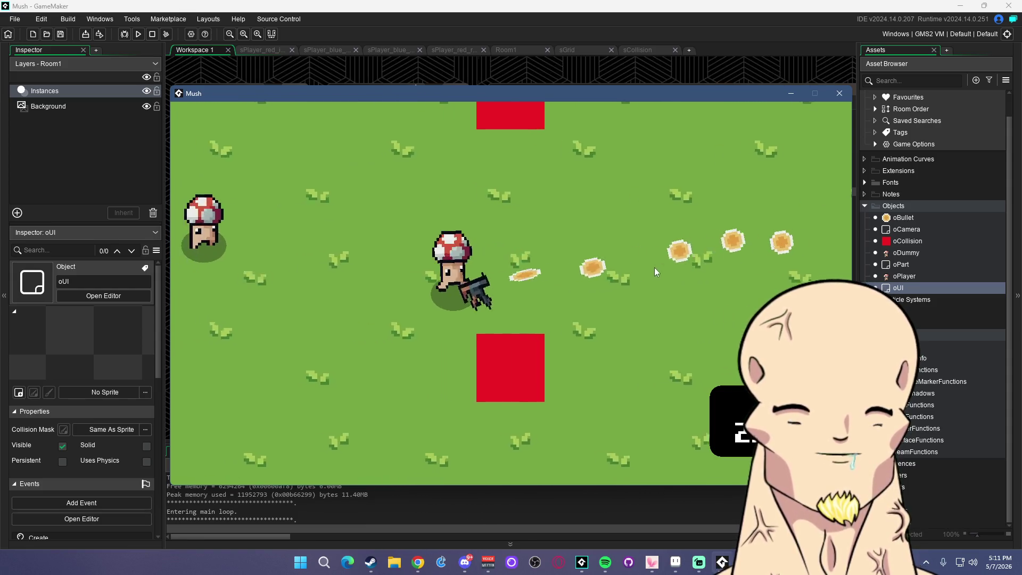
pyautogui.press('w')
pyautogui.click(727, 209)
pyautogui.click(839, 94)
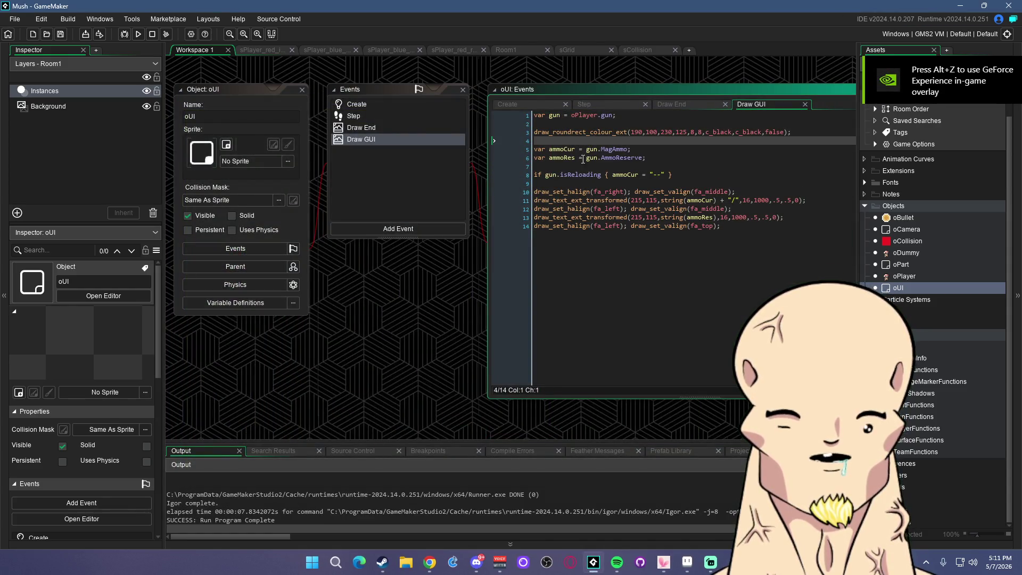
# Declare var ammoDispX = 210 and use it as the x position in both ammo text calls
pyautogui.press('Return')
pyautogui.press('Return')
pyautogui.press('Up')
pyautogui.write('var ammoDispX =')
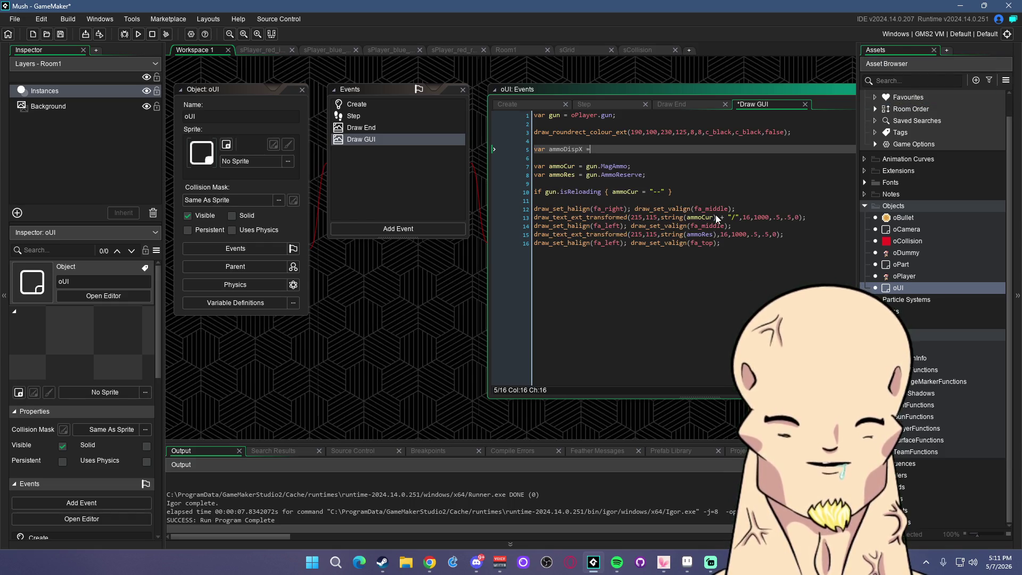
pyautogui.write(' 210')
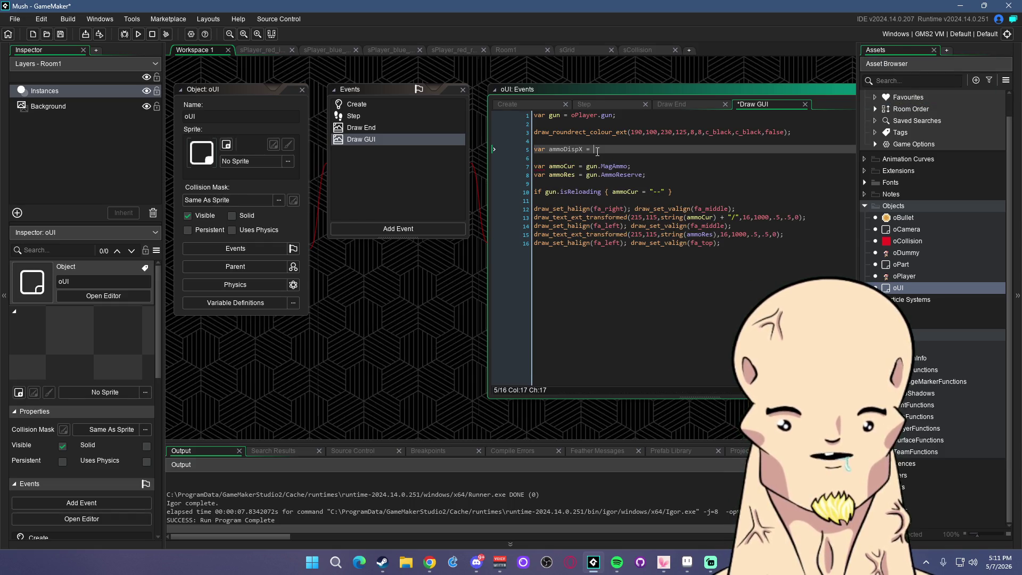
pyautogui.write(';')
pyautogui.hotkey('ctrl', 's')
pyautogui.doubleClick(566, 149)
pyautogui.hotkey('ctrl', 'c')
pyautogui.doubleClick(637, 217)
pyautogui.hotkey('ctrl', 'v')
pyautogui.click(637, 234)
pyautogui.doubleClick(637, 235)
pyautogui.hotkey('ctrl', 'v')
# Declare var ammoDispY = 115, replace both 115 y arguments with it, and run
pyautogui.click(638, 149)
pyautogui.press('Return')
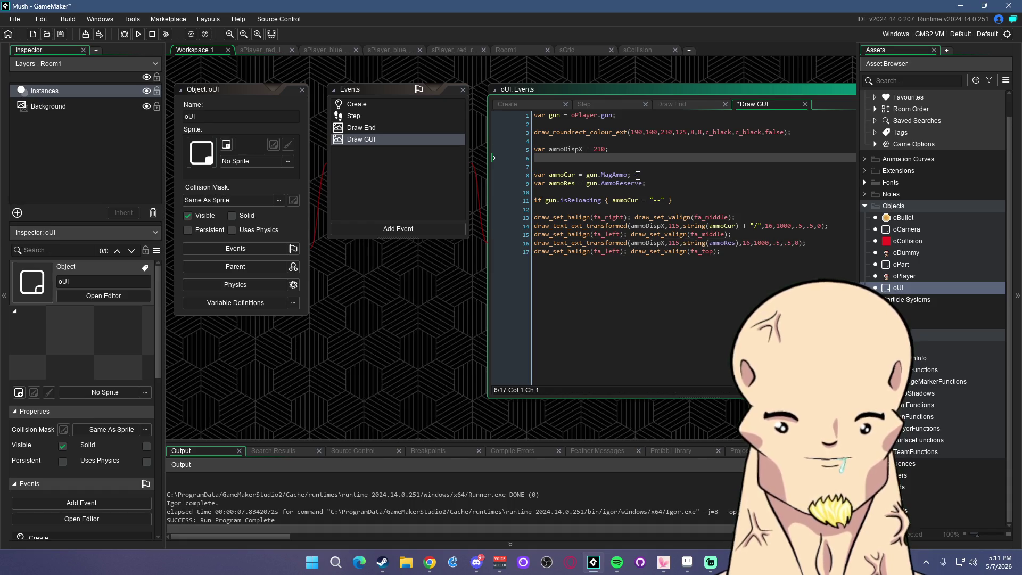
pyautogui.write('moDispY = ')
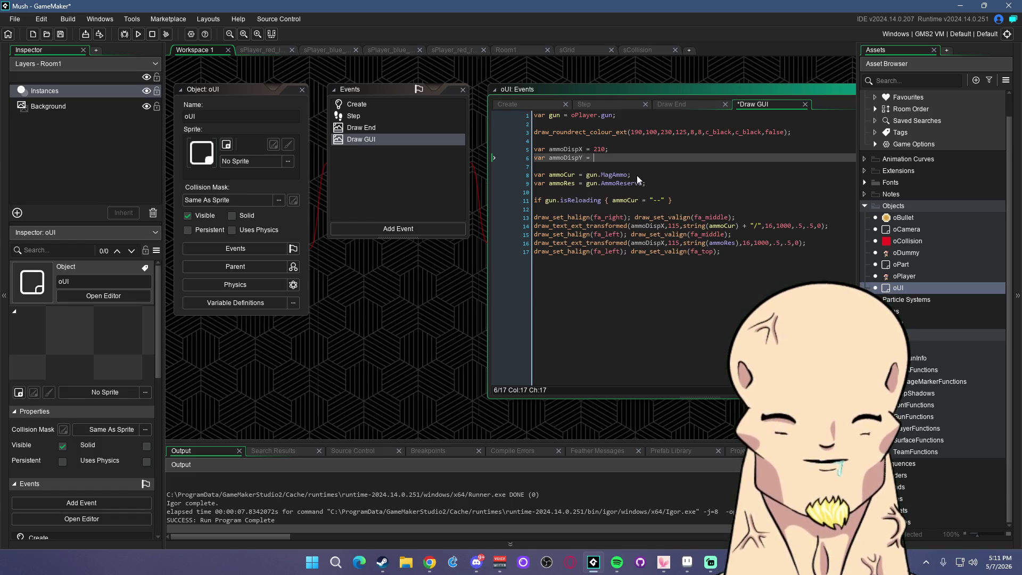
pyautogui.write('115')
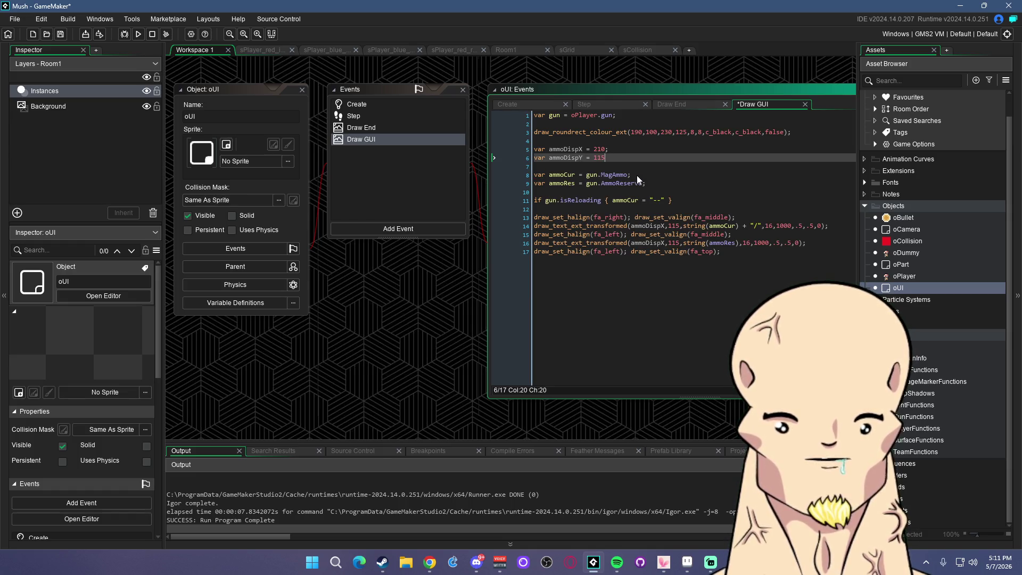
pyautogui.write(';')
pyautogui.hotkey('ctrl', 's')
pyautogui.click(566, 158)
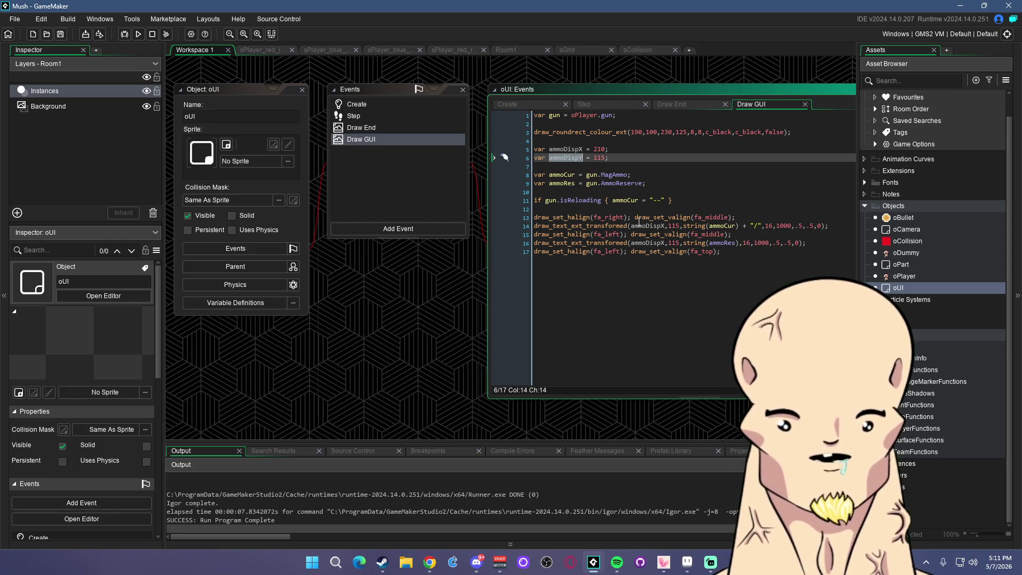
pyautogui.hotkey('ctrl', 'c')
pyautogui.doubleClick(675, 226)
pyautogui.hotkey('ctrl', 'v')
pyautogui.doubleClick(675, 243)
pyautogui.hotkey('ctrl', 'v')
pyautogui.click(639, 208)
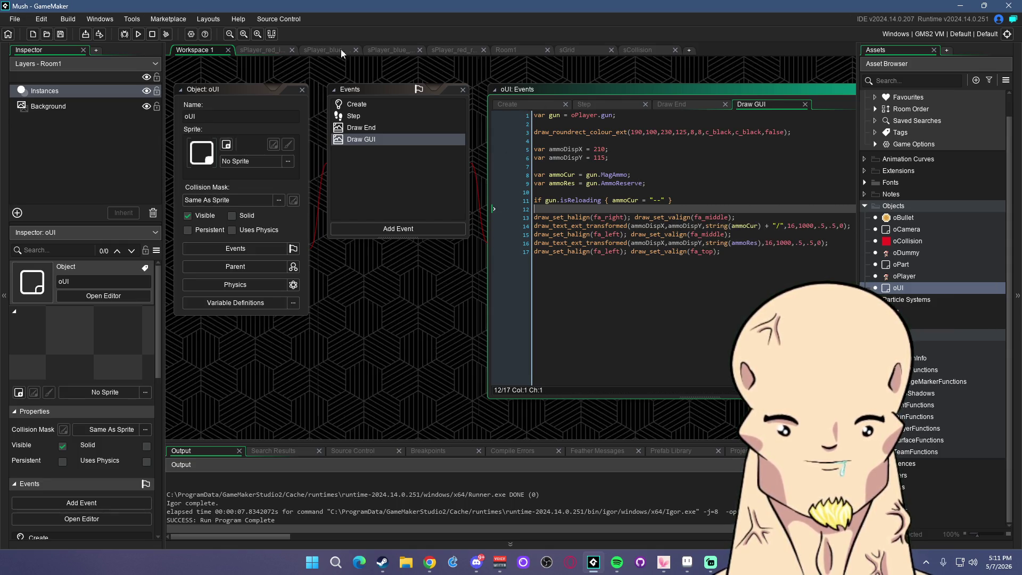
pyautogui.click(62, 34)
pyautogui.press('F5')
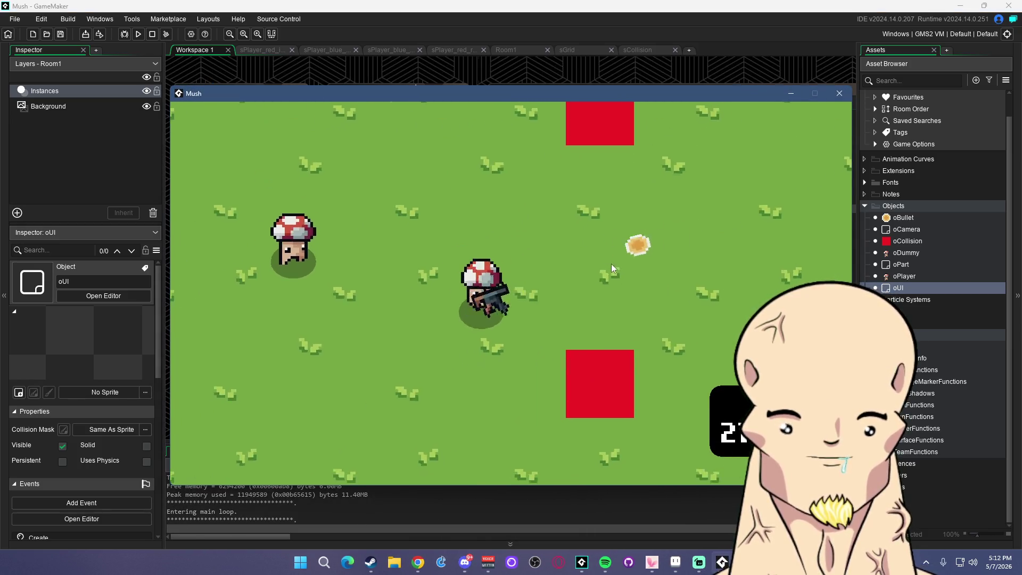
# Shoot the dummy until the magazine empties and reloads, then close the Mush game window
pyautogui.press('w')
pyautogui.press('a')
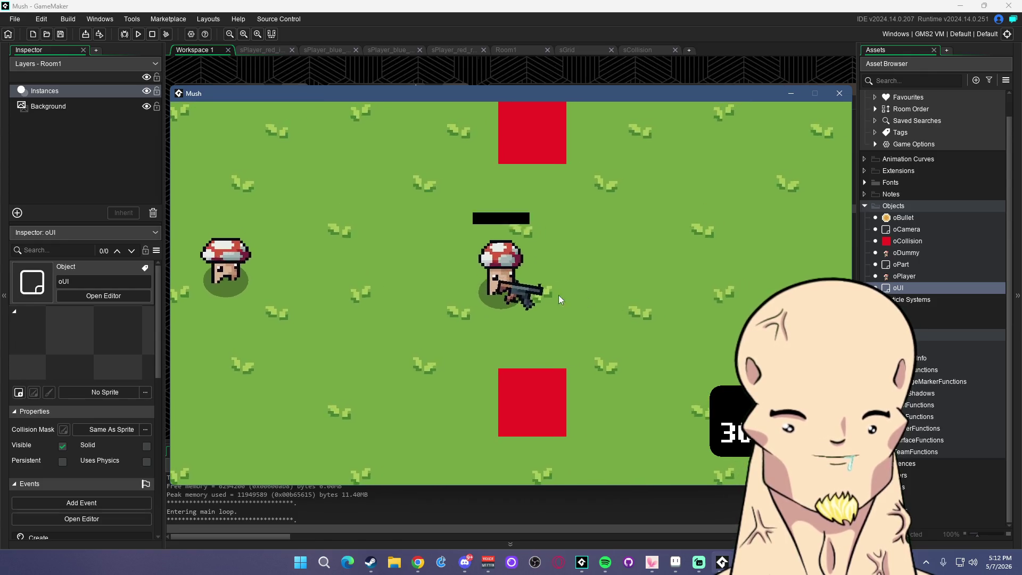
pyautogui.click(406, 270)
pyautogui.press('d')
pyautogui.click(283, 288)
pyautogui.click(276, 298)
pyautogui.press('a')
pyautogui.click(283, 290)
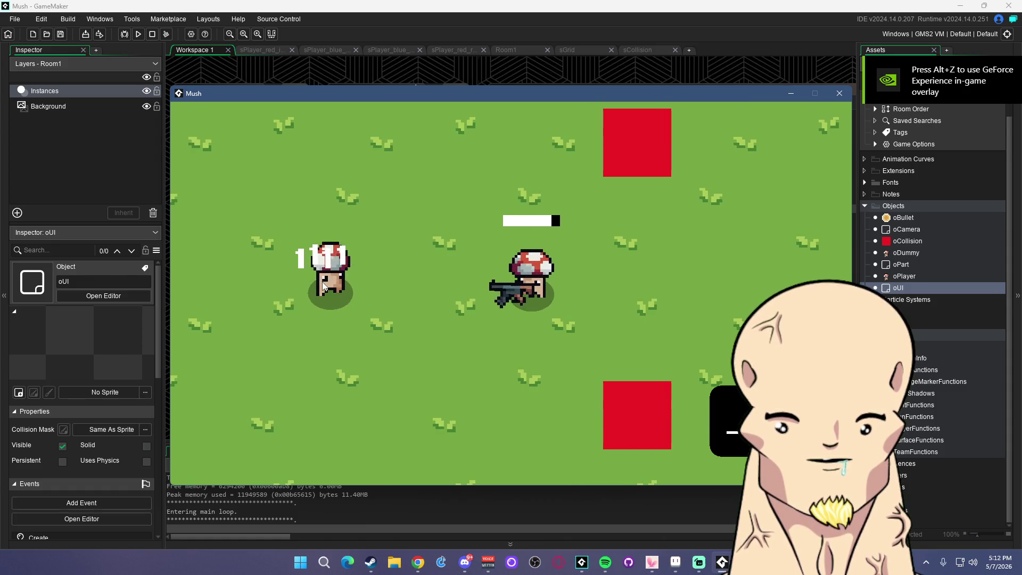
pyautogui.click(247, 283)
pyautogui.click(236, 283)
pyautogui.click(235, 283)
pyautogui.press('d')
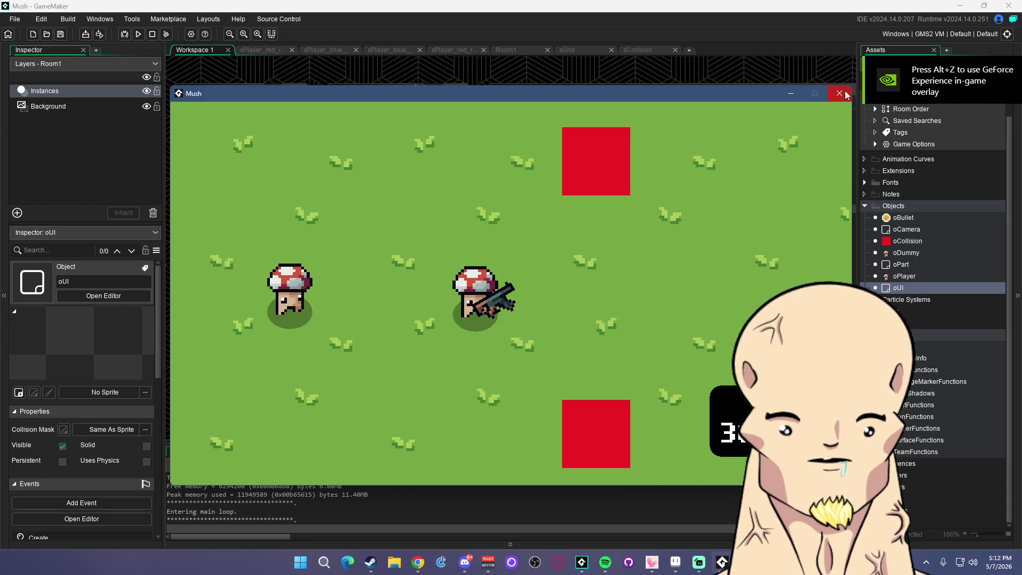
pyautogui.click(839, 93)
pyautogui.click(728, 226)
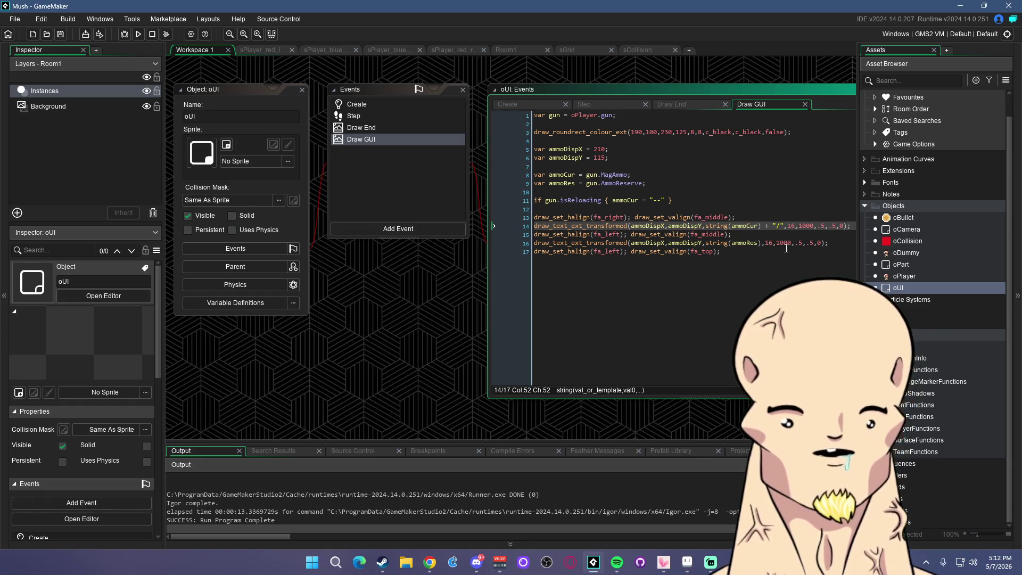
# Review the ammo box position, ammo variables and isReloading lines in the Draw GUI code
pyautogui.click(793, 226)
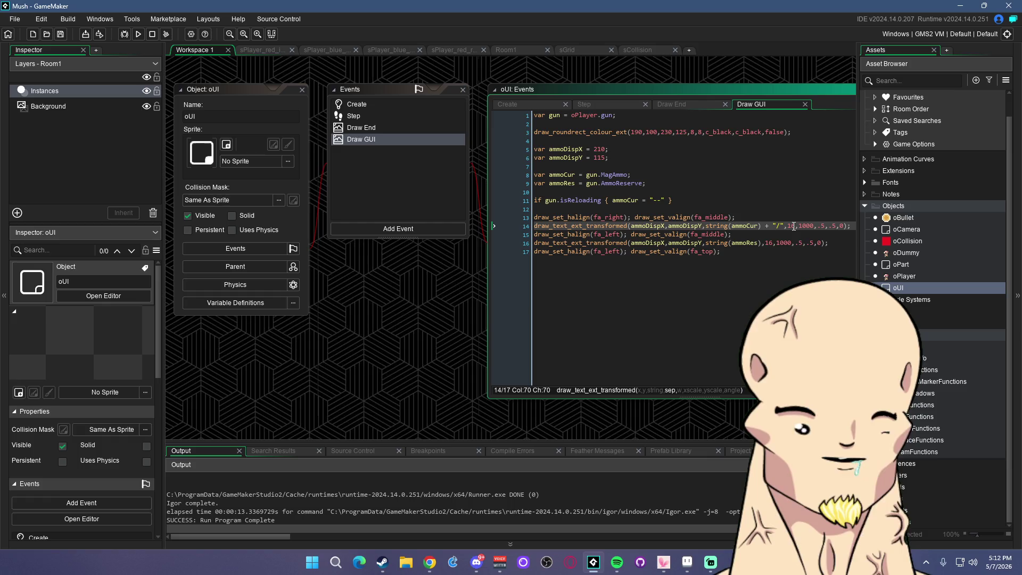
pyautogui.click(737, 199)
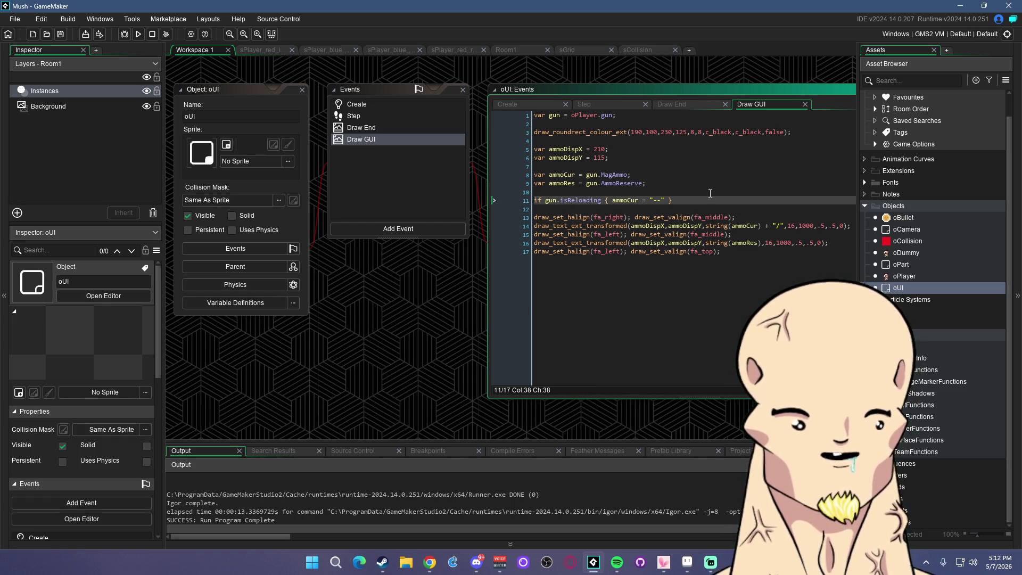
pyautogui.click(654, 178)
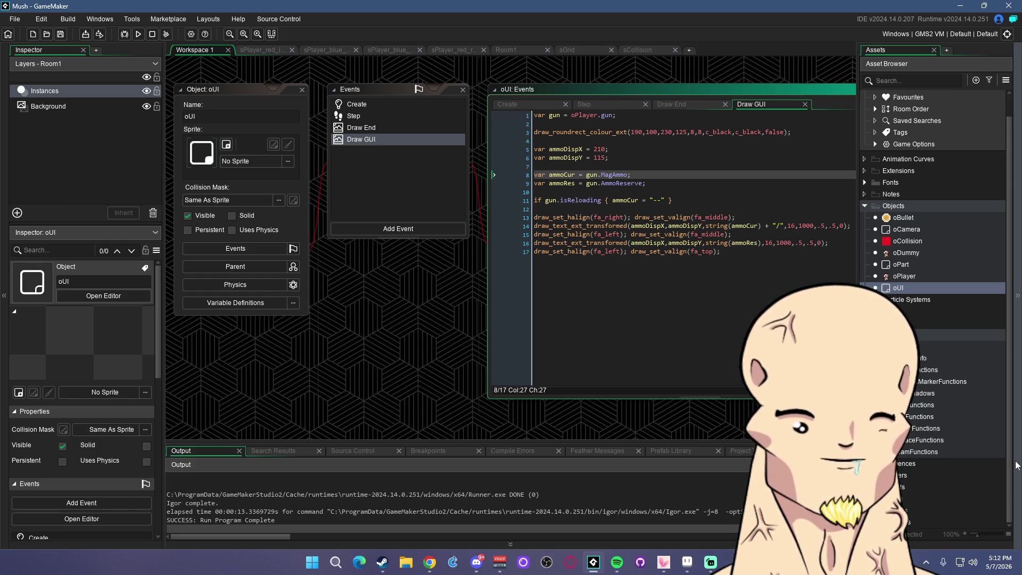
pyautogui.click(660, 183)
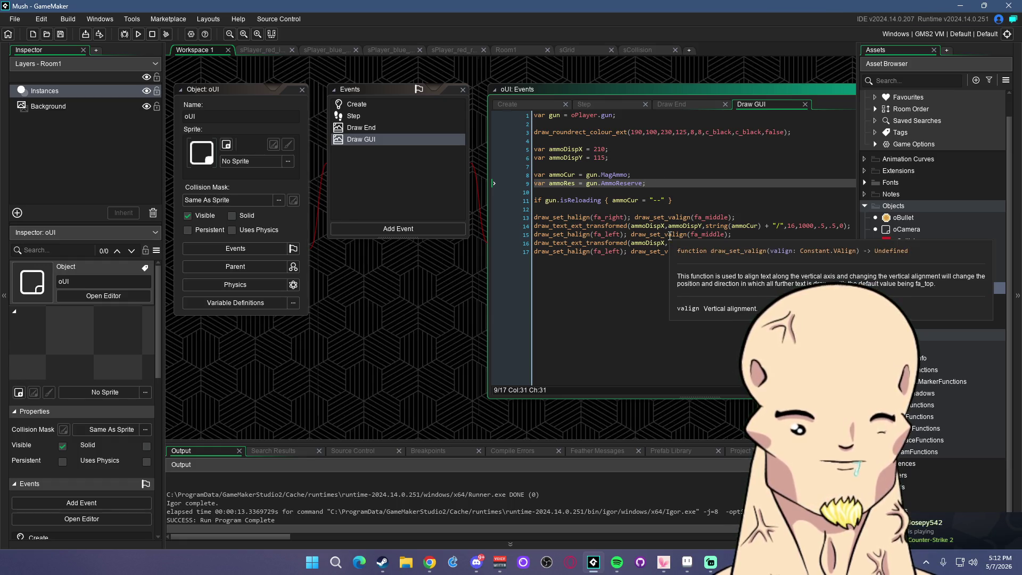
pyautogui.click(682, 207)
pyautogui.click(661, 183)
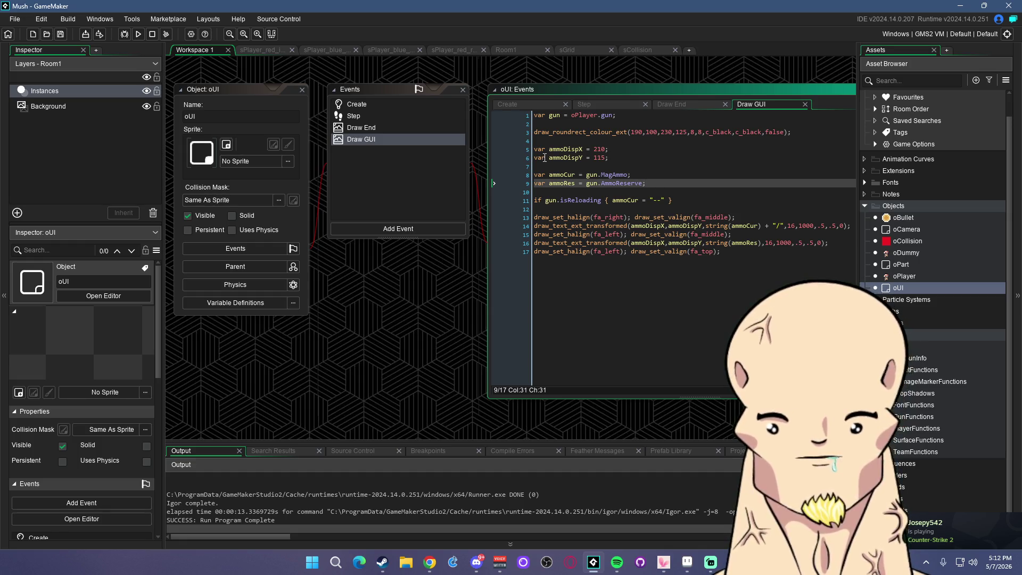
pyautogui.press('Up')
pyautogui.press('Up')
pyautogui.press('Up')
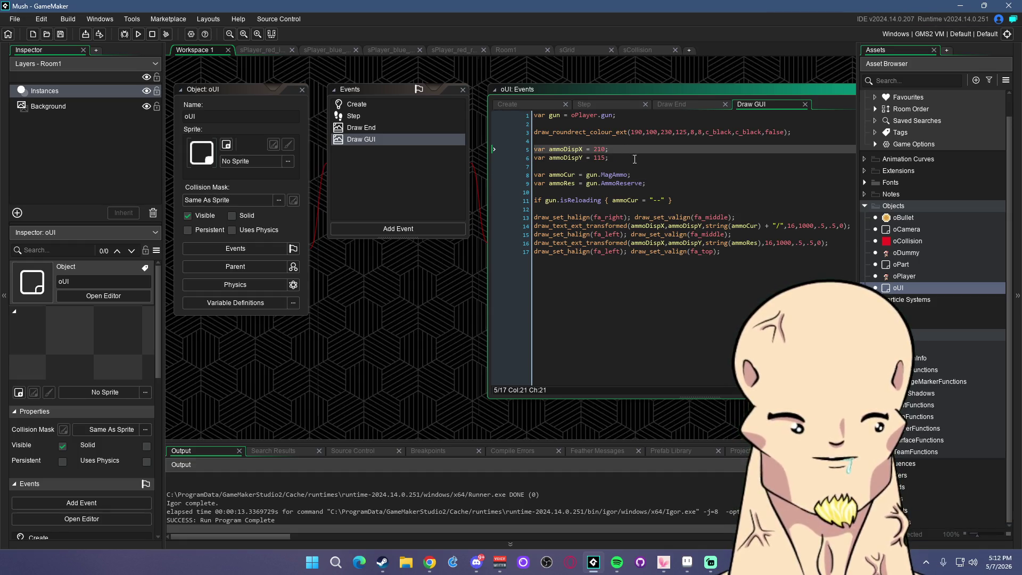
pyautogui.click(635, 160)
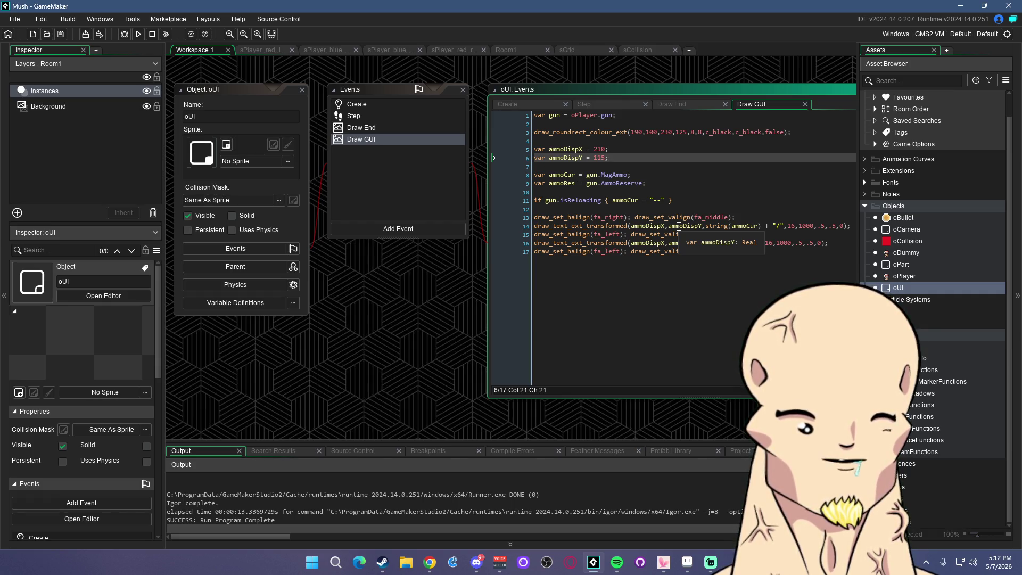
pyautogui.click(652, 181)
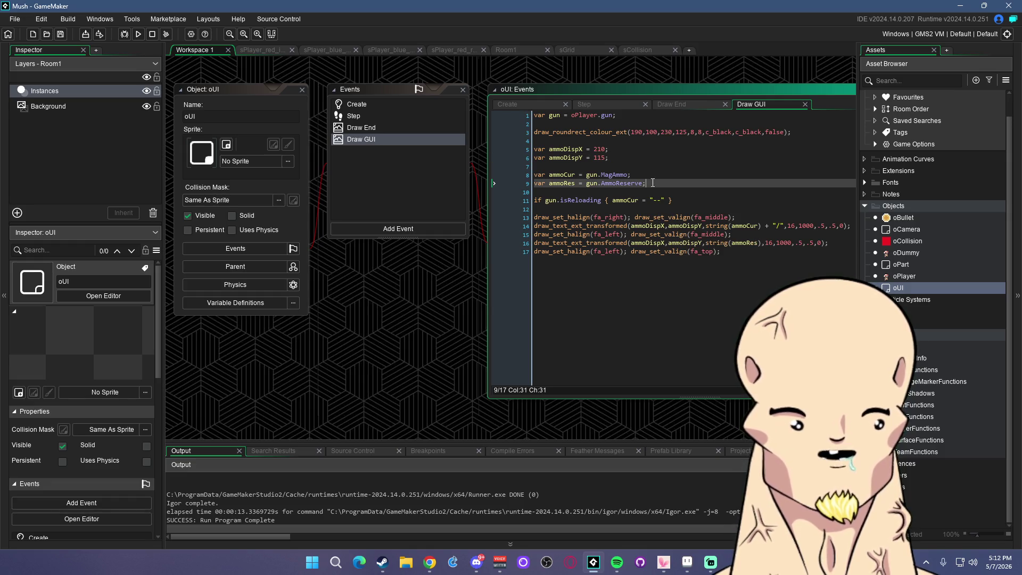
pyautogui.click(653, 178)
pyautogui.click(652, 166)
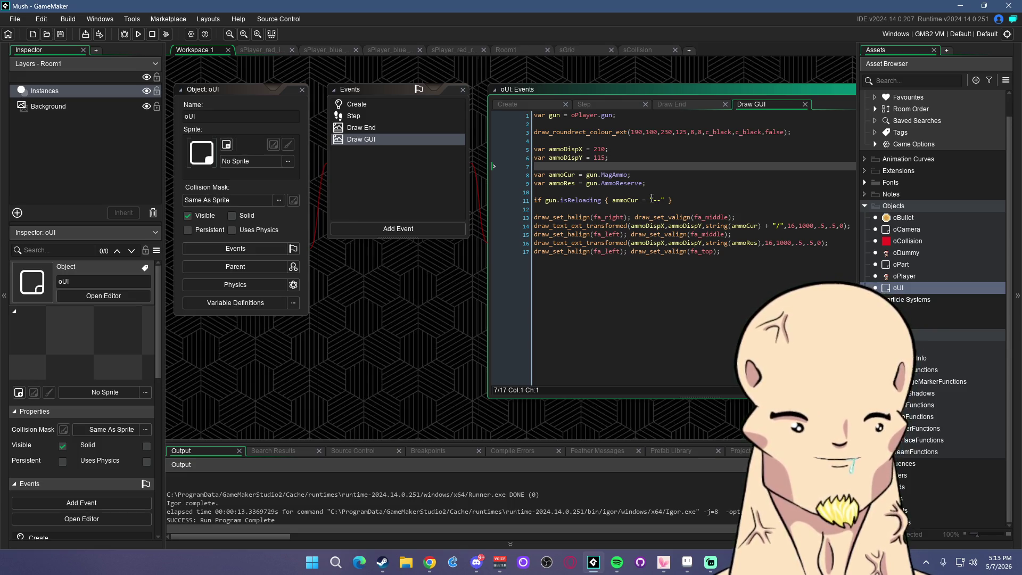
pyautogui.click(657, 183)
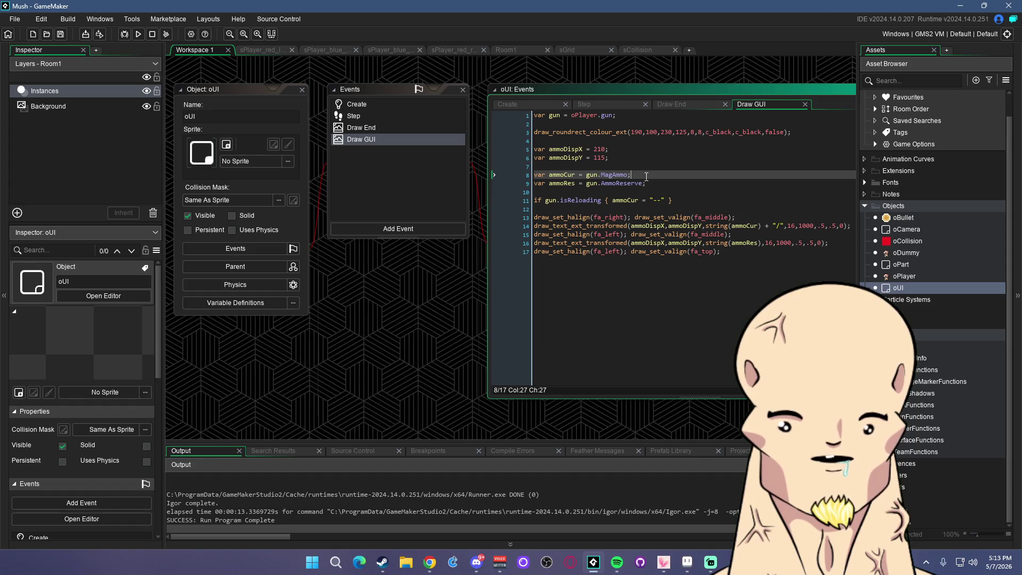
# Change both reserve ammo text scales on line 16 from .5 to .3, then run with F5
pyautogui.doubleClick(802, 243)
pyautogui.write('3')
pyautogui.doubleClick(812, 243)
pyautogui.write('3')
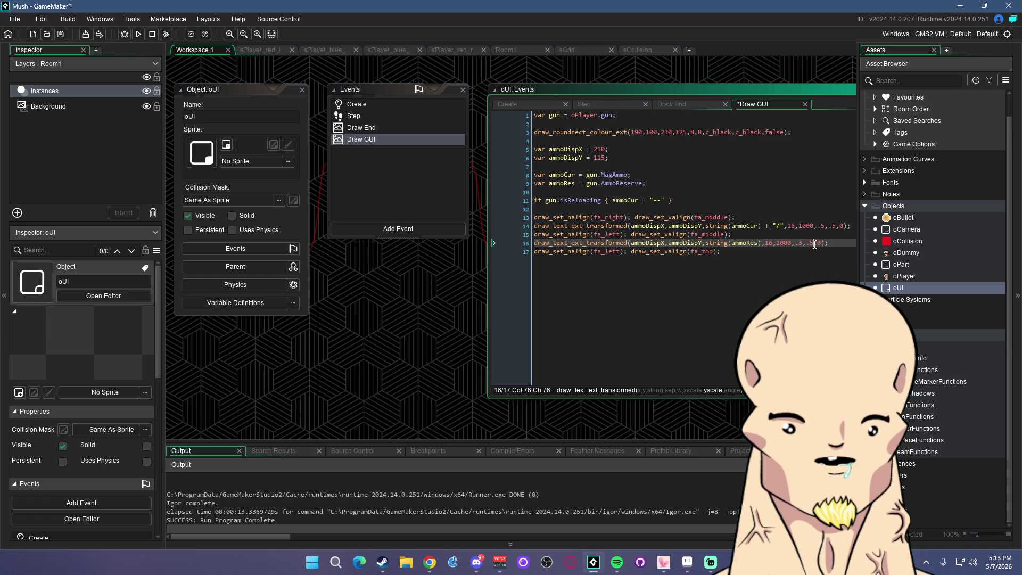
pyautogui.press('End')
pyautogui.click(59, 35)
pyautogui.press('F5')
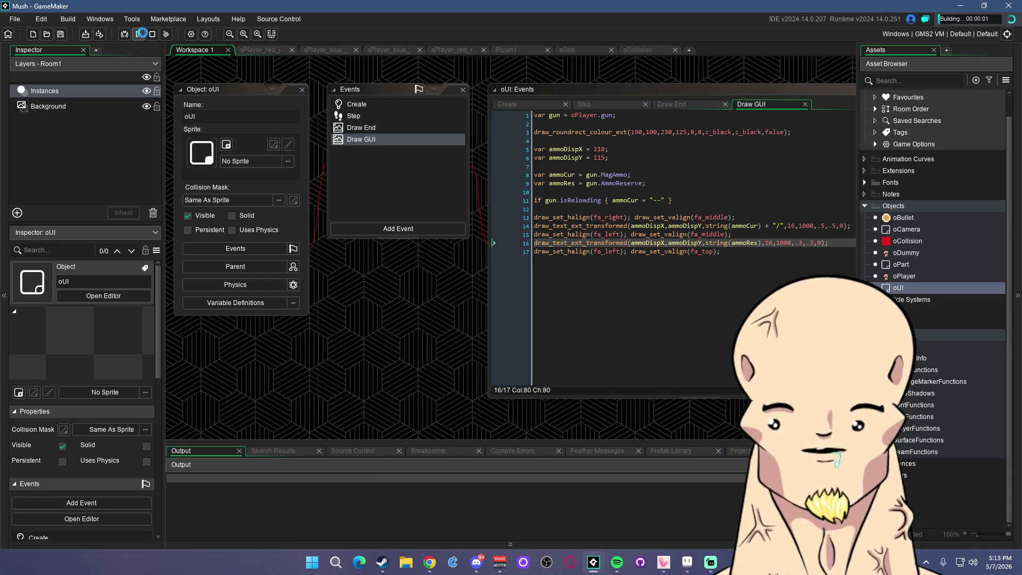
# Walk left, shoot the dummy mushroom, move the game window, and reload once
pyautogui.press('a')
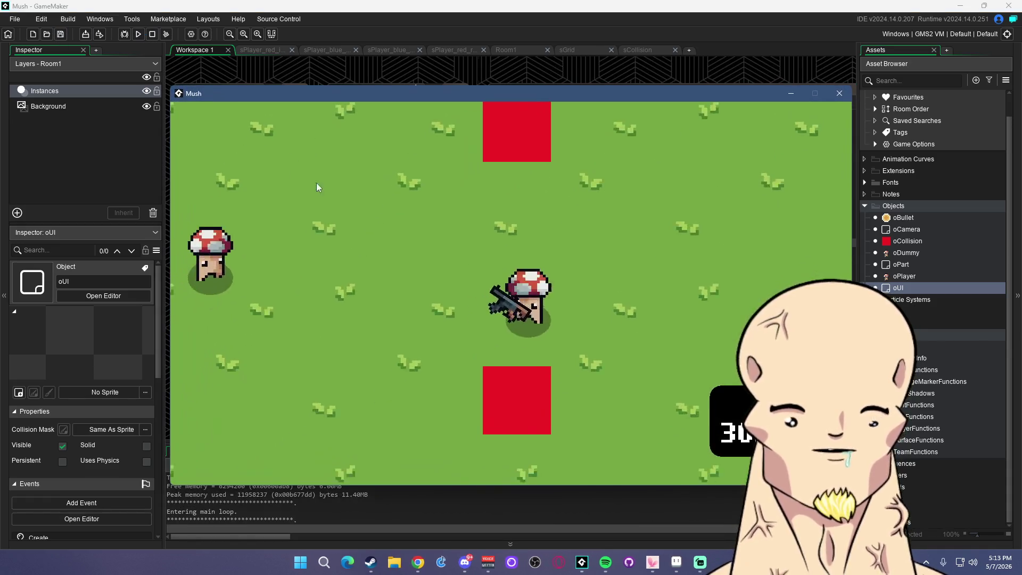
pyautogui.click(341, 280)
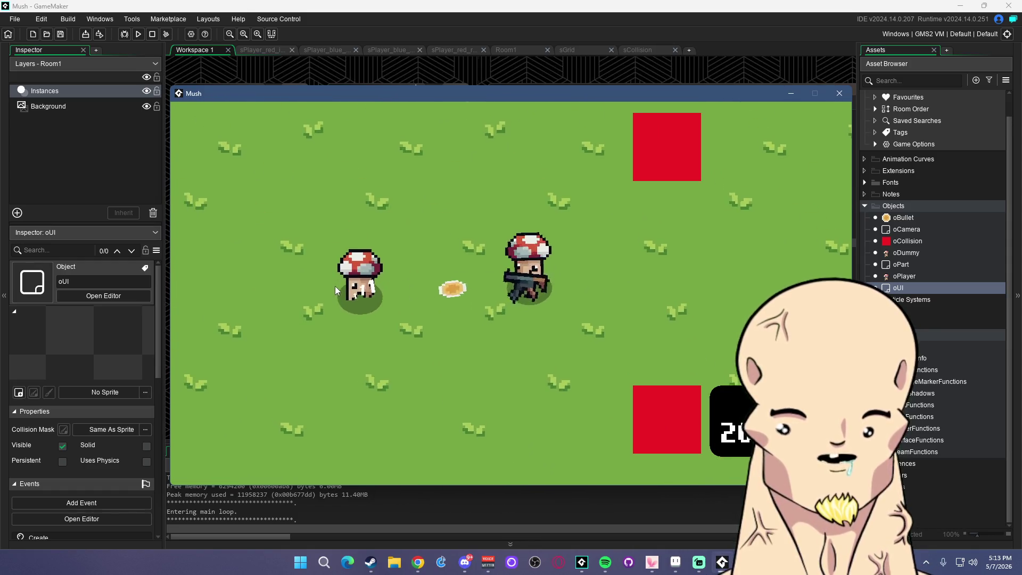
pyautogui.click(340, 289)
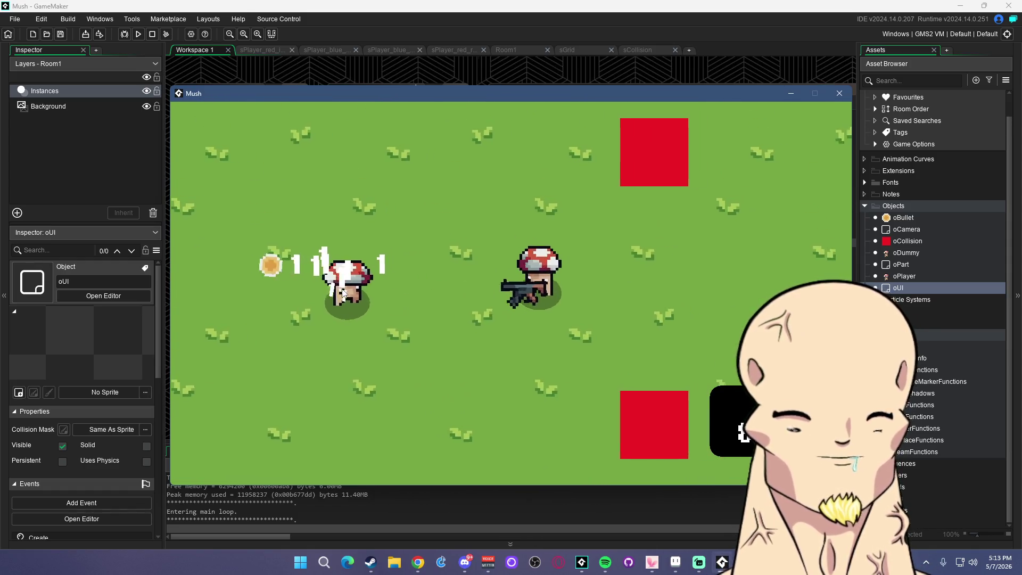
pyautogui.moveTo(562, 94); pyautogui.dragTo(401, 80)
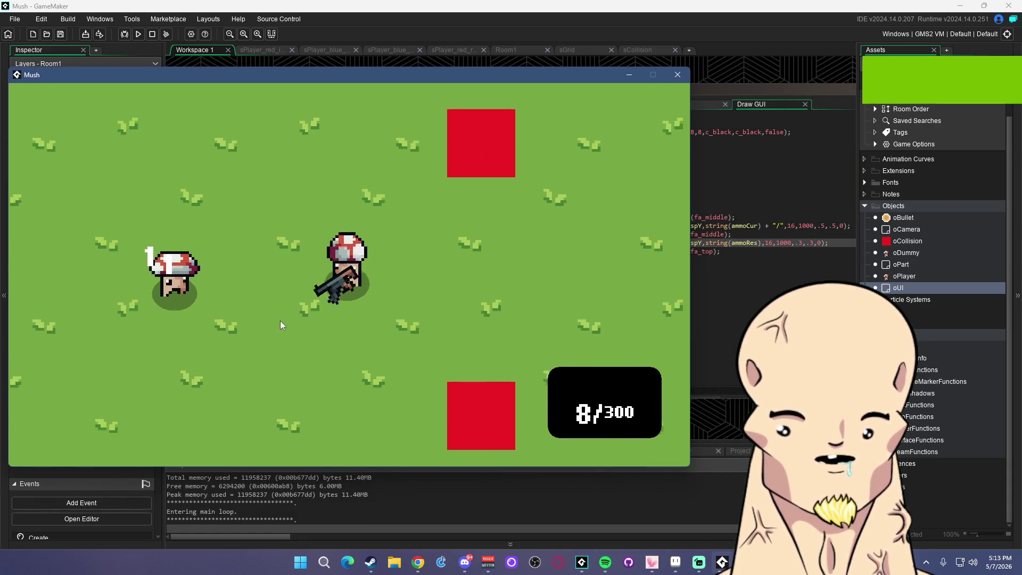
pyautogui.press('r')
pyautogui.press('a')
pyautogui.press('s')
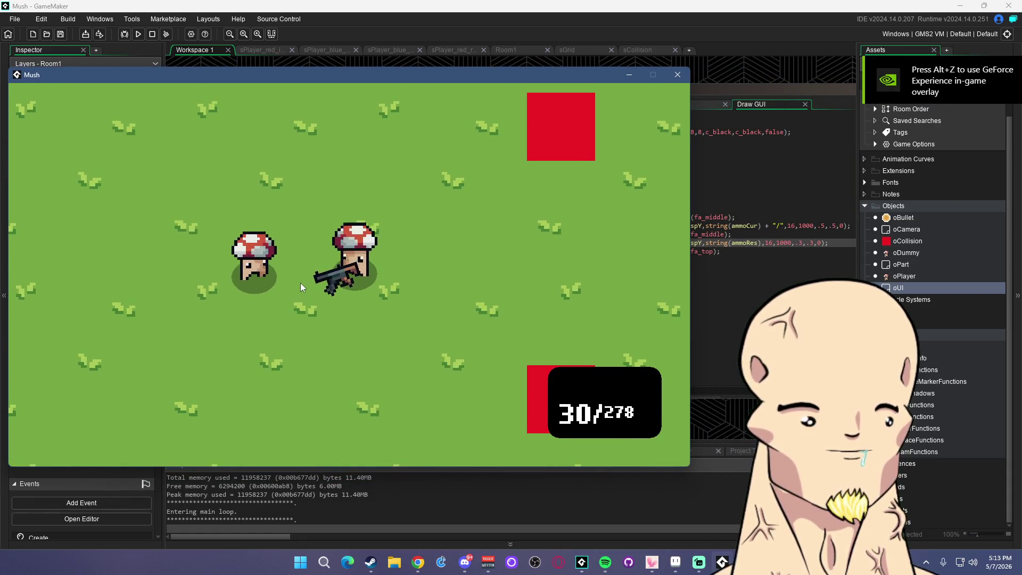
pyautogui.press('d')
pyautogui.click(288, 286)
pyautogui.moveTo(277, 290)
pyautogui.mouseDown()
pyautogui.moveTo(179, 302)
pyautogui.moveTo(200, 311)
pyautogui.moveTo(169, 296)
pyautogui.mouseUp()
# Drain the magazine on the dummy and reload repeatedly to check the '--' reload display
pyautogui.press('r')
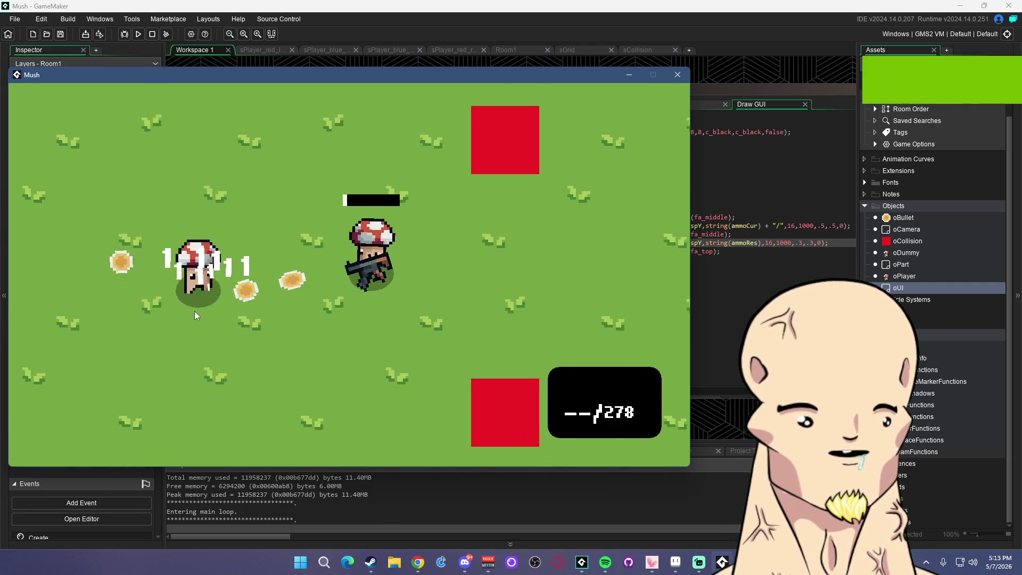
pyautogui.press('a')
pyautogui.click(247, 314)
pyautogui.moveTo(247, 314); pyautogui.dragTo(241, 331)
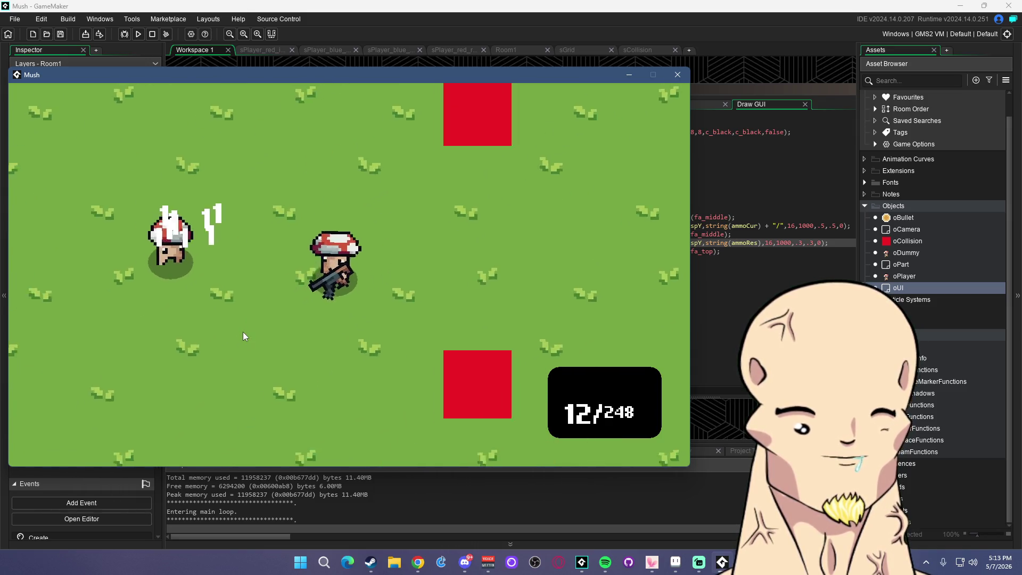
pyautogui.press('a')
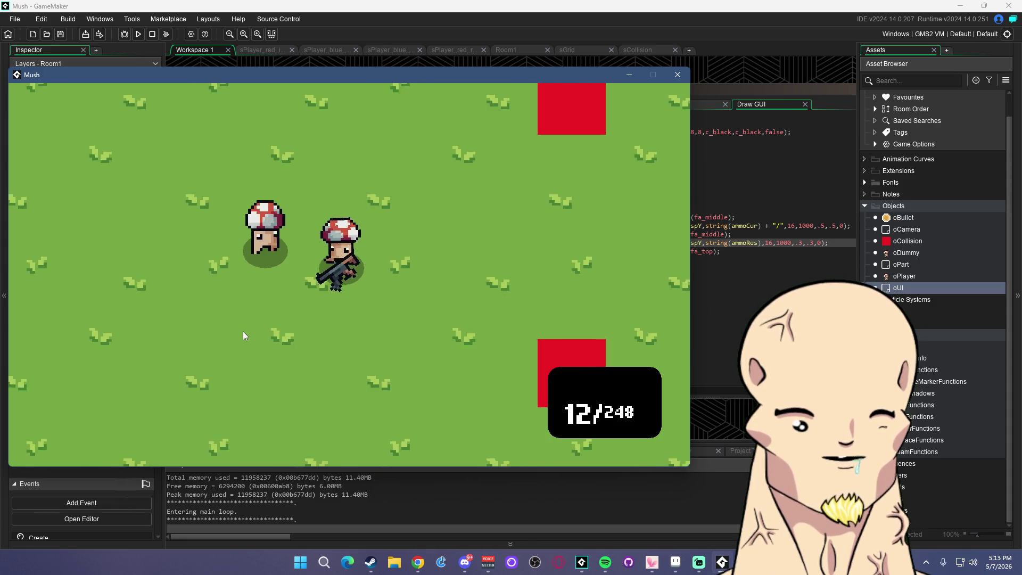
pyautogui.press('r')
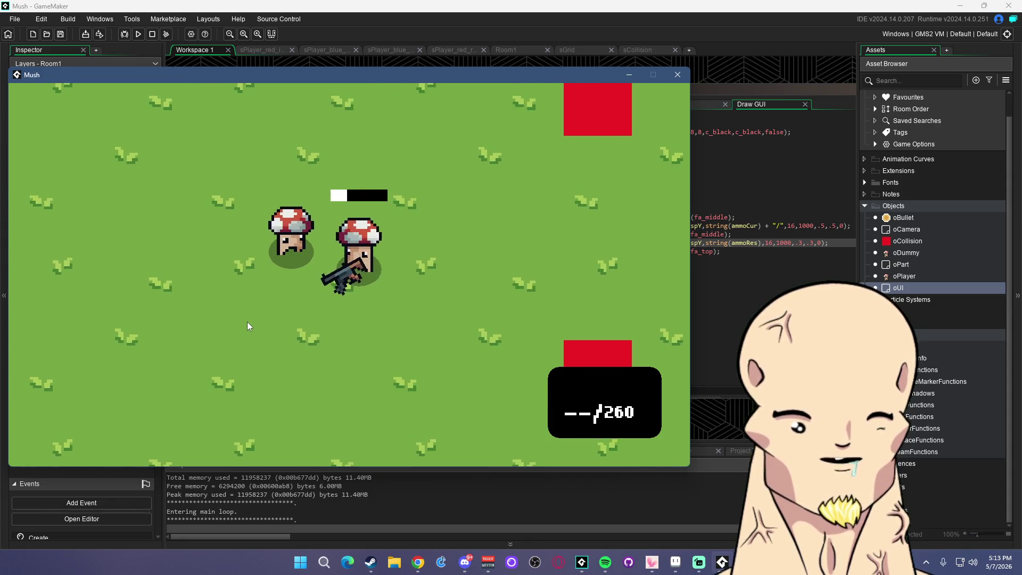
pyautogui.moveTo(242, 290)
pyautogui.mouseDown()
pyautogui.moveTo(247, 280)
pyautogui.moveTo(239, 292)
pyautogui.moveTo(226, 277)
pyautogui.moveTo(219, 295)
pyautogui.mouseUp()
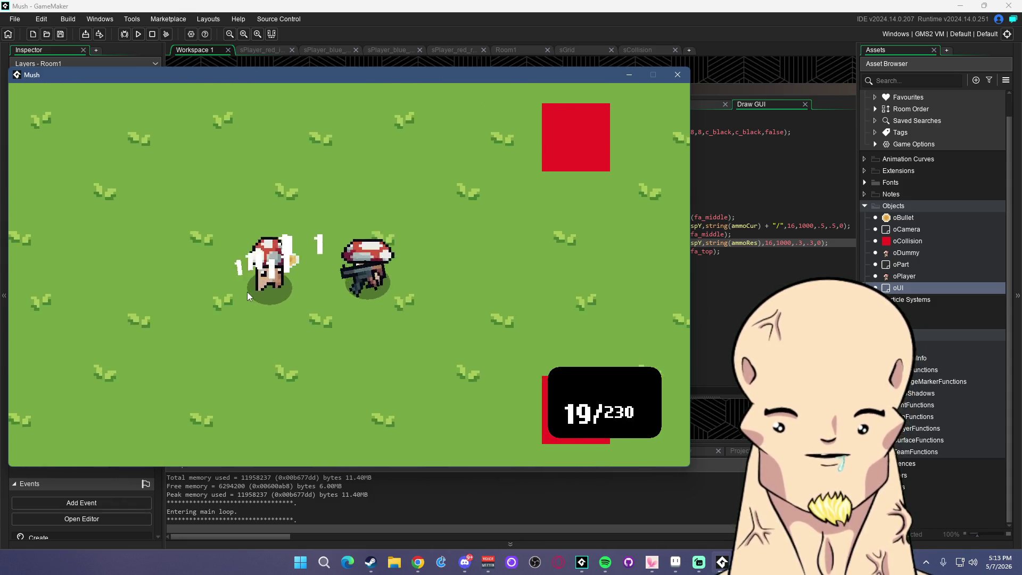
pyautogui.press('a')
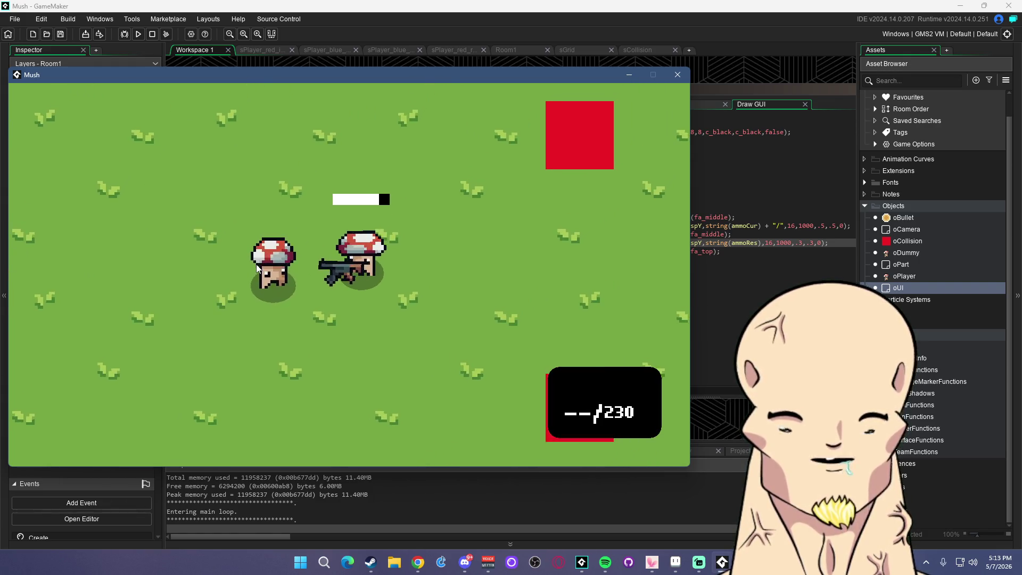
pyautogui.moveTo(254, 267); pyautogui.dragTo(246, 278)
pyautogui.press('w')
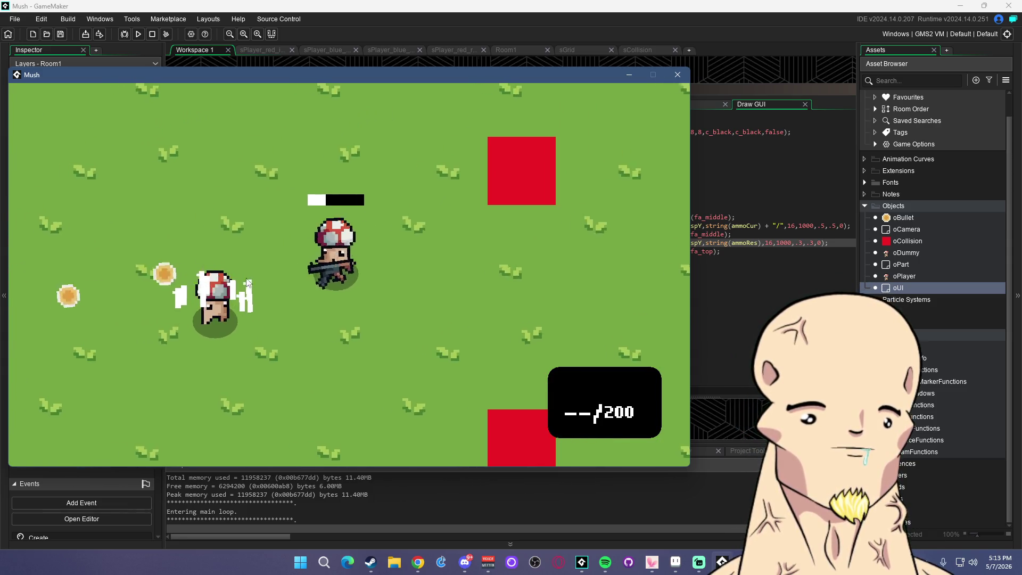
pyautogui.press('a')
pyautogui.press('d')
pyautogui.press('r')
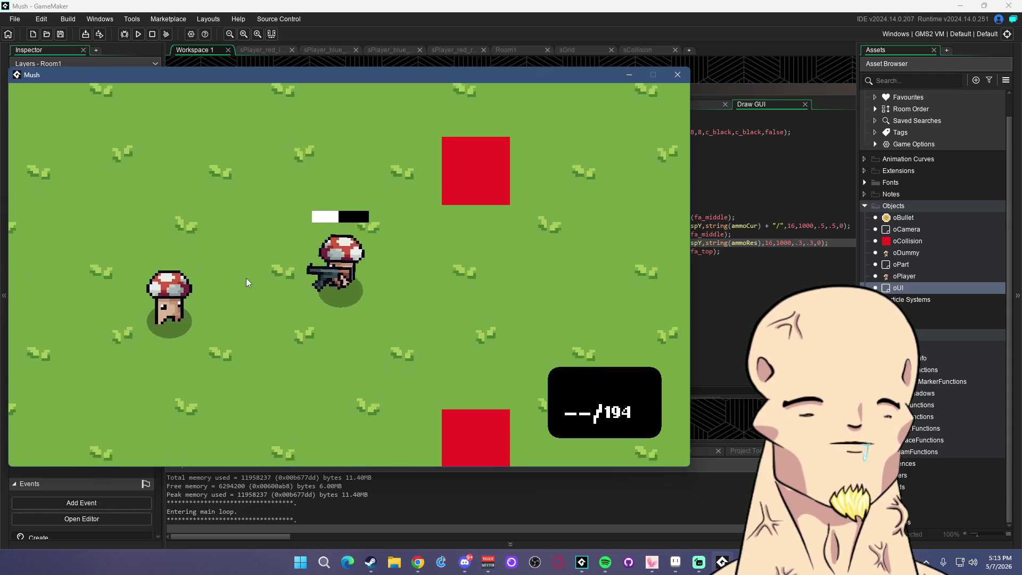
pyautogui.press('a')
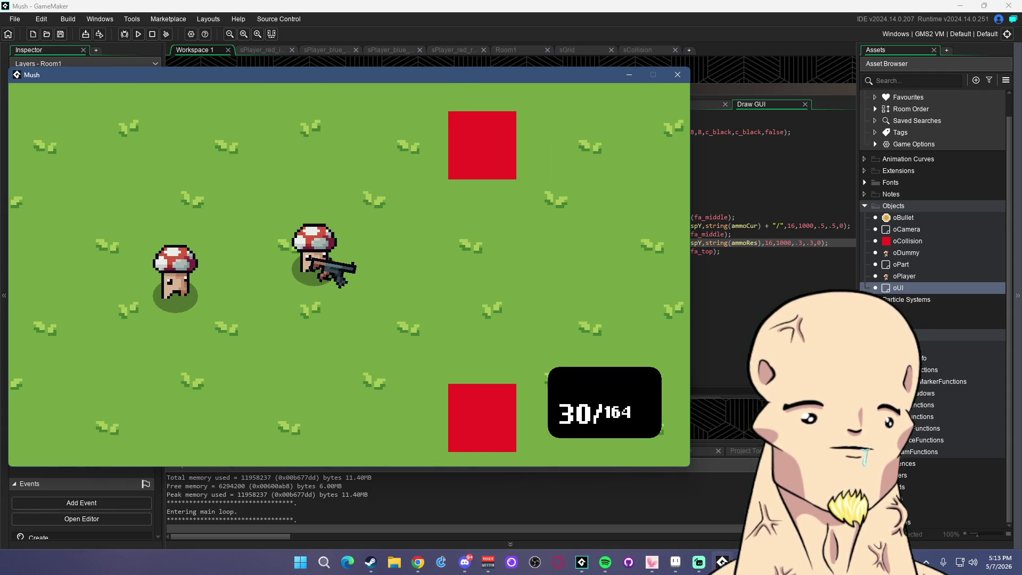
# Close the Mush game window and return to the oUI reserve-ammo draw line
pyautogui.hotkey('alt', 'Tab')
pyautogui.moveTo(270, 241)
pyautogui.mouseDown()
pyautogui.moveTo(223, 277)
pyautogui.moveTo(220, 296)
pyautogui.moveTo(241, 305)
pyautogui.moveTo(206, 340)
pyautogui.moveTo(174, 332)
pyautogui.moveTo(229, 336)
pyautogui.moveTo(260, 320)
pyautogui.moveTo(238, 278)
pyautogui.moveTo(222, 279)
pyautogui.moveTo(632, 102)
pyautogui.mouseUp()
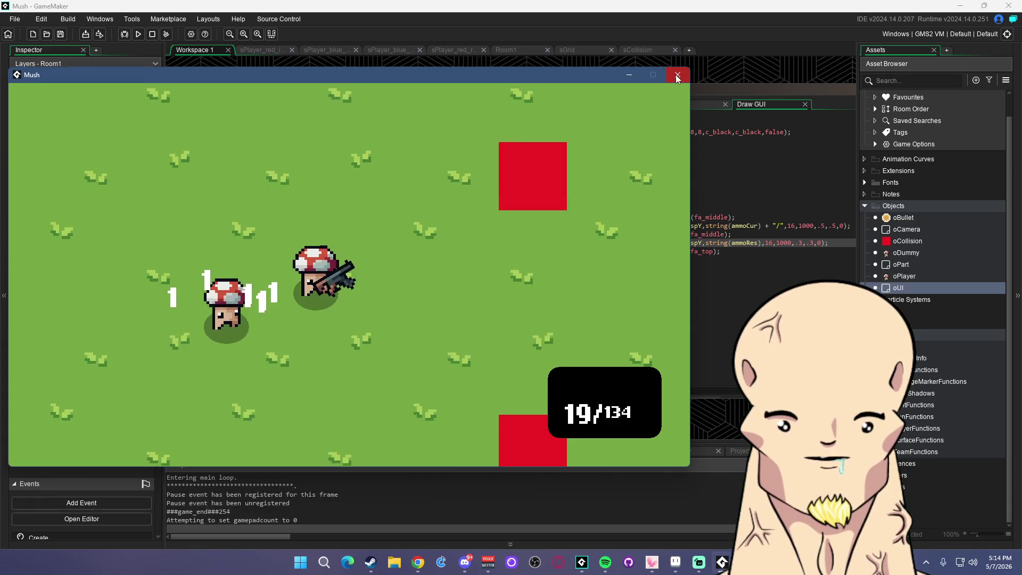
pyautogui.click(677, 75)
pyautogui.click(786, 243)
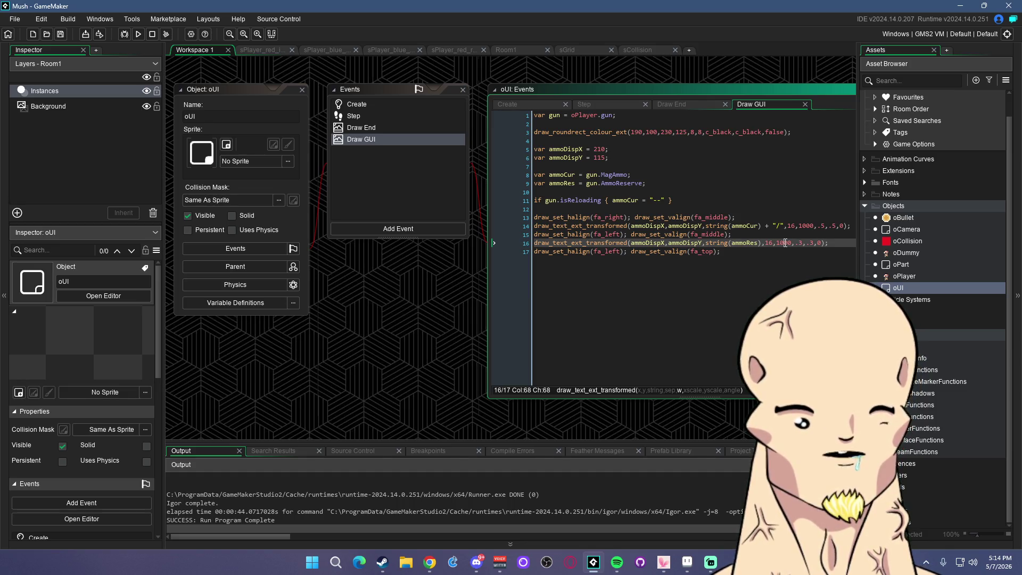
pyautogui.click(767, 227)
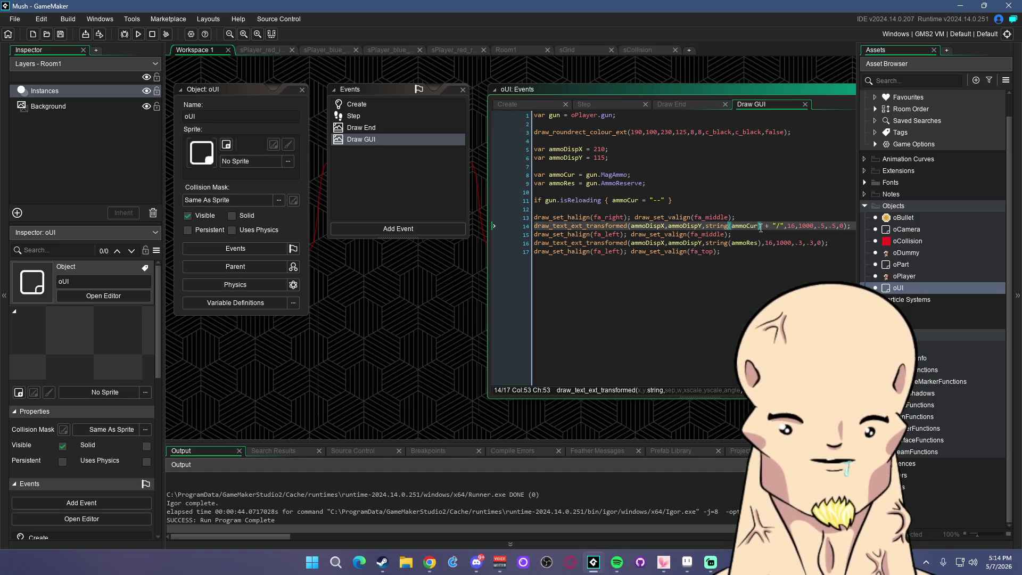
pyautogui.click(853, 226)
pyautogui.click(823, 244)
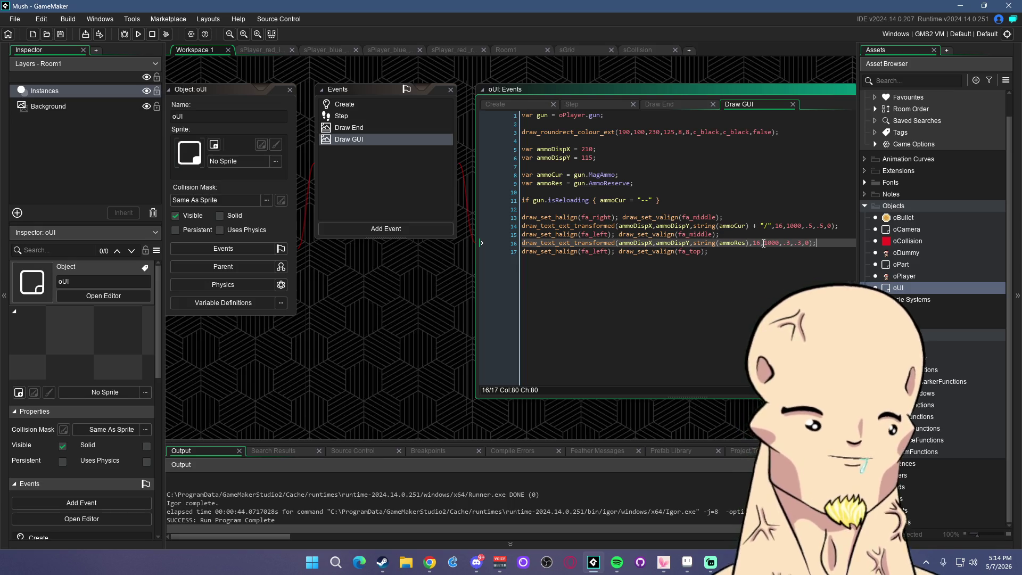
pyautogui.click(739, 225)
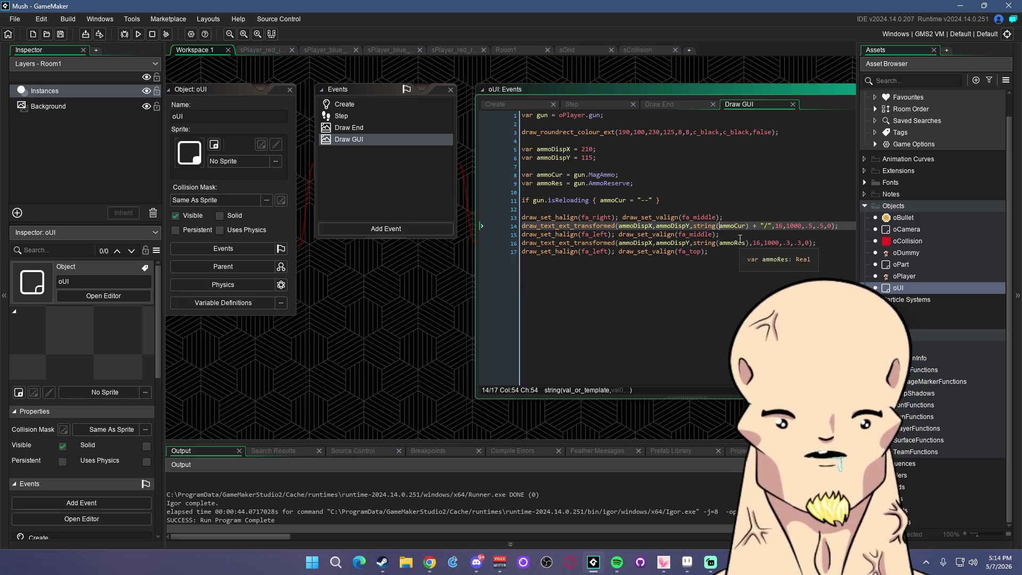
pyautogui.click(721, 209)
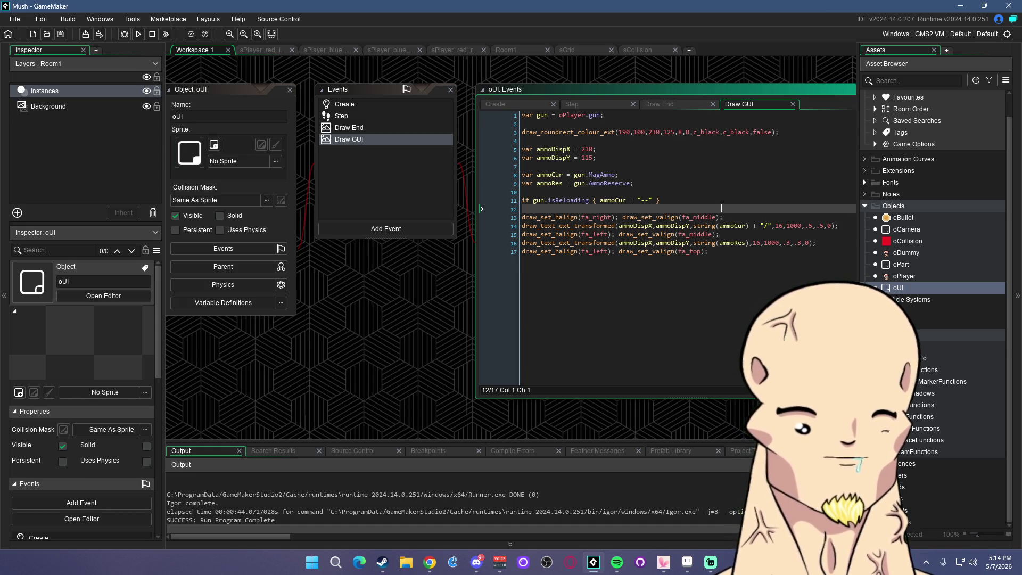
pyautogui.click(720, 217)
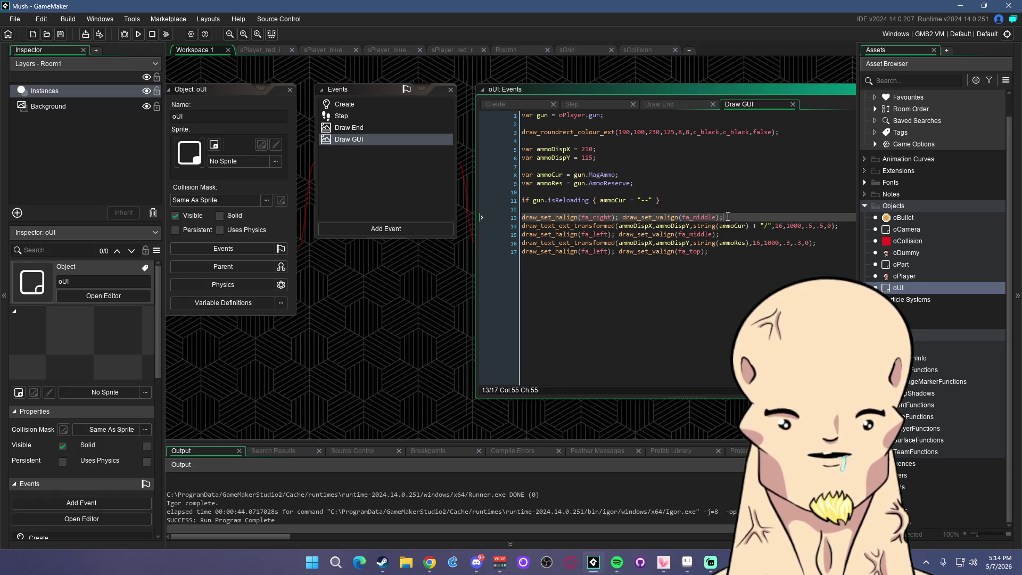
pyautogui.click(712, 202)
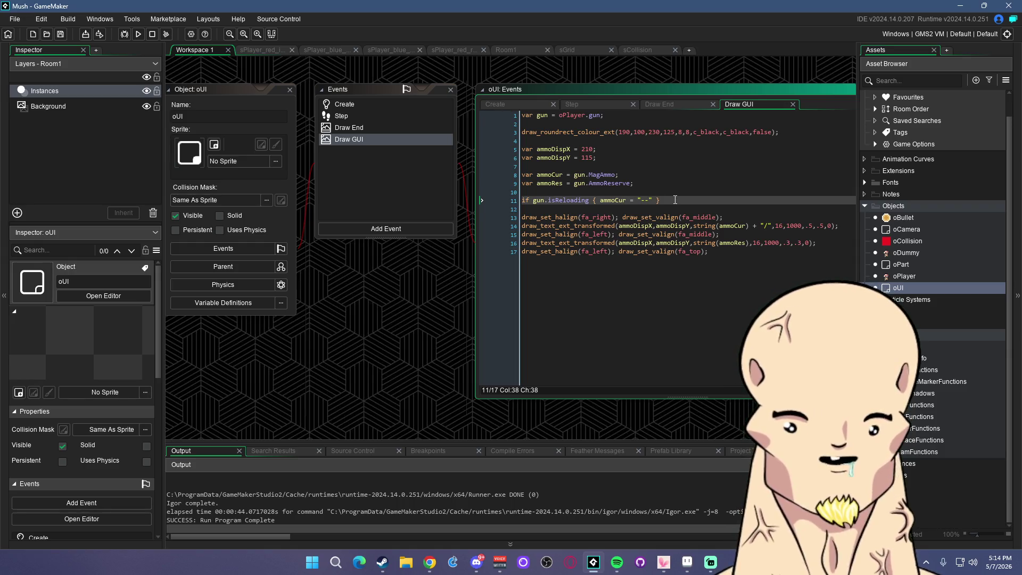
pyautogui.click(641, 183)
pyautogui.press('Up')
pyautogui.press('Up')
pyautogui.press('Up')
pyautogui.press('Up')
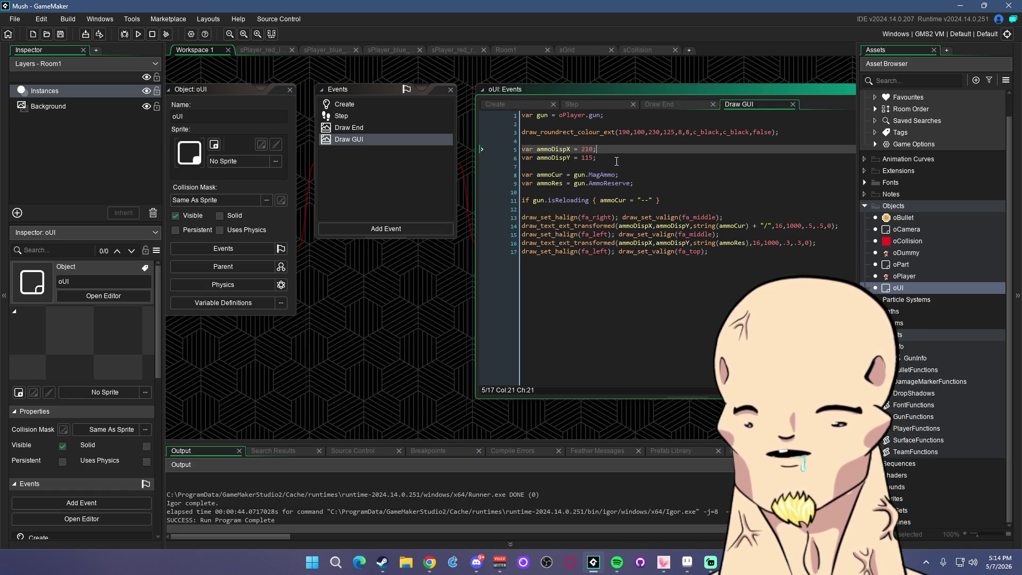
pyautogui.press('Down')
pyautogui.press('Up')
pyautogui.press('Down')
pyautogui.press('Left')
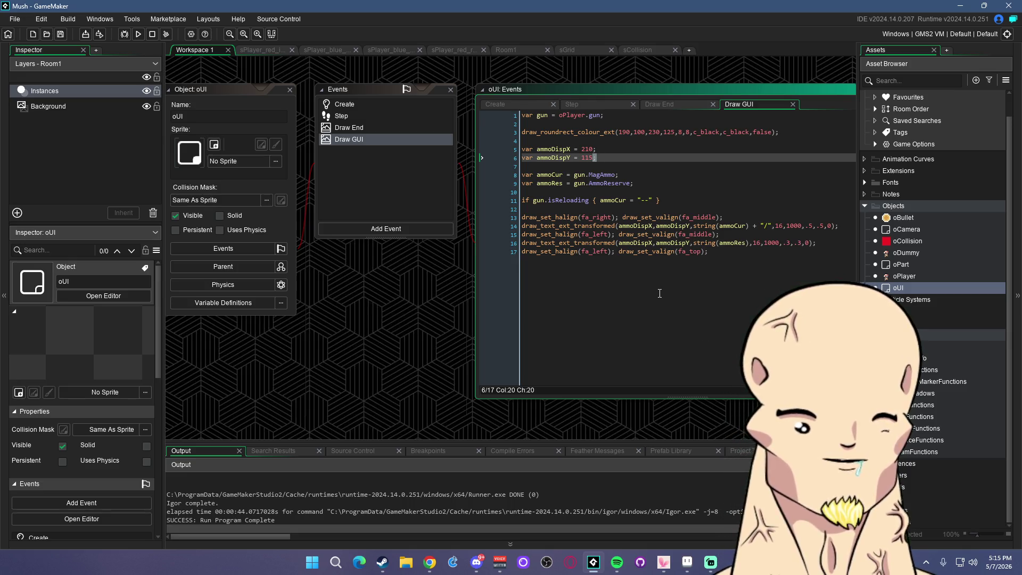
pyautogui.write(';')
pyautogui.click(639, 176)
pyautogui.click(642, 183)
pyautogui.click(665, 202)
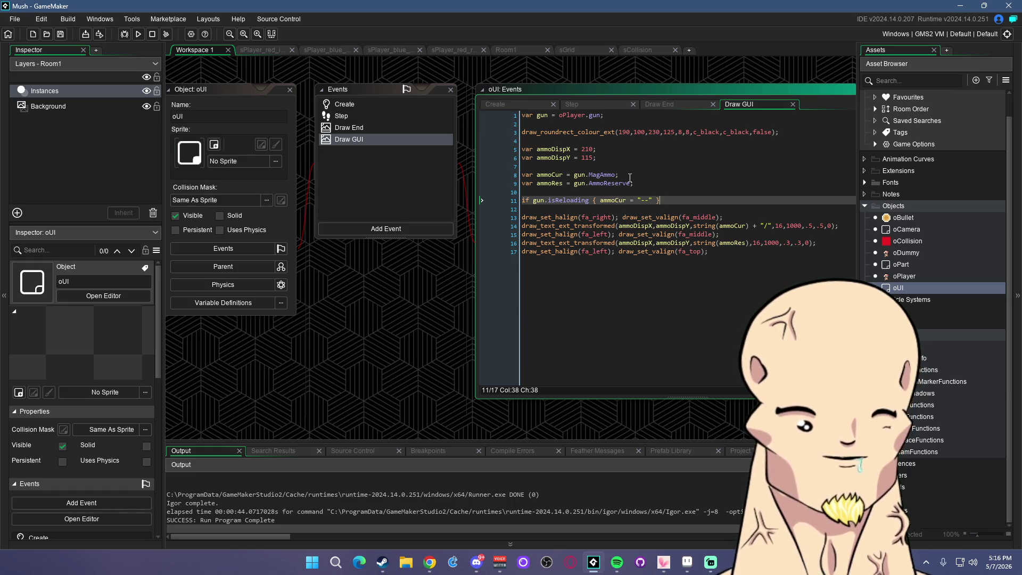
pyautogui.click(622, 158)
pyautogui.click(639, 183)
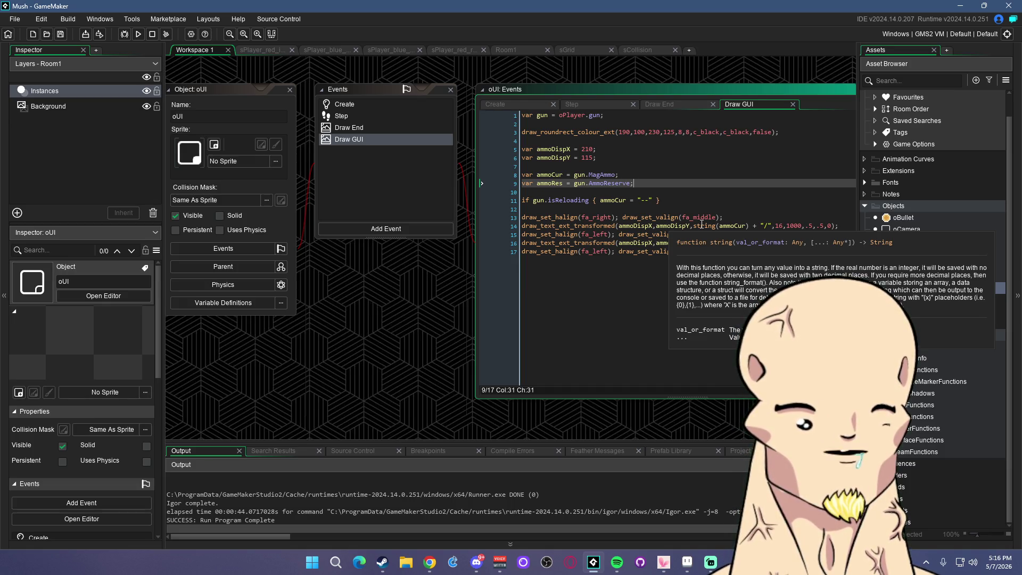
pyautogui.click(738, 218)
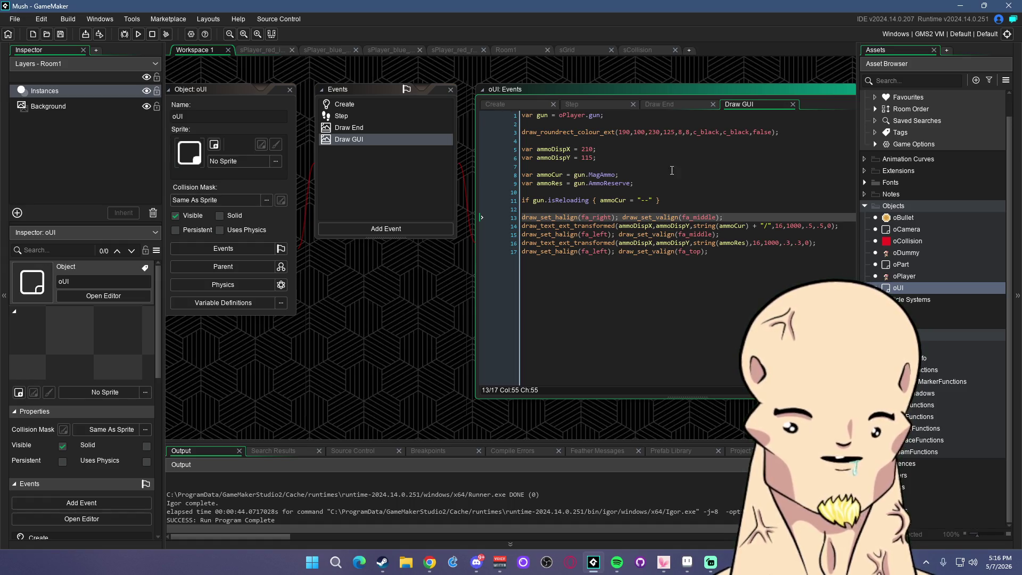
pyautogui.press('Up')
pyautogui.press('Up')
pyautogui.press('Up')
pyautogui.press('Down')
pyautogui.press('Down')
pyautogui.press('Down')
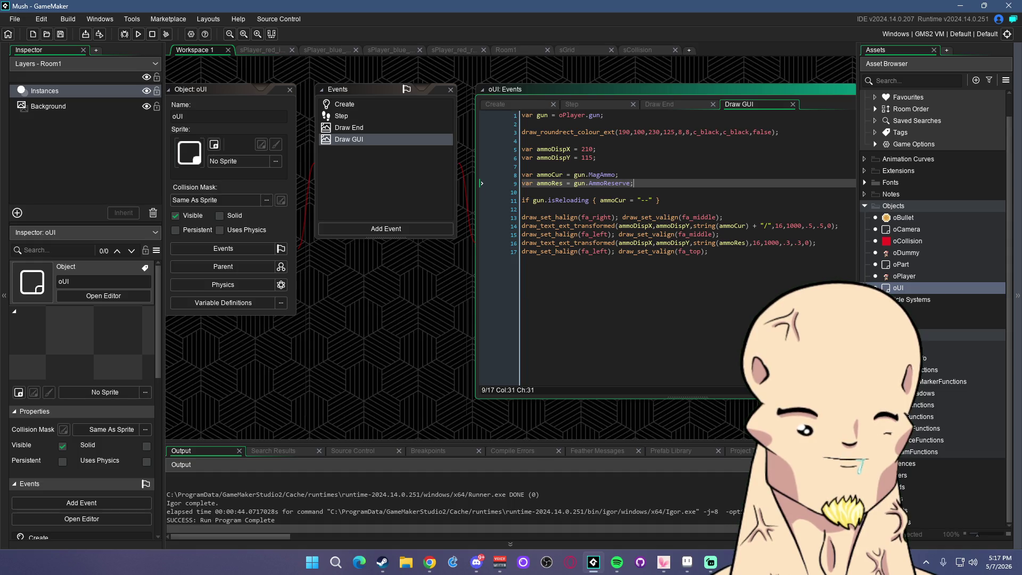
pyautogui.hotkey('alt', 'Tab')
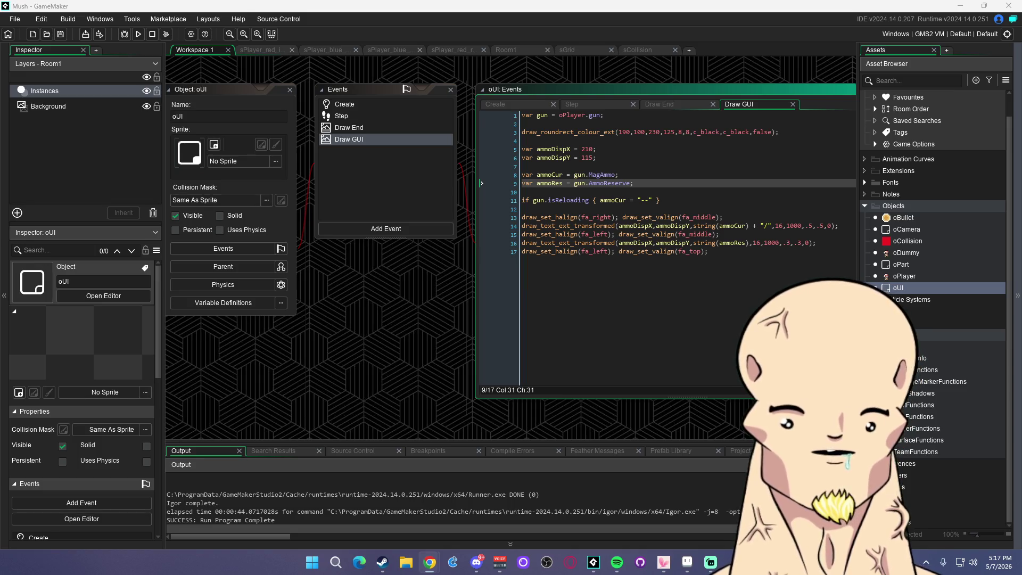
pyautogui.click(734, 254)
pyautogui.click(748, 243)
pyautogui.click(764, 235)
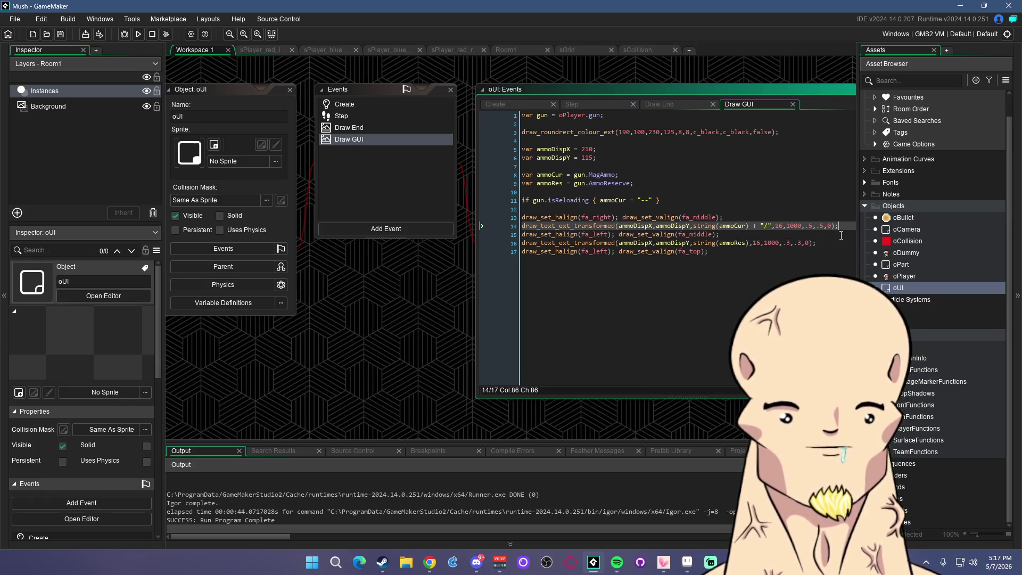
pyautogui.click(708, 209)
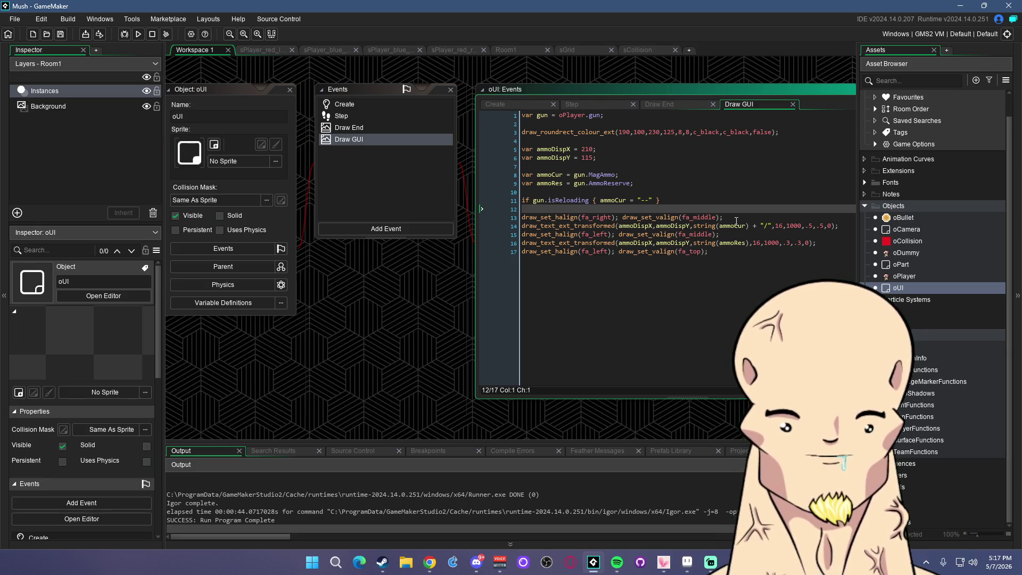
pyautogui.click(696, 202)
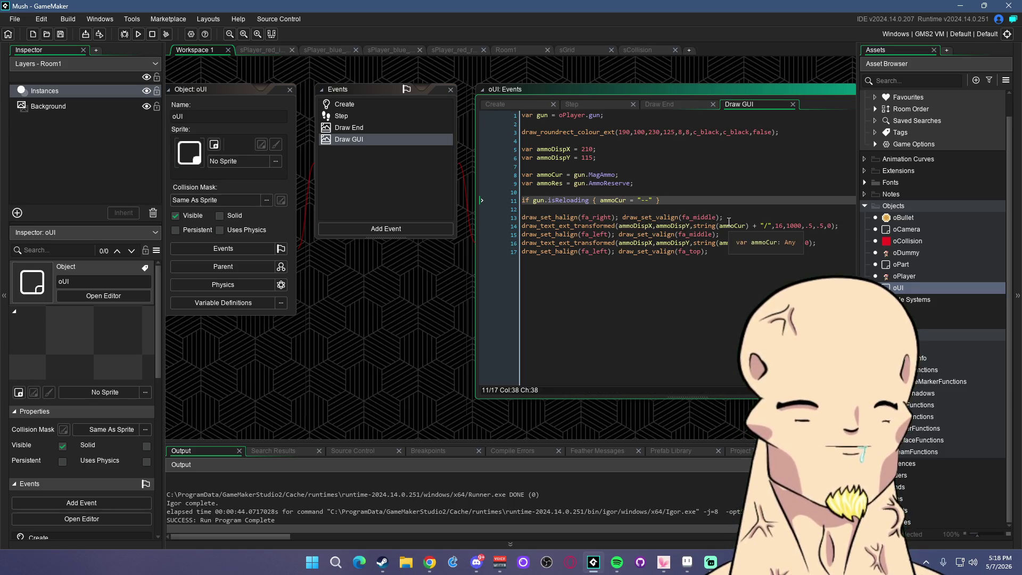
pyautogui.click(725, 217)
pyautogui.press('Up')
pyautogui.press('Up')
pyautogui.click(722, 216)
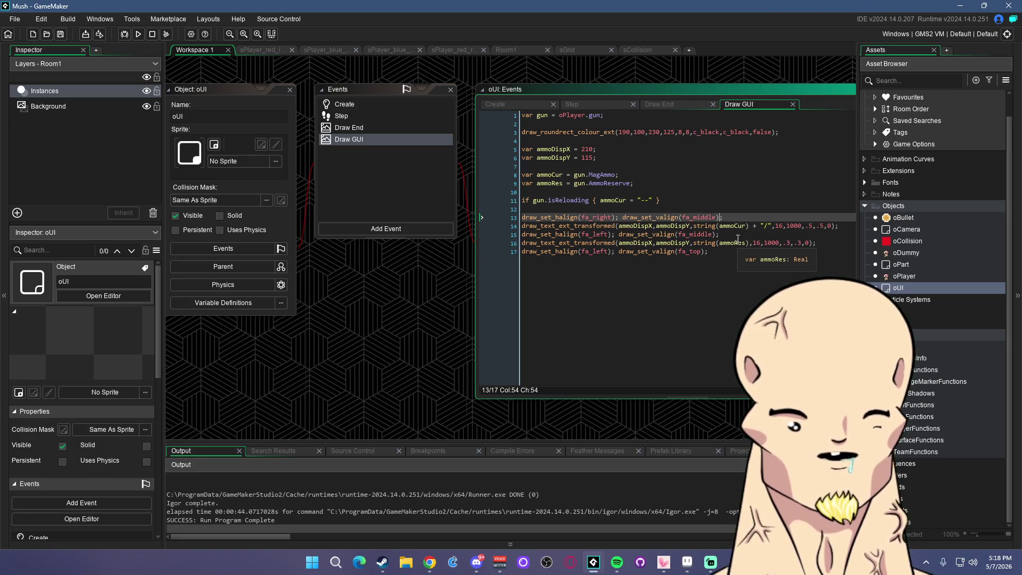
pyautogui.click(684, 199)
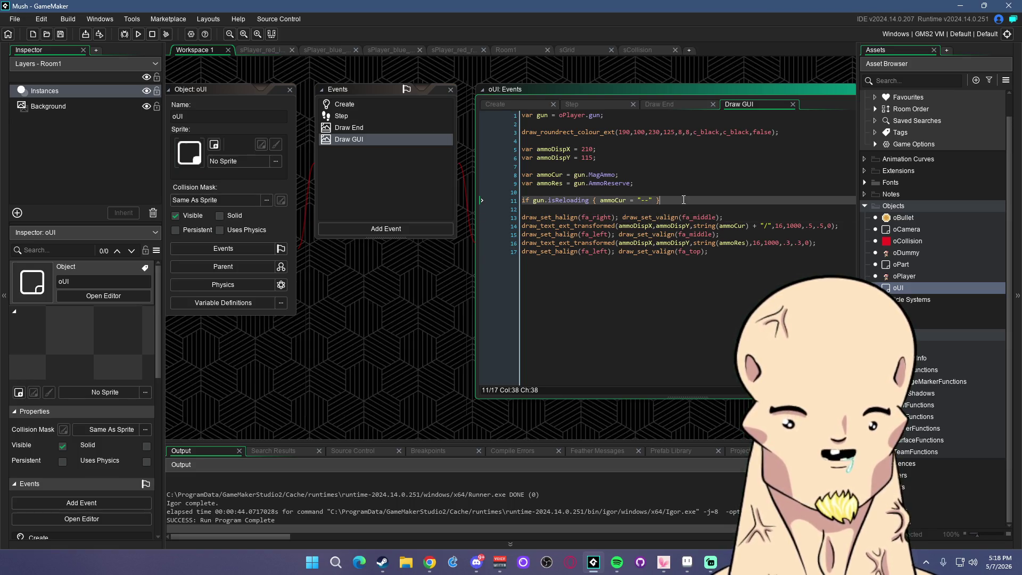
pyautogui.click(737, 218)
pyautogui.press('Down')
pyautogui.press('End')
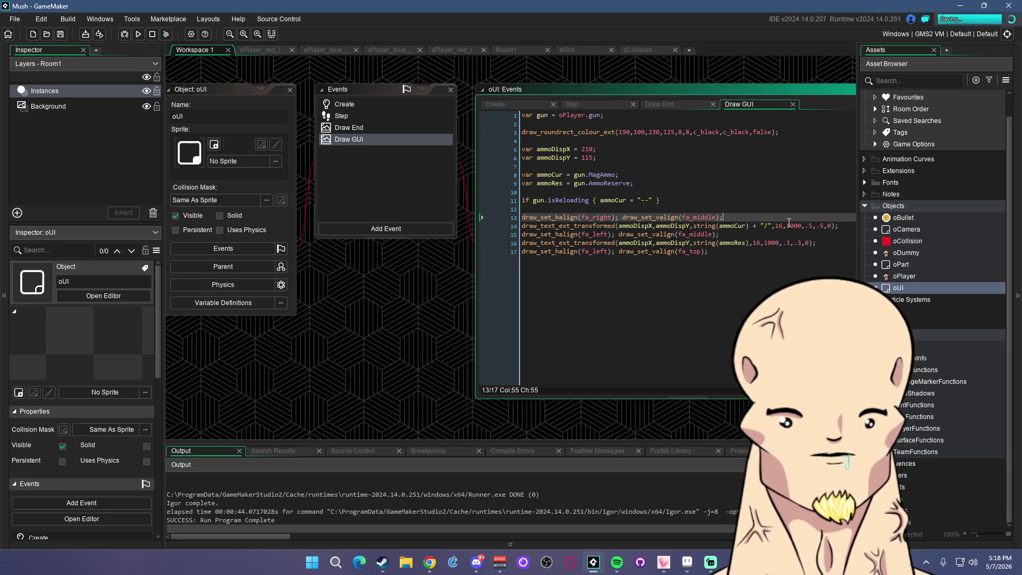
pyautogui.click(650, 184)
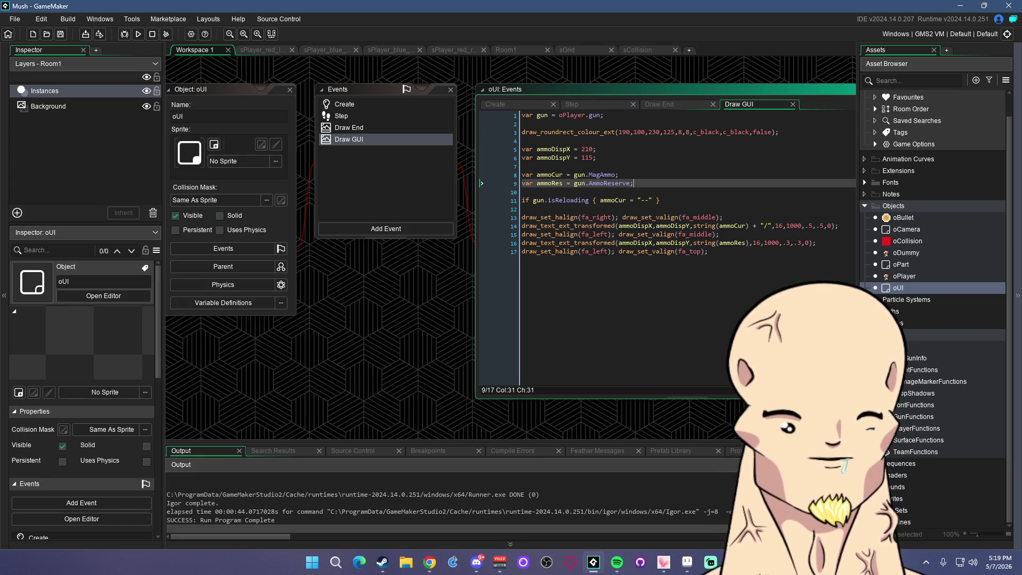
pyautogui.hotkey('alt', 'Tab')
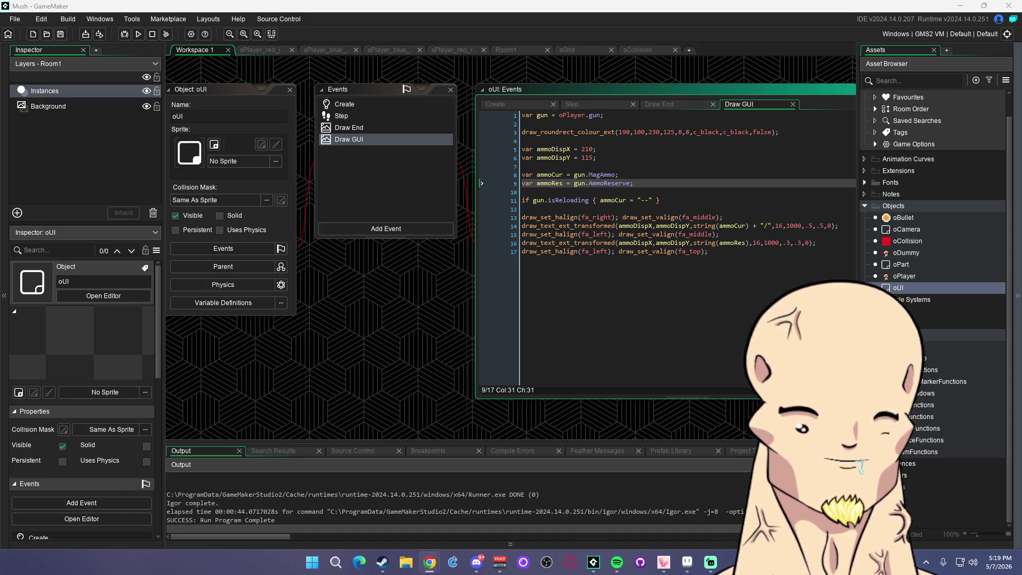
# Review the isReloading check and current-ammo text line, then return to the ammo code
pyautogui.click(668, 203)
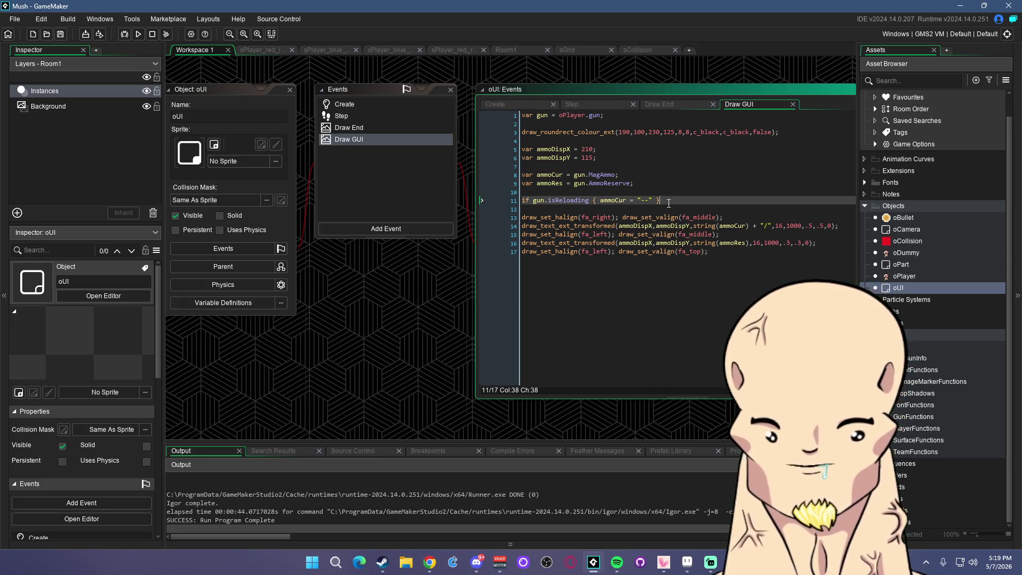
pyautogui.click(847, 226)
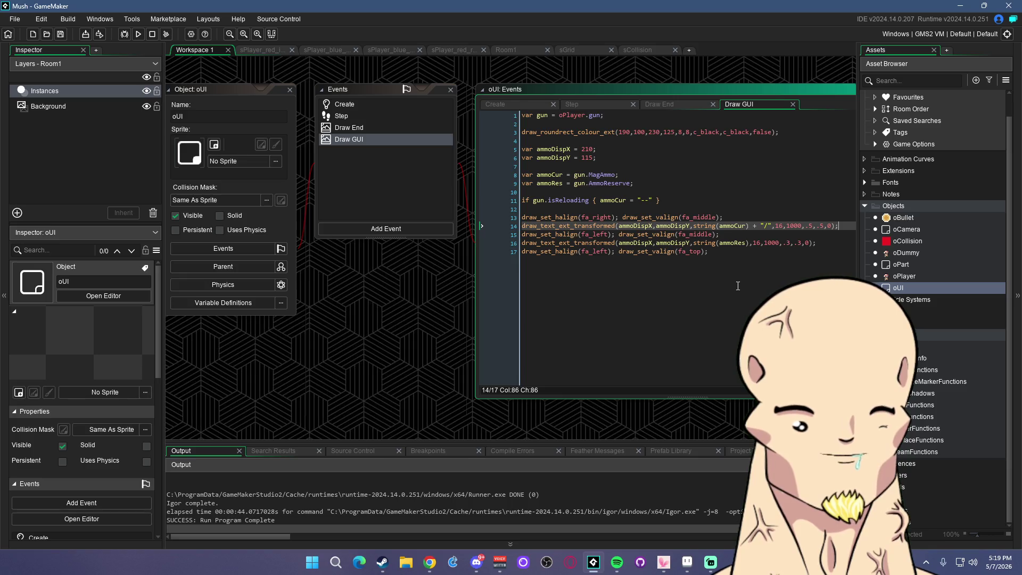
pyautogui.hotkey('alt', 'Tab')
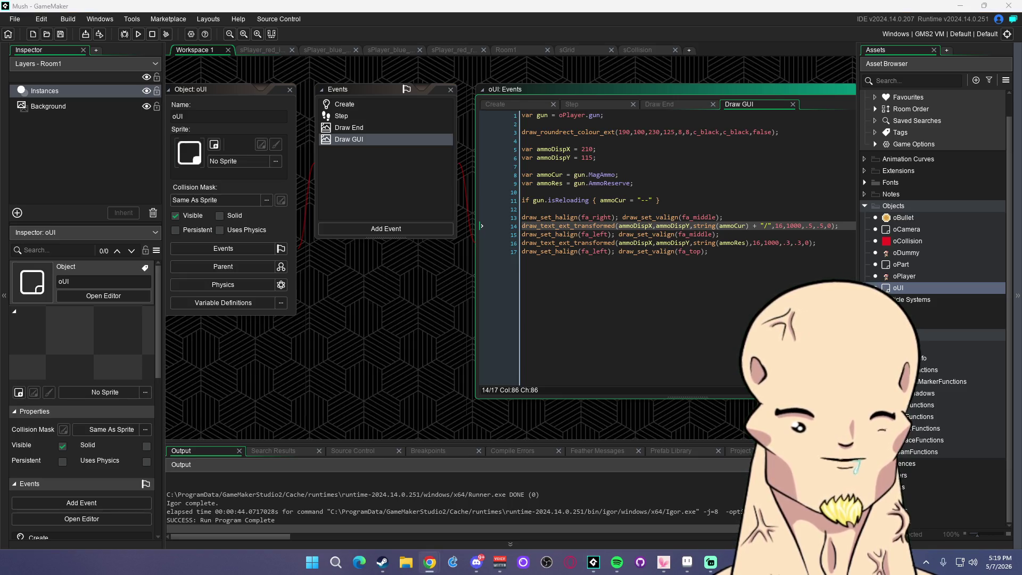
pyautogui.hotkey('alt', 'Tab')
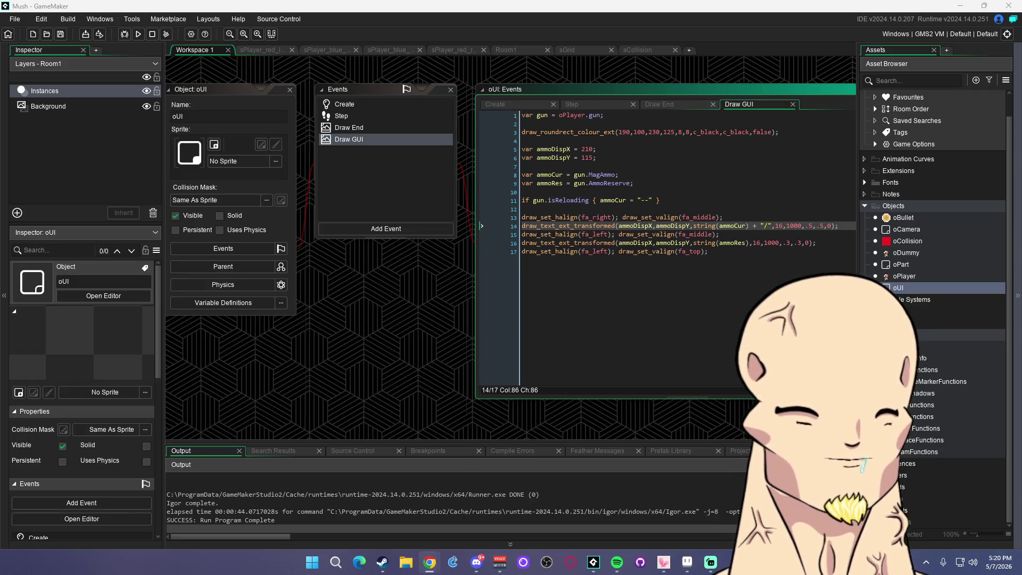
pyautogui.click(735, 234)
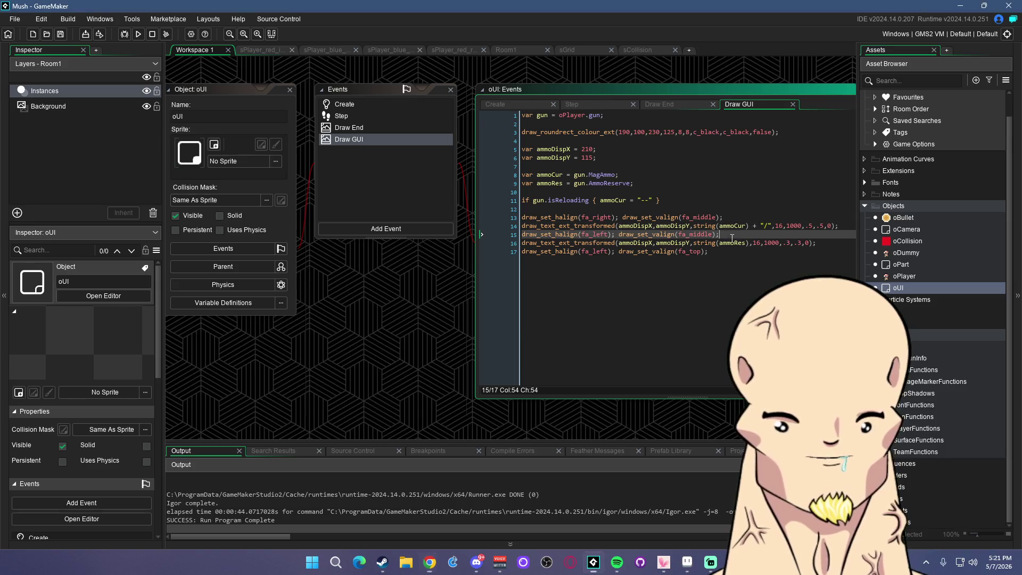
pyautogui.moveTo(476, 569)
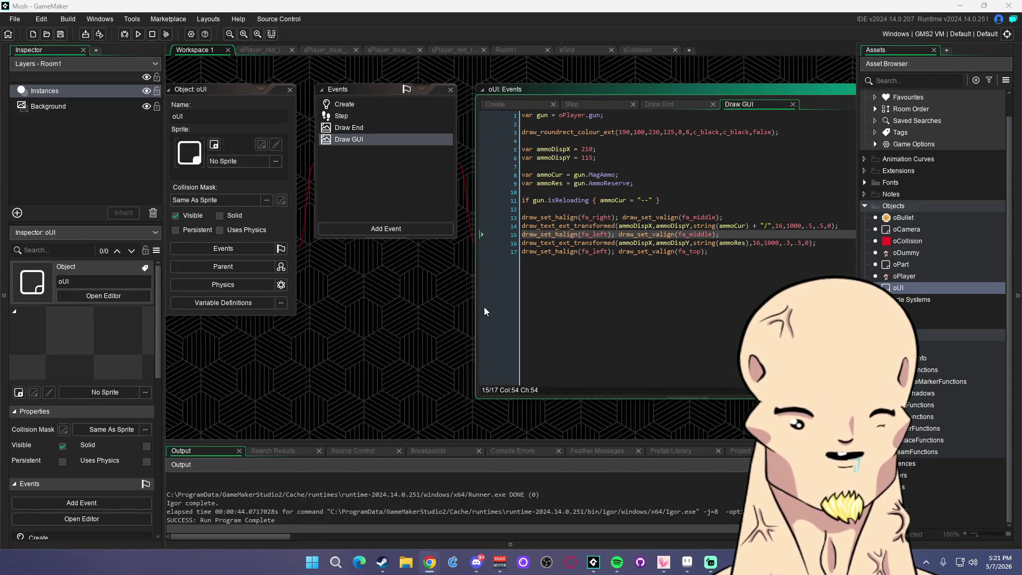
pyautogui.click(395, 302)
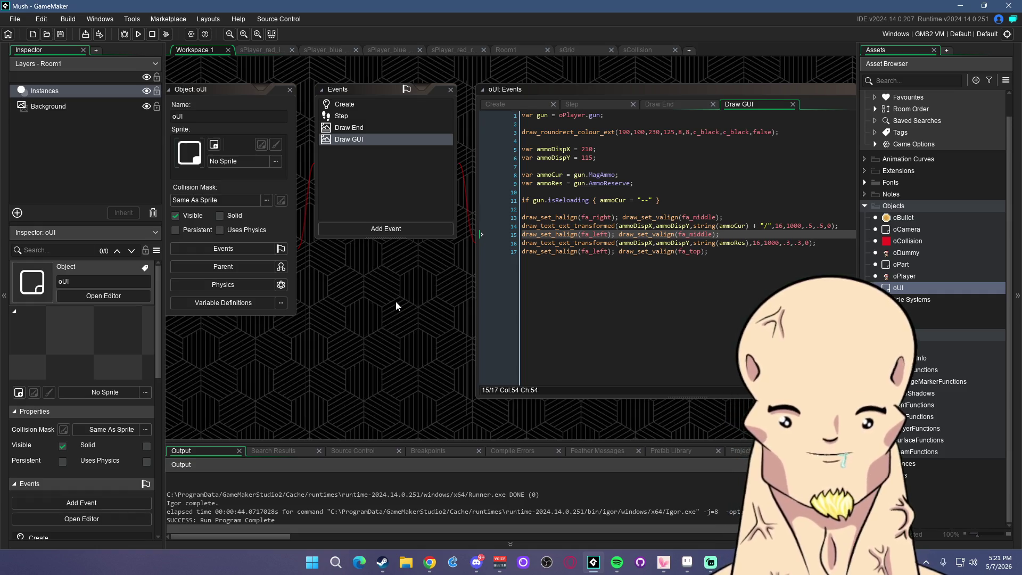
pyautogui.click(736, 216)
pyautogui.click(673, 200)
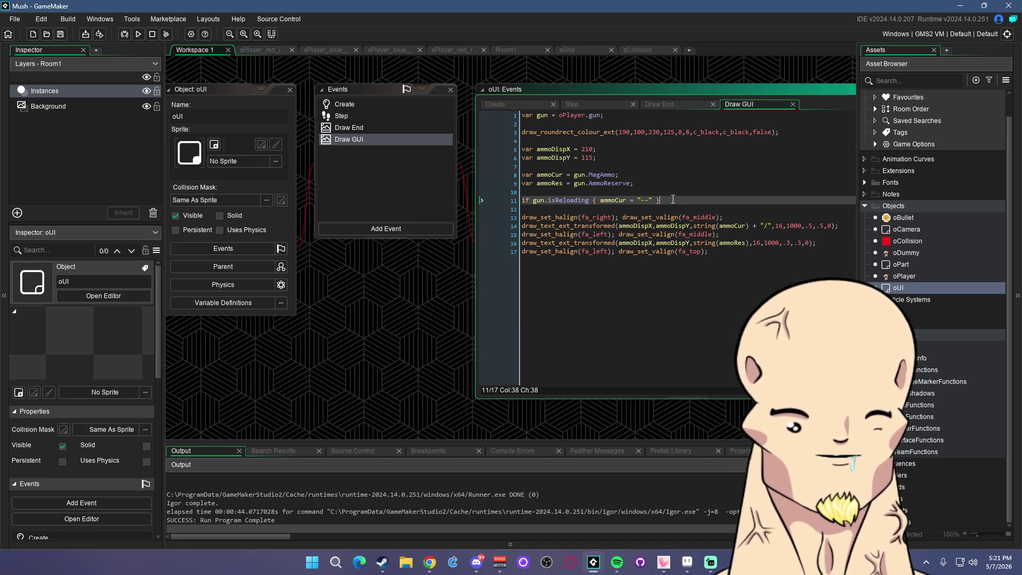
pyautogui.press('Up')
pyautogui.press('Up')
pyautogui.press('Up')
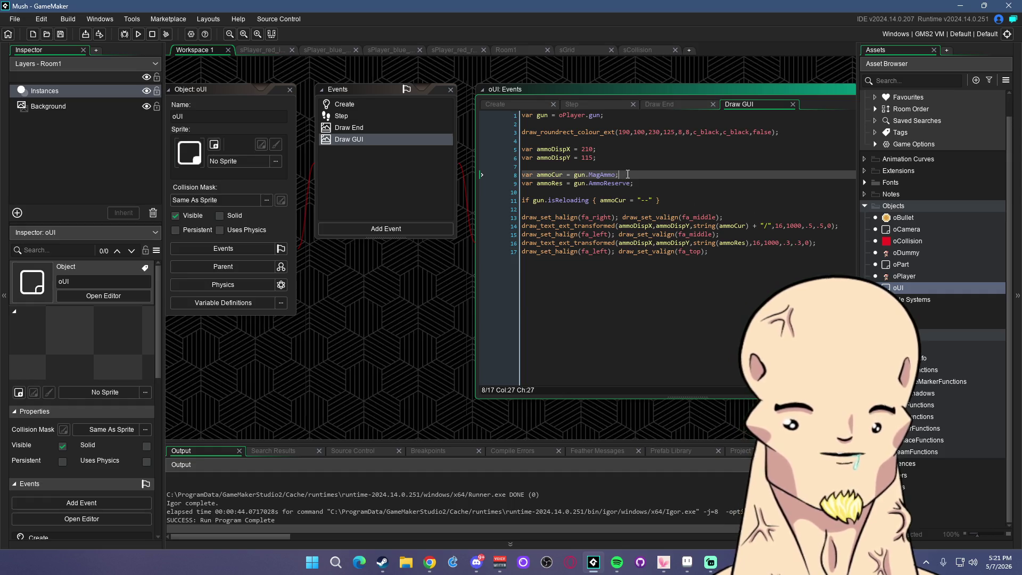
pyautogui.press('Up')
pyautogui.press('Up')
pyautogui.press('Up')
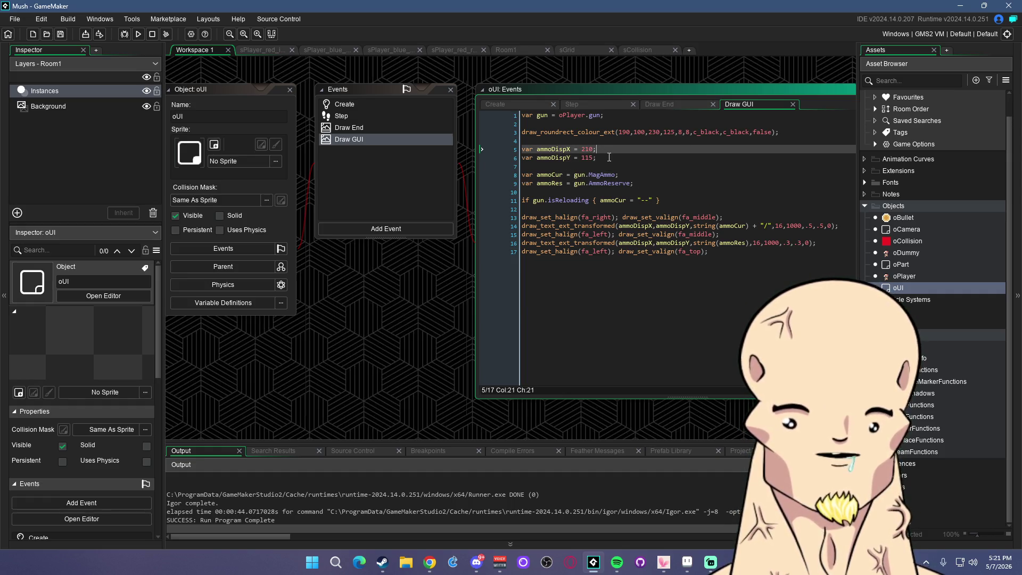
pyautogui.click(797, 137)
pyautogui.click(620, 115)
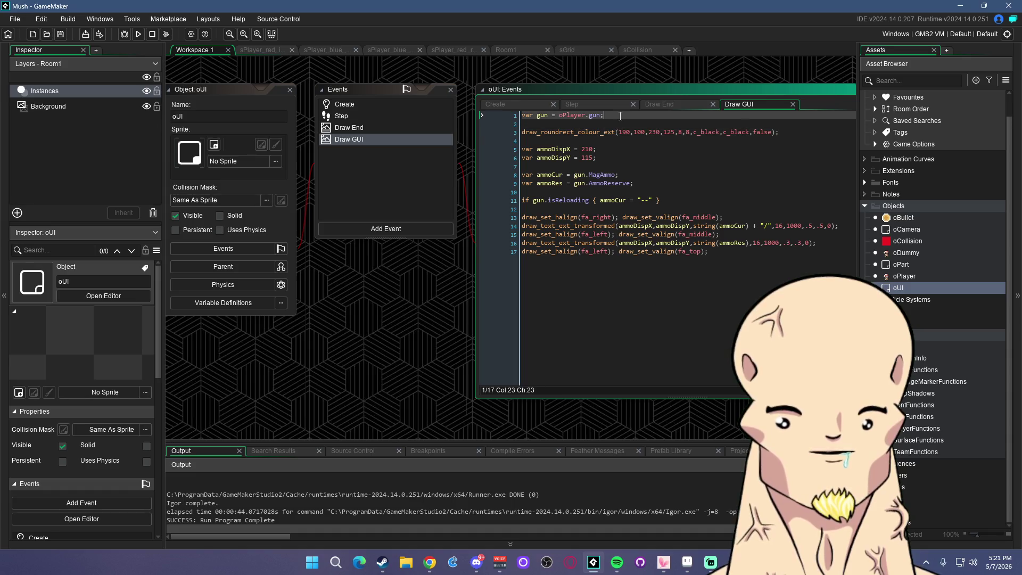
pyautogui.click(794, 131)
pyautogui.click(606, 149)
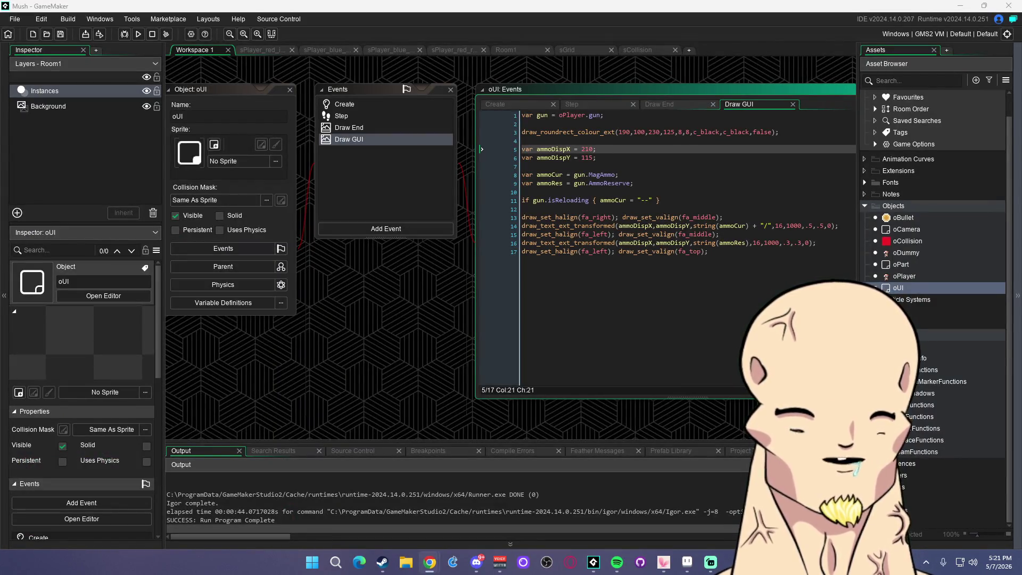
pyautogui.click(725, 252)
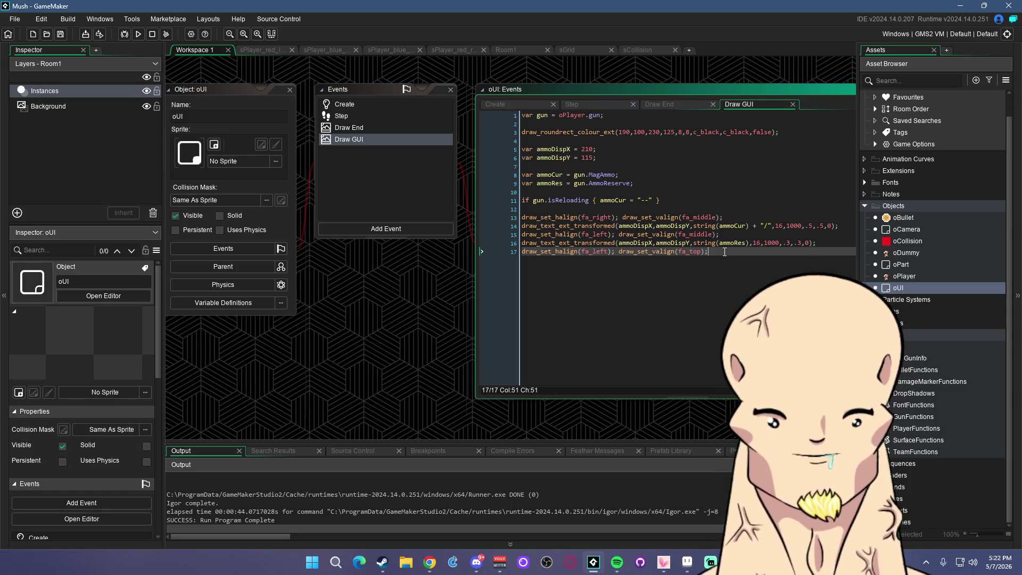
pyautogui.click(724, 217)
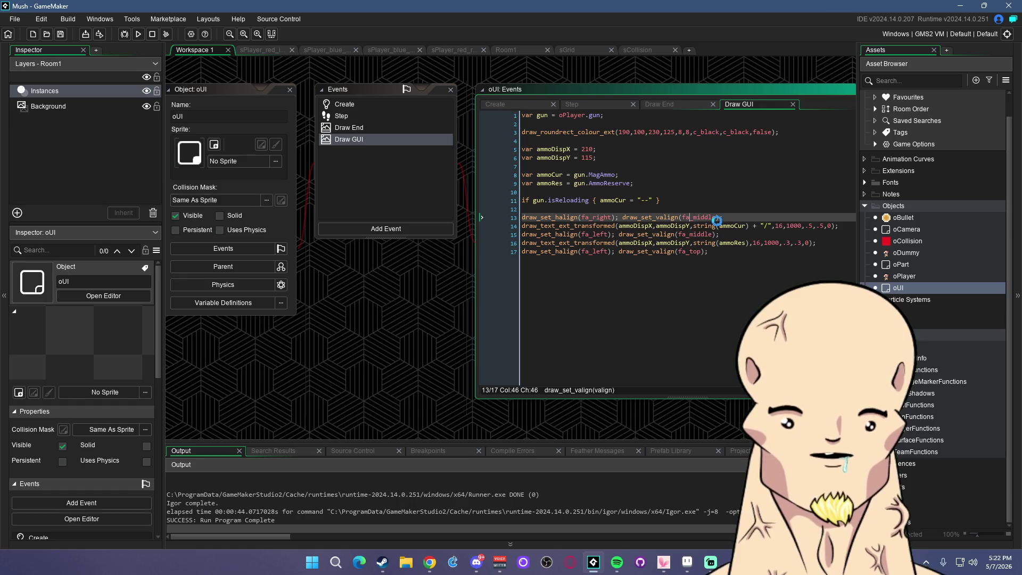
# Run the Mush game, walk around with WASD and shoot bullets at the dummy mushroom
pyautogui.click(125, 36)
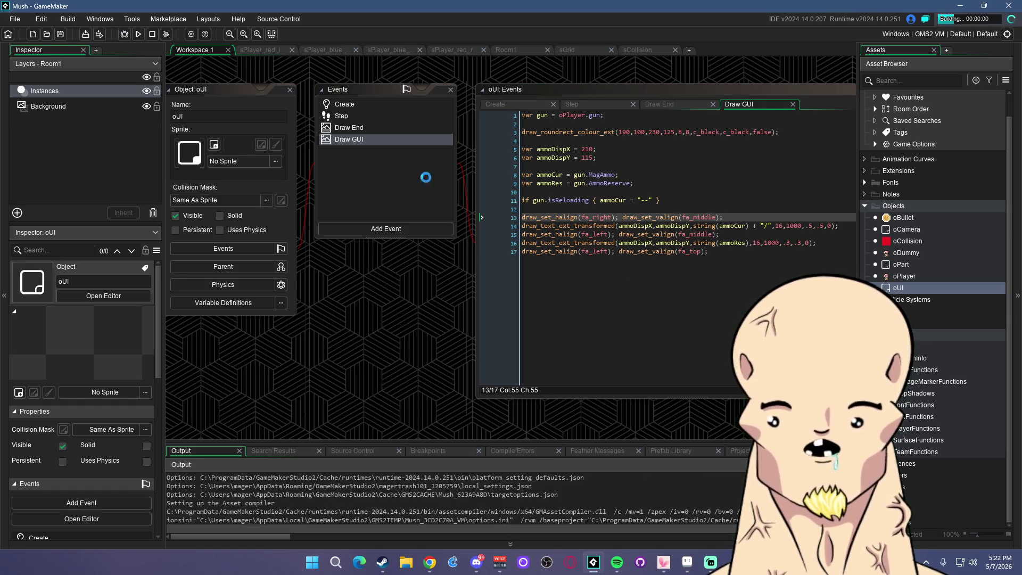
pyautogui.press('a')
pyautogui.press('s')
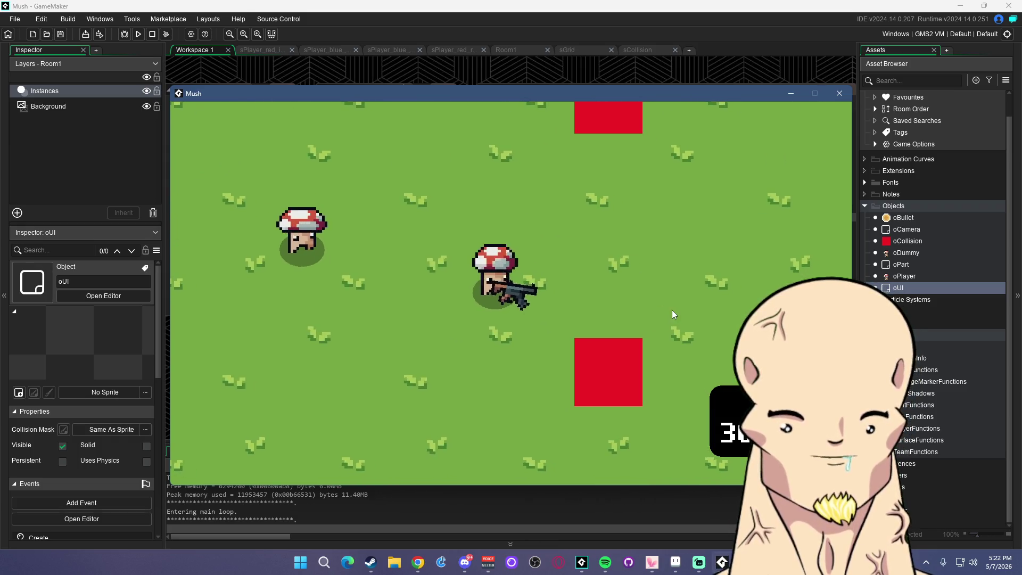
pyautogui.press('w')
pyautogui.press('a')
pyautogui.click(375, 292)
pyautogui.press('a')
pyautogui.click(367, 292)
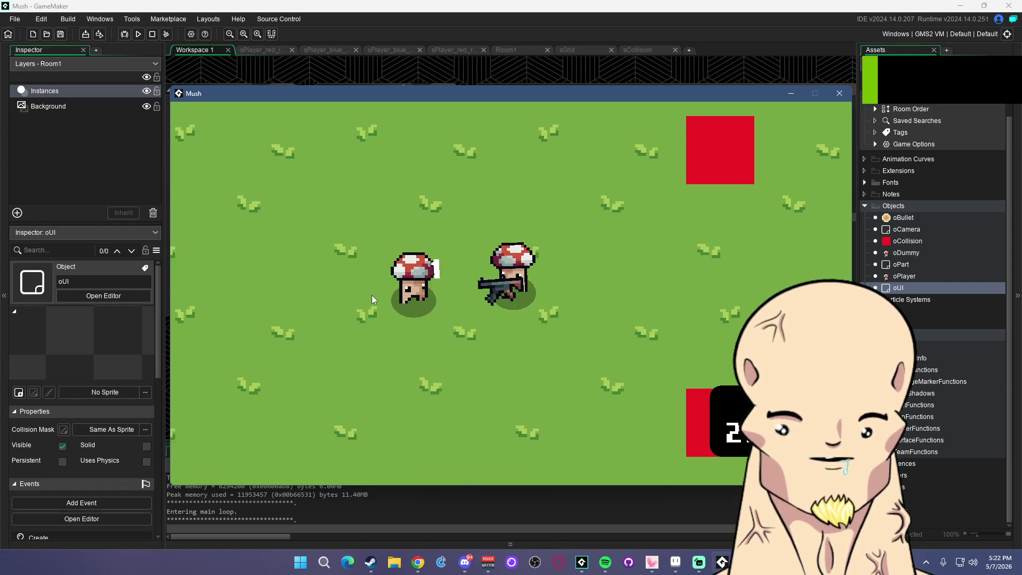
pyautogui.press('d')
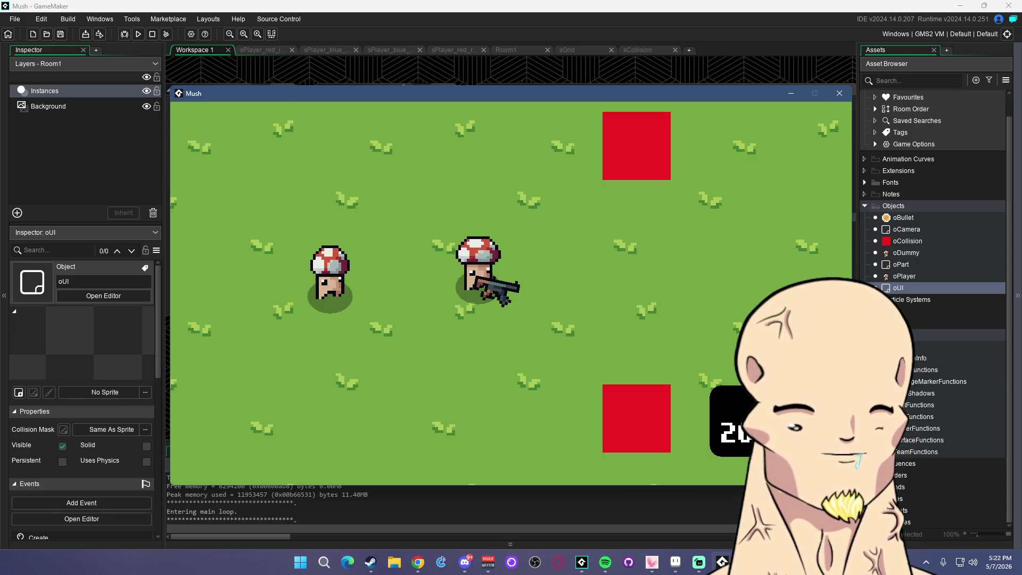
pyautogui.click(403, 85)
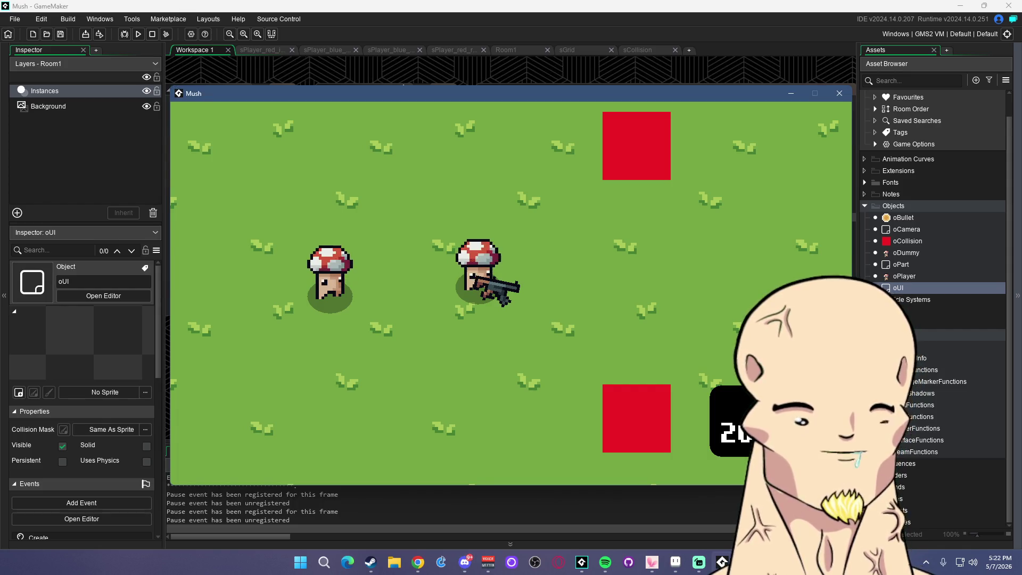
# Keep shooting at the dummy mushroom while stepping left and right
pyautogui.click(595, 307)
pyautogui.press('a')
pyautogui.click(382, 319)
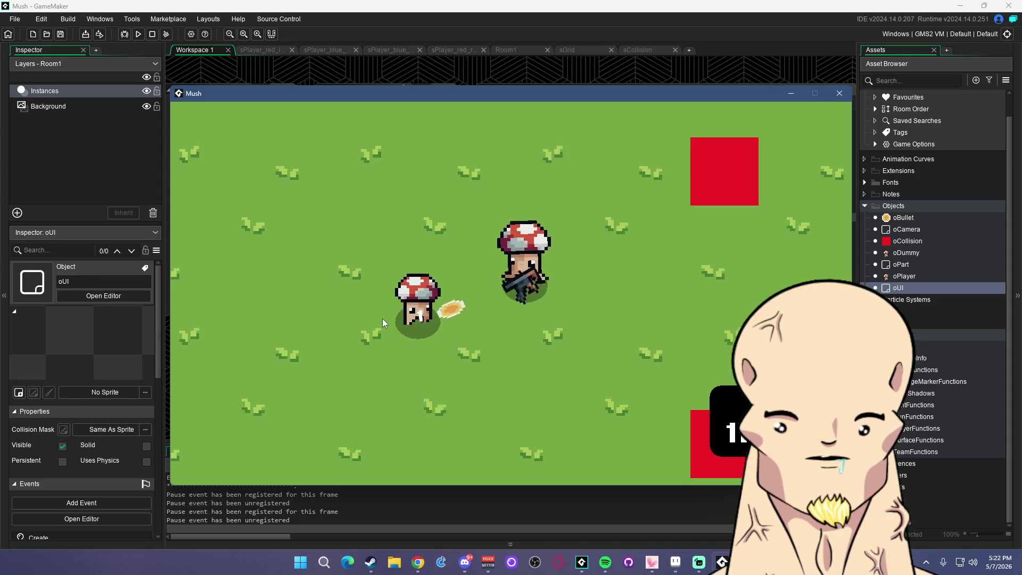
pyautogui.click(380, 312)
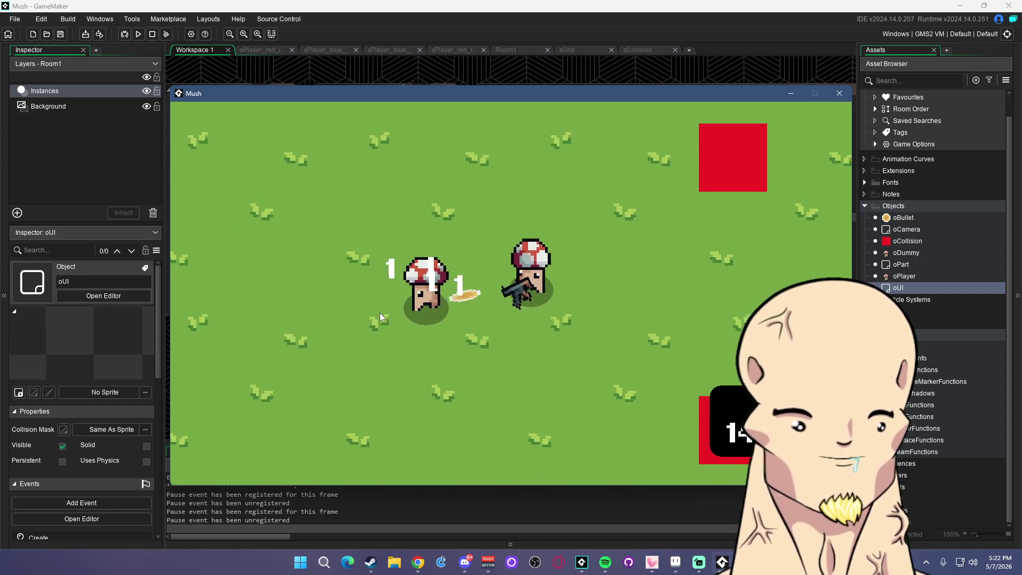
pyautogui.press('d')
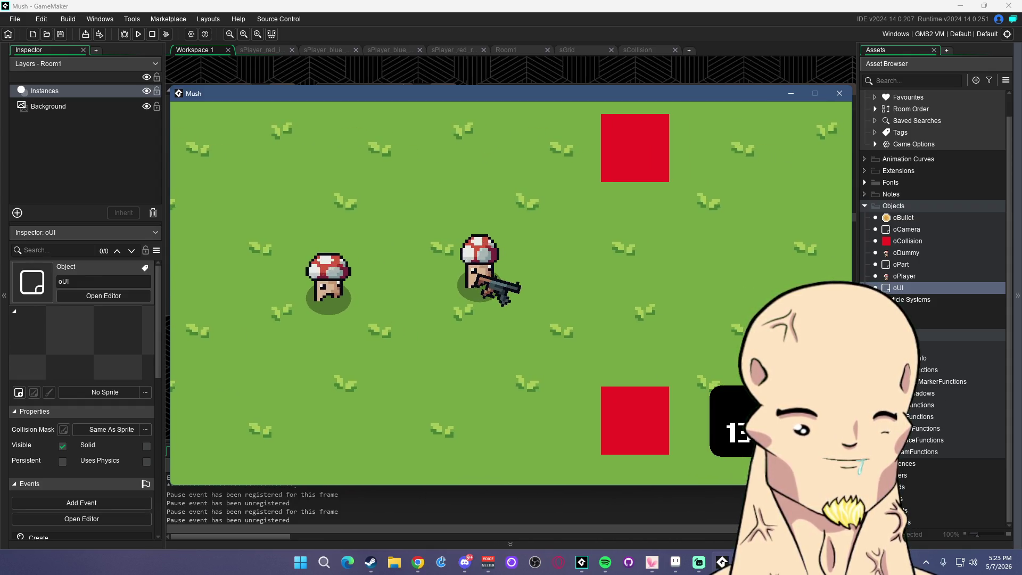
pyautogui.click(380, 313)
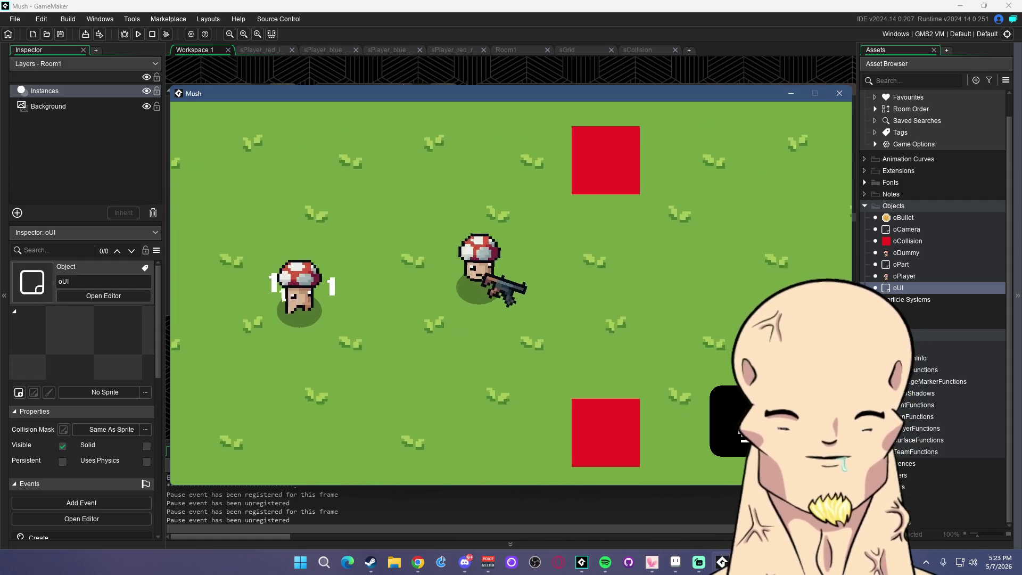
pyautogui.click(465, 376)
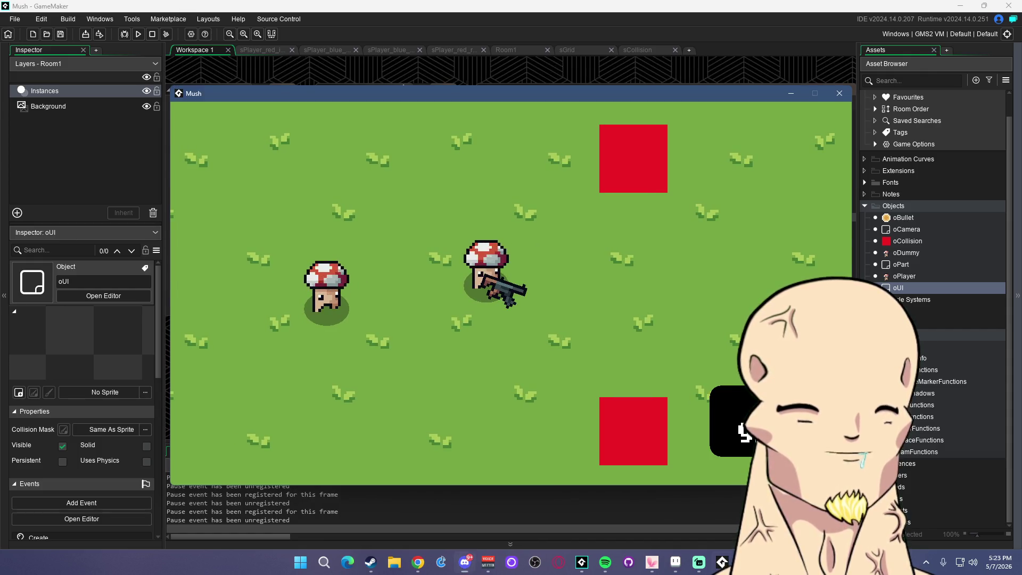
pyautogui.click(327, 315)
# Walk the player around the dummy mushroom in all four directions
pyautogui.press('a')
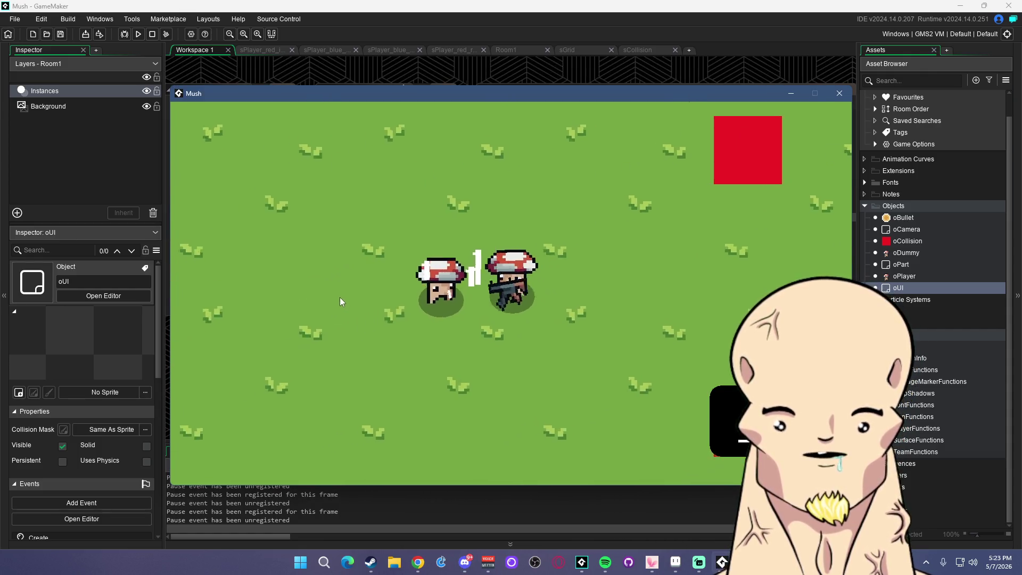
pyautogui.press('w')
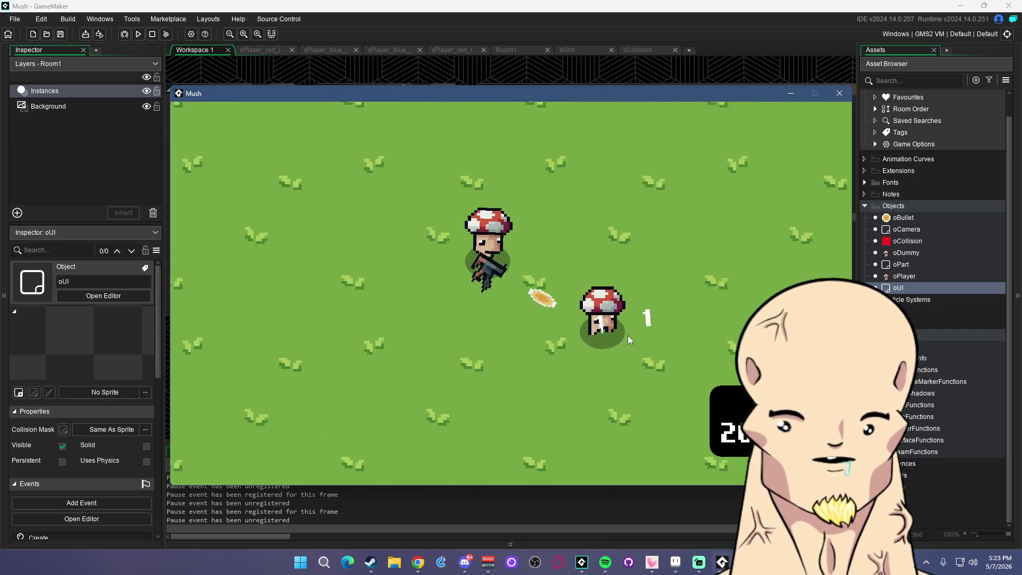
pyautogui.press('d')
pyautogui.press('s')
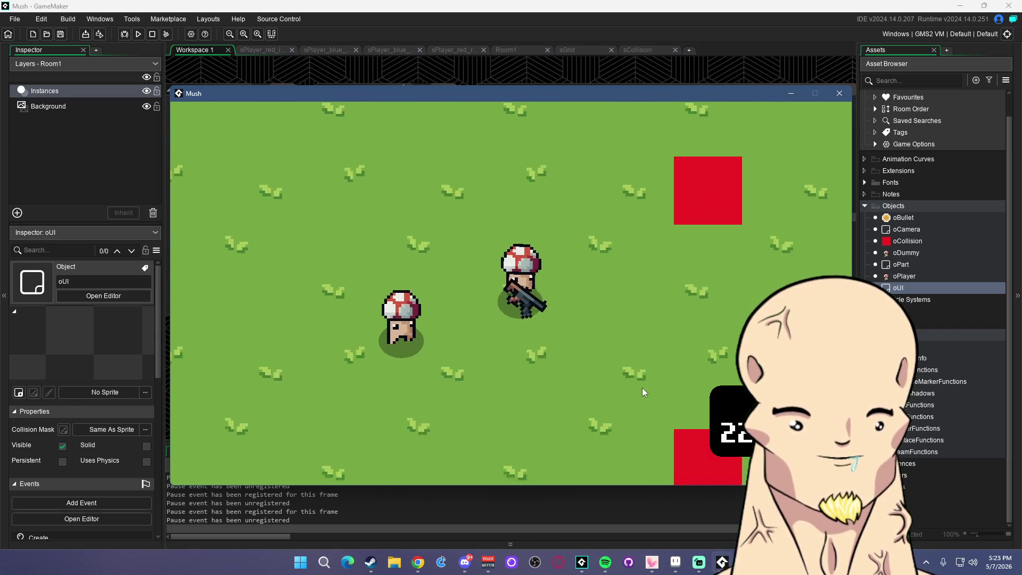
pyautogui.press('w')
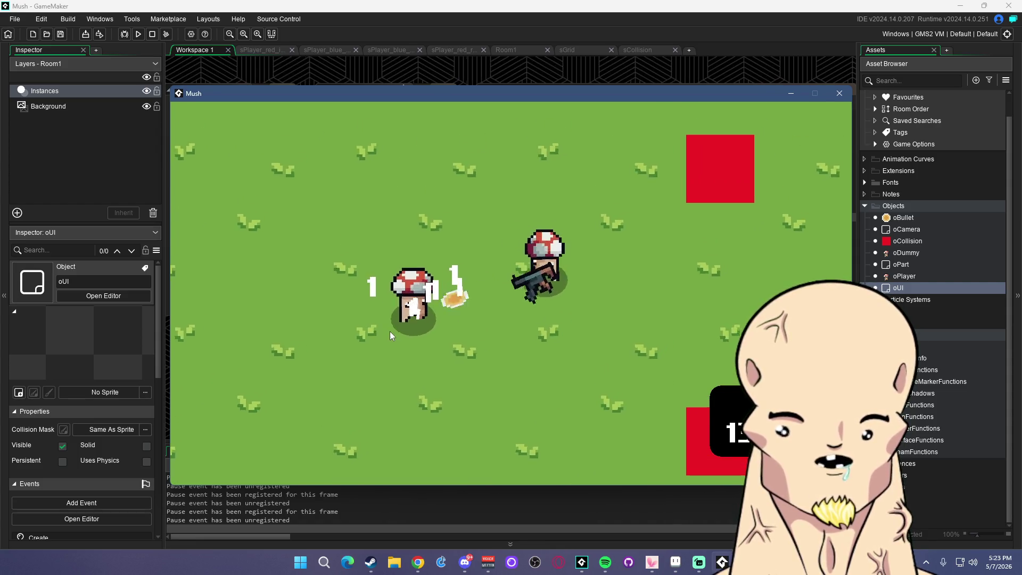
pyautogui.press('d')
# Search Windows for 'blender' and launch Blender
pyautogui.click(324, 562)
pyautogui.write('blender')
pyautogui.click(365, 273)
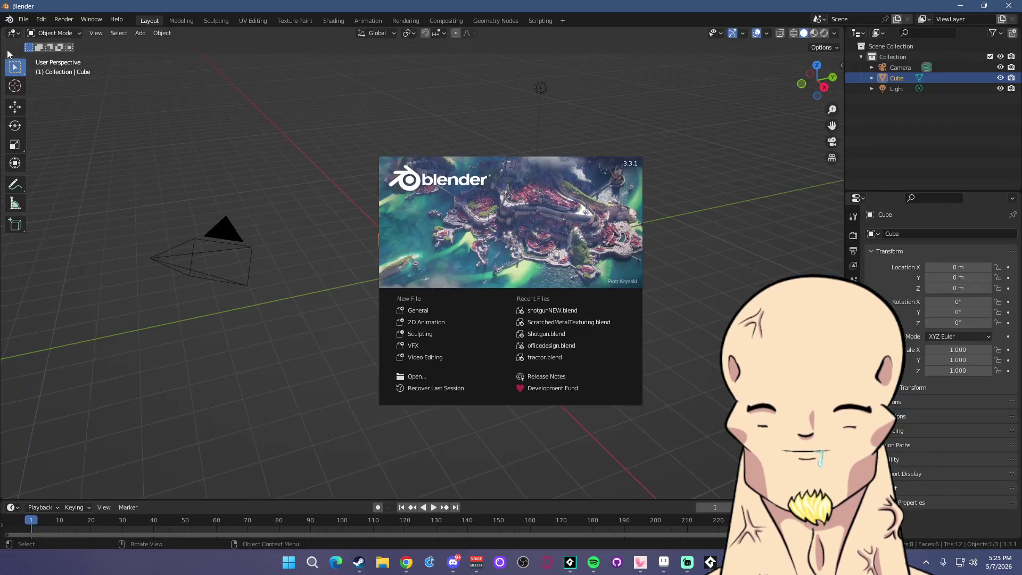
# Dismiss the splash screen and open shotgunNEW.blend from the Desktop's 3dModels folder
pyautogui.click(243, 134)
pyautogui.click(29, 22)
pyautogui.click(32, 44)
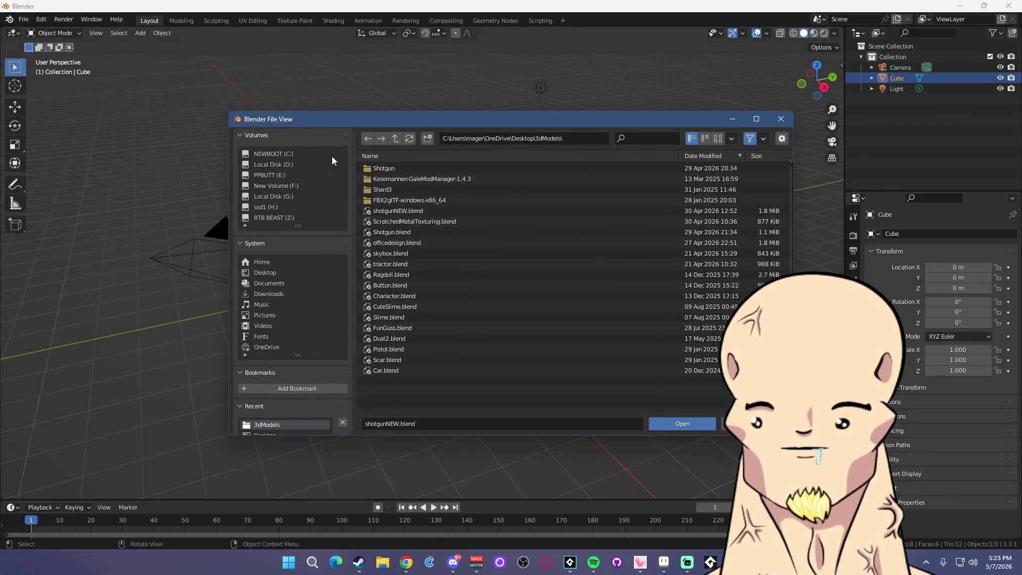
pyautogui.click(271, 260)
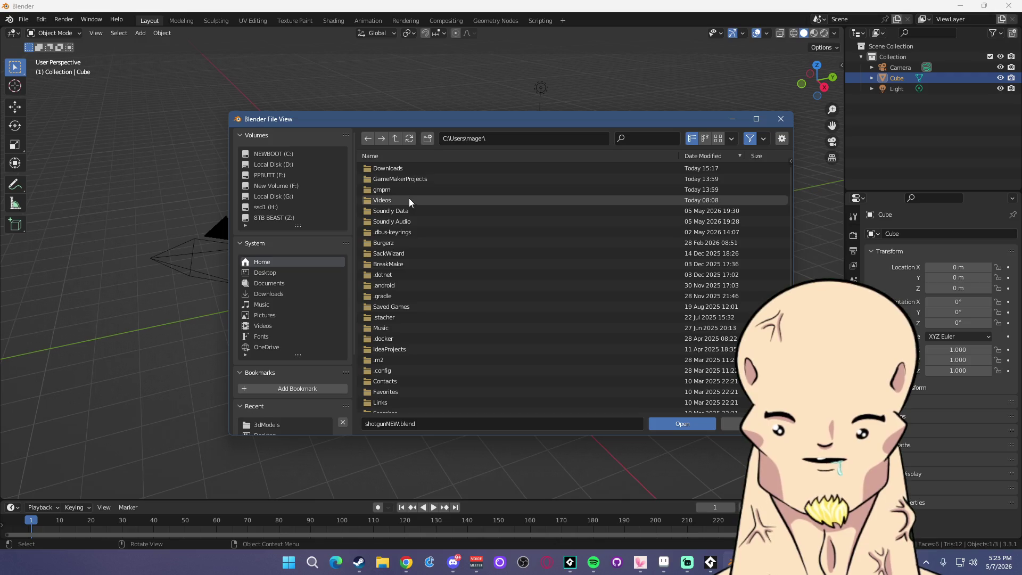
pyautogui.click(280, 271)
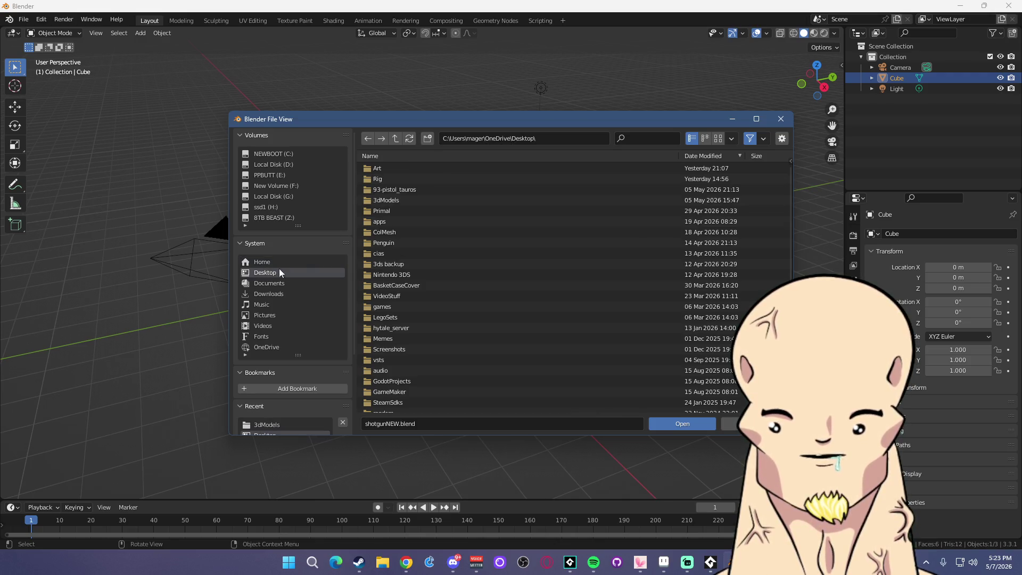
pyautogui.click(397, 200)
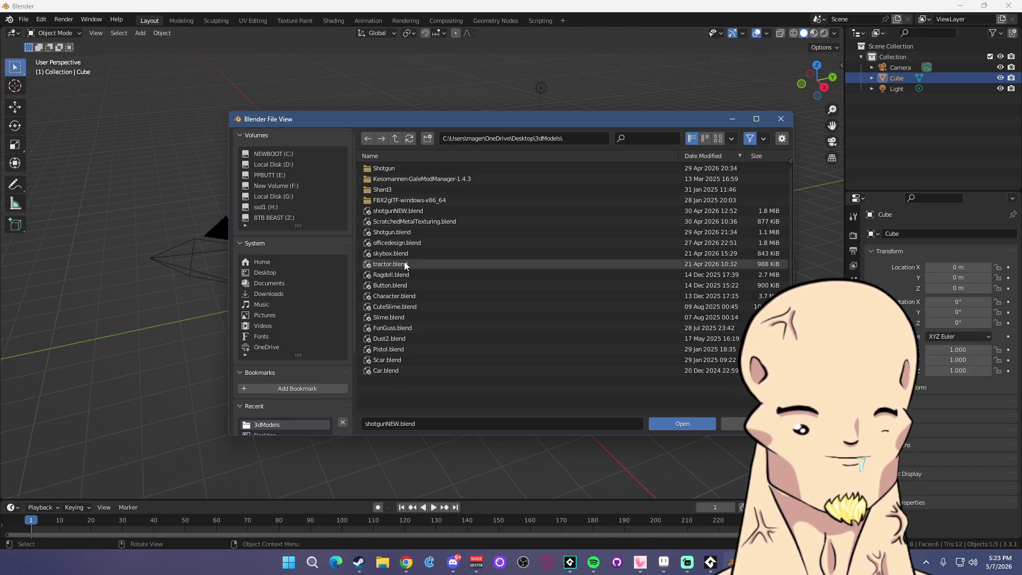
pyautogui.doubleClick(405, 210)
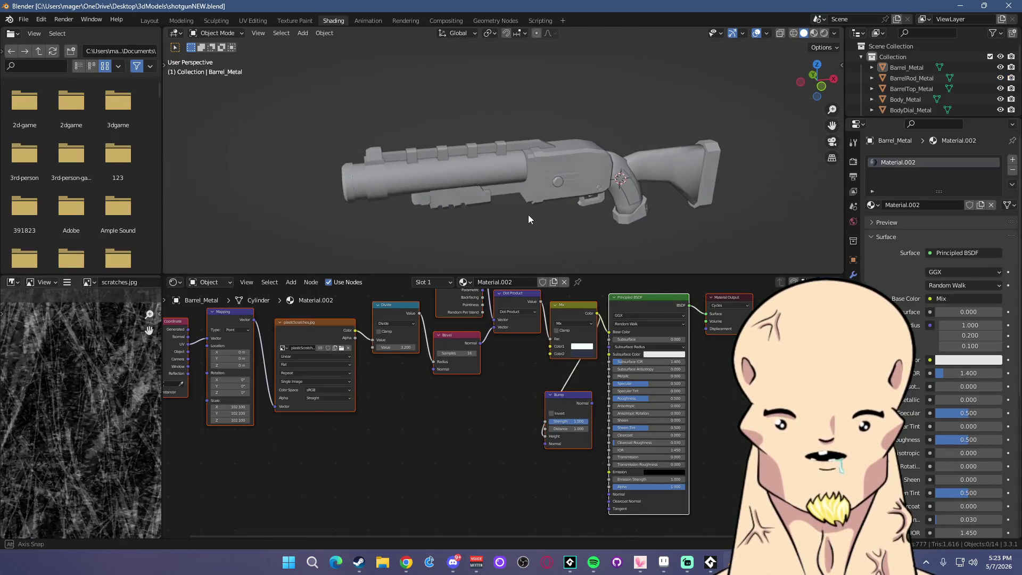
# Enlarge the viewport, switch to Rendered shading around the shotgun, and reopen the file browser
pyautogui.moveTo(594, 274)
pyautogui.mouseDown()
pyautogui.moveTo(612, 298)
pyautogui.moveTo(639, 474)
pyautogui.mouseUp()
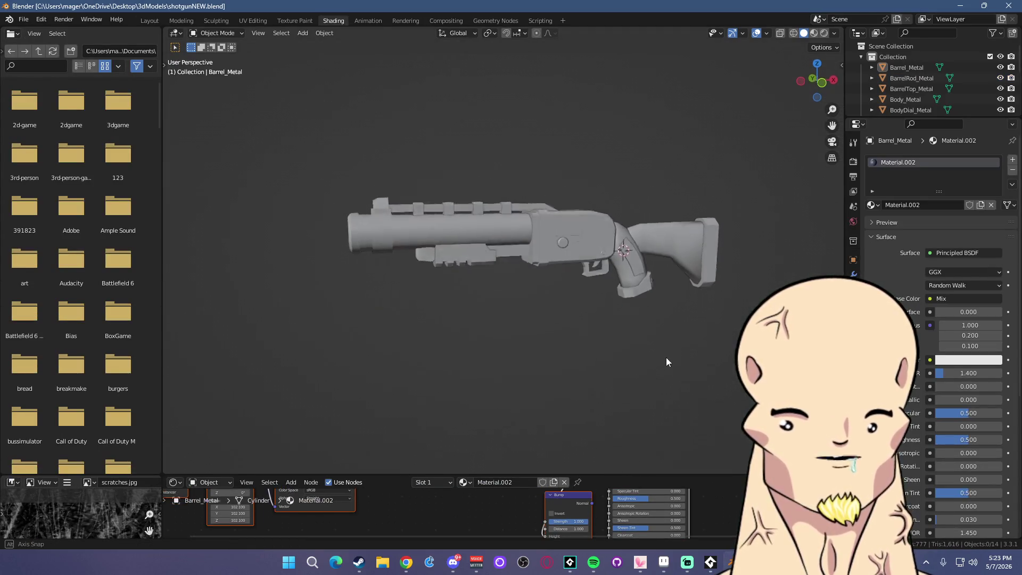
pyautogui.click(824, 33)
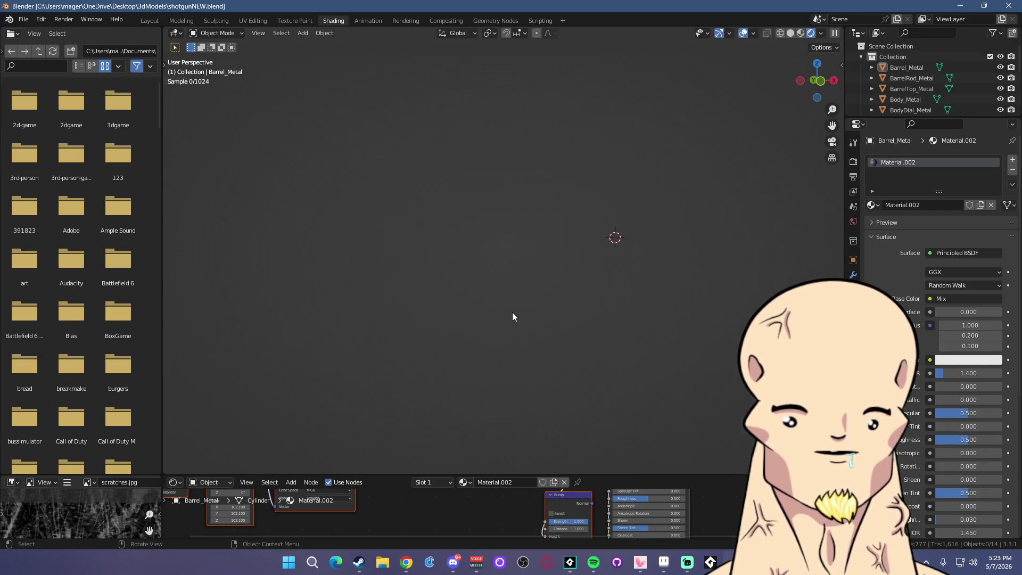
pyautogui.scroll(3, 571, 250)
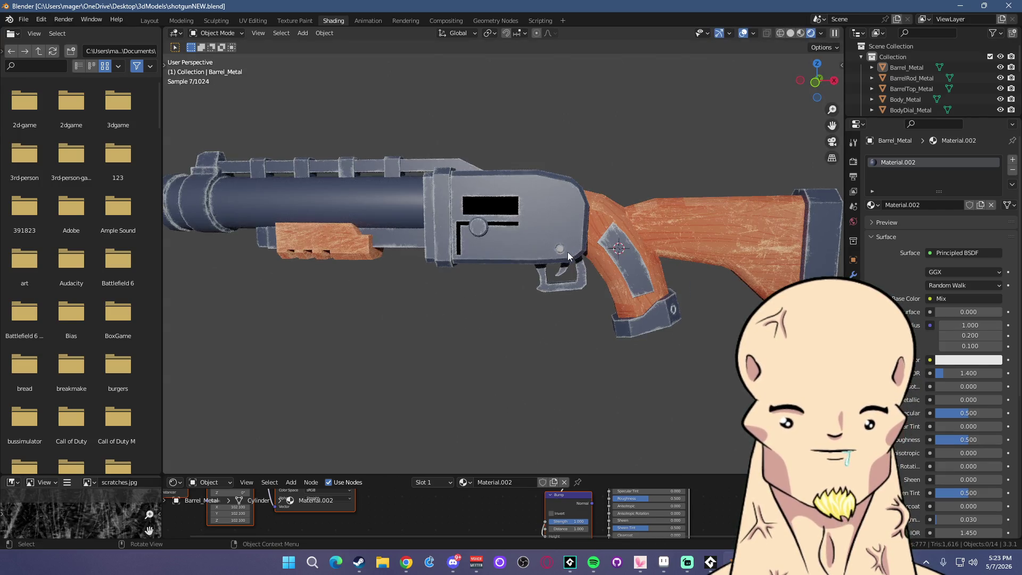
pyautogui.scroll(4, 494, 289)
pyautogui.scroll(-6, 487, 289)
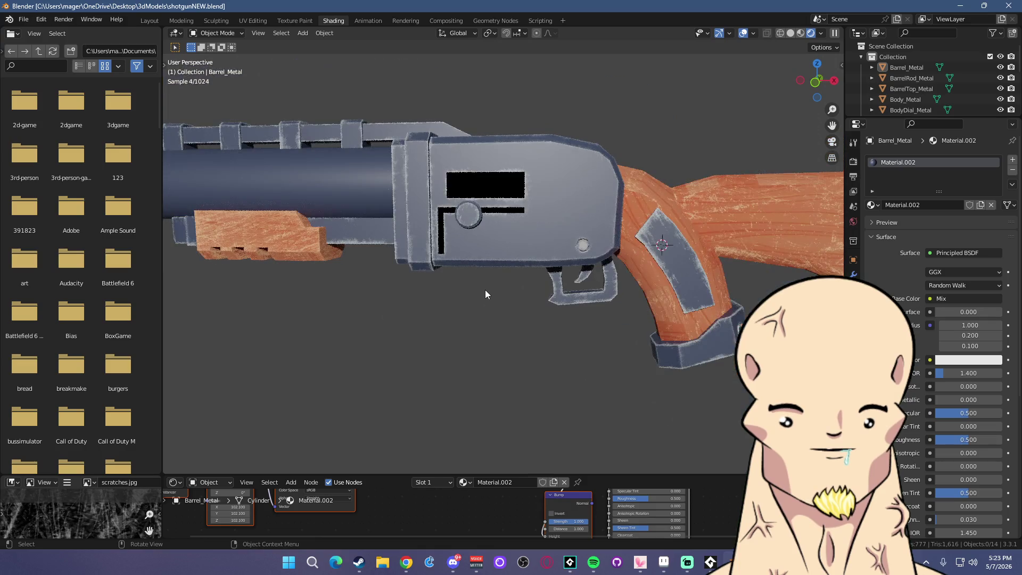
pyautogui.moveTo(519, 290); pyautogui.dragTo(505, 293)
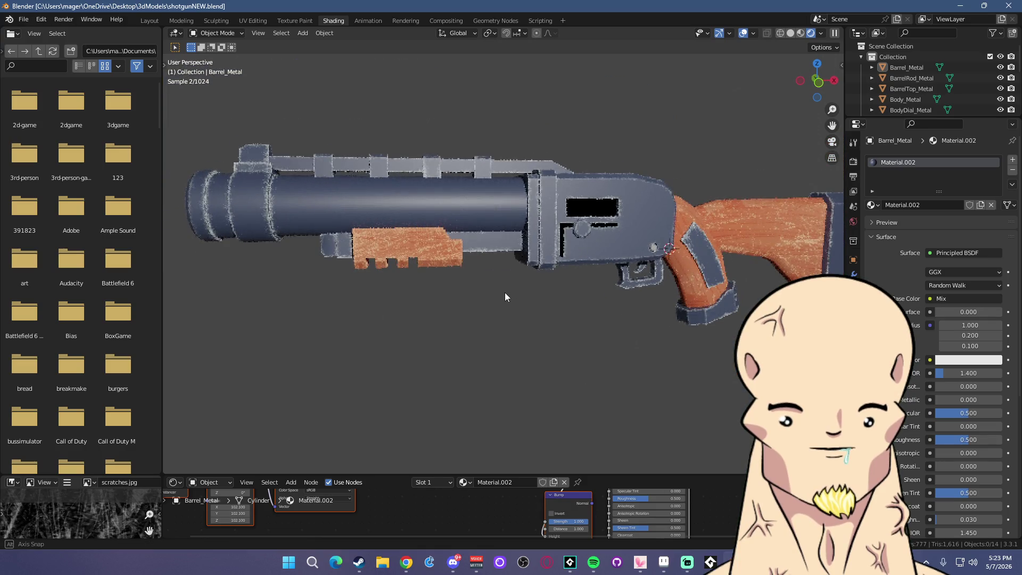
pyautogui.scroll(2, 505, 293)
pyautogui.scroll(-1, 117, 91)
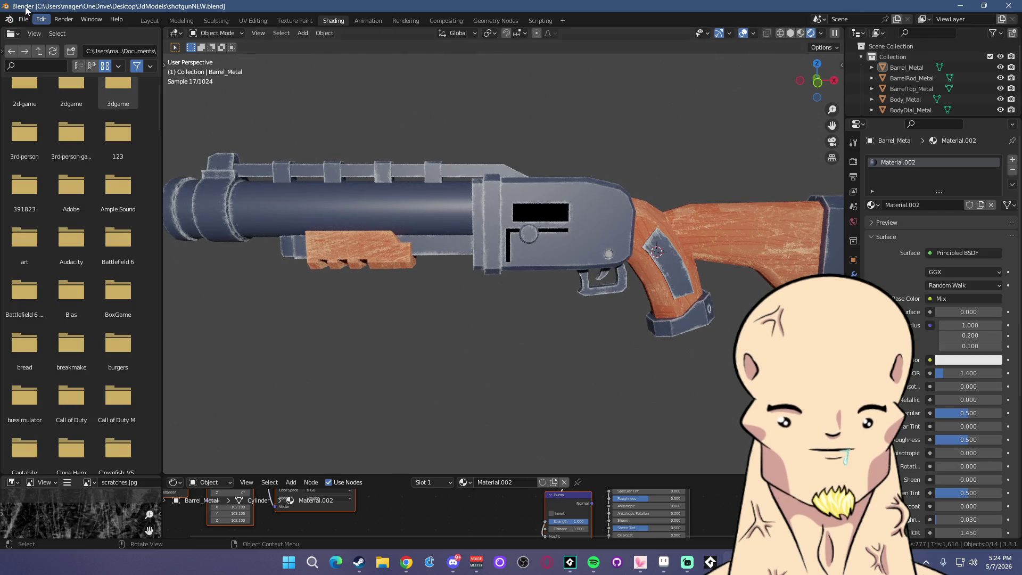
pyautogui.click(25, 20)
pyautogui.click(38, 41)
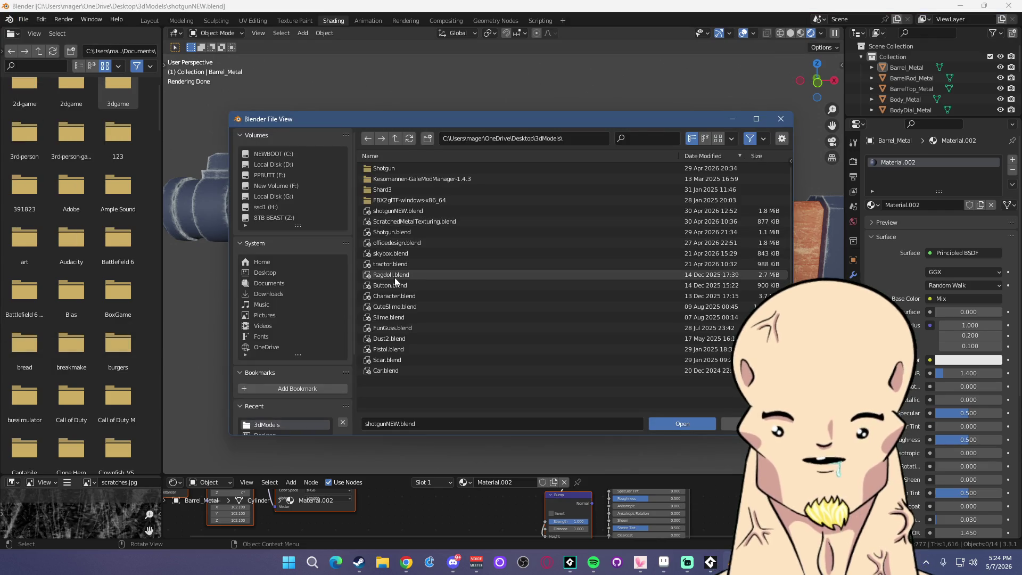
# Open CuteSlime.blend and then Pistol.blend, orbiting to inspect each model
pyautogui.doubleClick(409, 305)
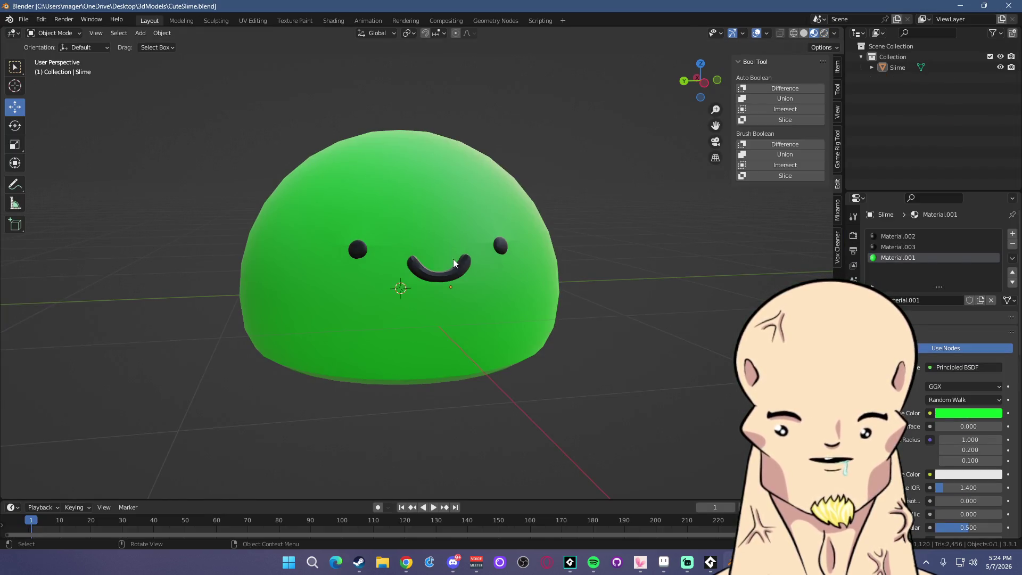
pyautogui.moveTo(453, 259)
pyautogui.mouseDown()
pyautogui.moveTo(395, 267)
pyautogui.moveTo(464, 269)
pyautogui.mouseUp()
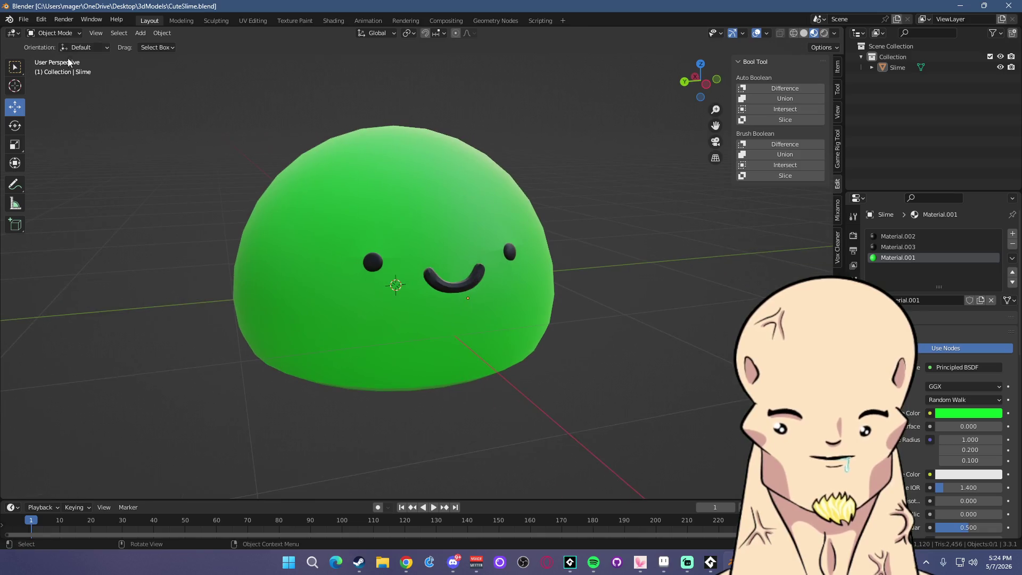
pyautogui.click(23, 20)
pyautogui.click(51, 44)
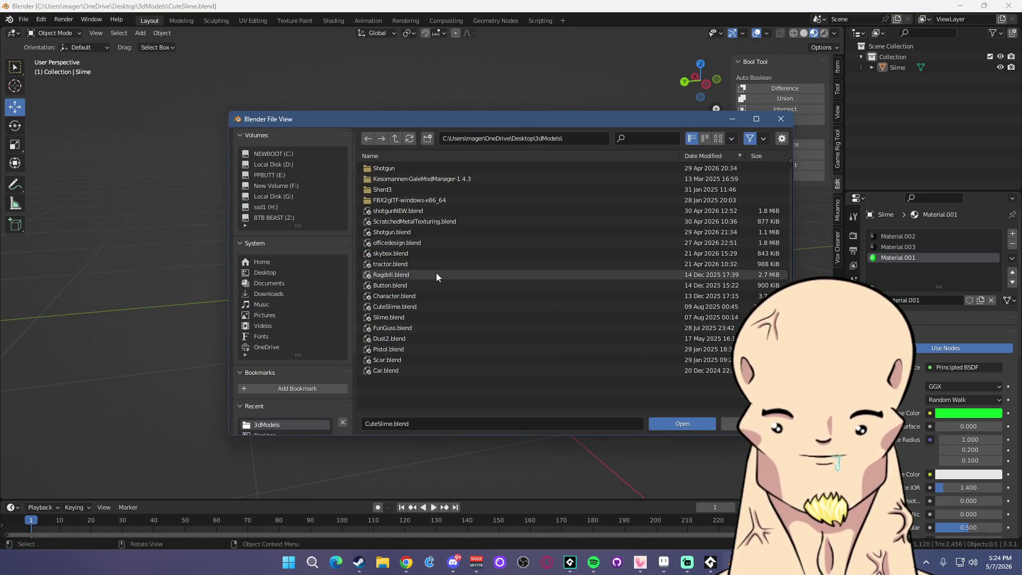
pyautogui.doubleClick(393, 349)
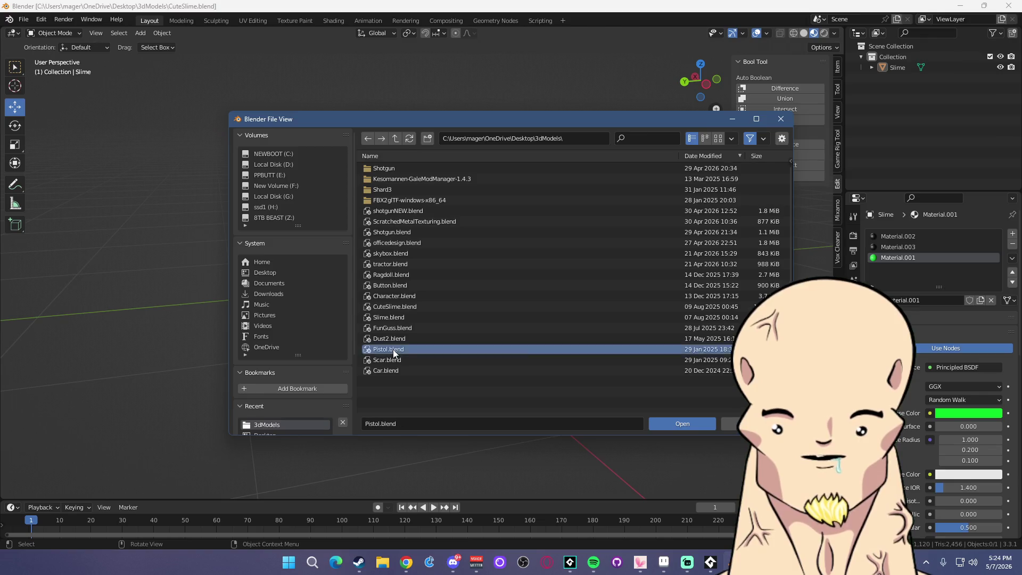
pyautogui.moveTo(629, 309)
pyautogui.mouseDown()
pyautogui.moveTo(587, 305)
pyautogui.moveTo(639, 321)
pyautogui.mouseUp()
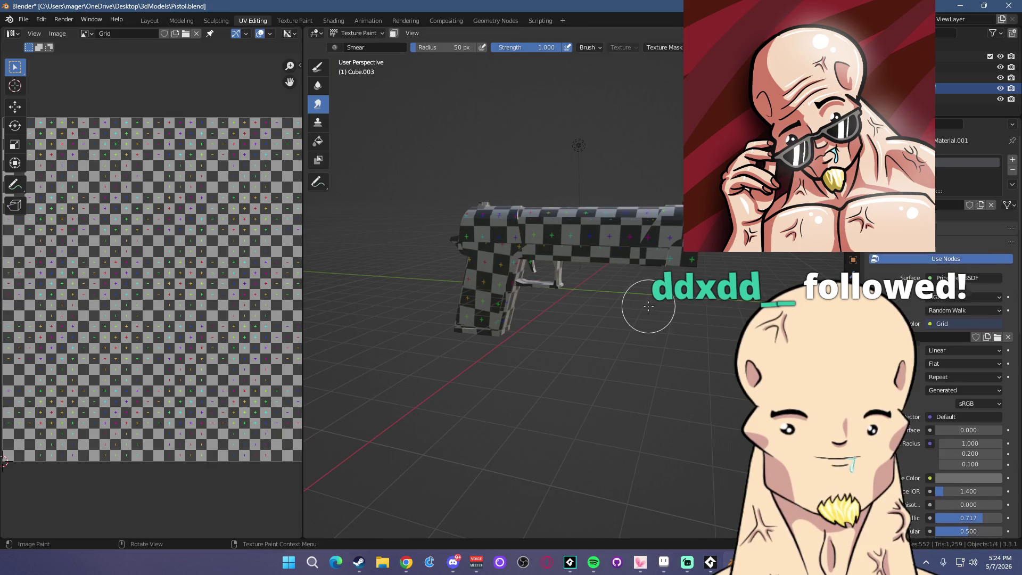
# Open Car.blend without saving Pistol.blend, view the car's front, then close Blender
pyautogui.click(24, 19)
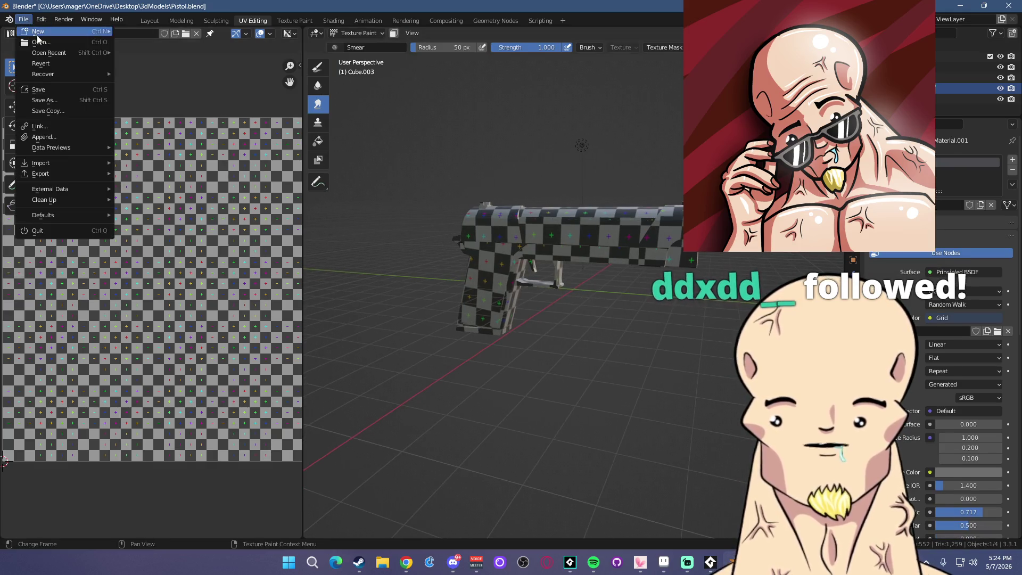
pyautogui.click(158, 106)
pyautogui.click(540, 301)
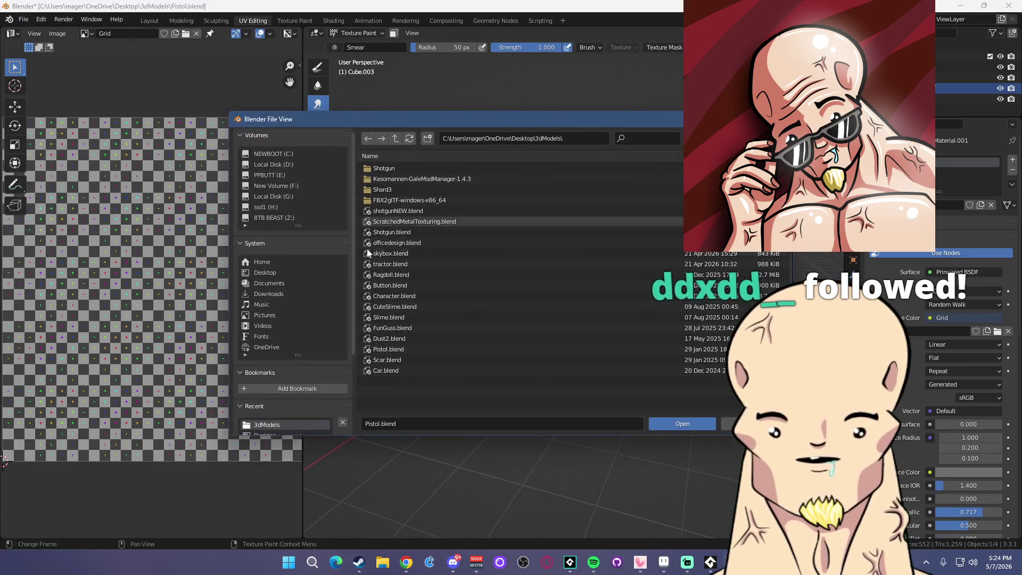
pyautogui.doubleClick(396, 369)
pyautogui.moveTo(570, 296)
pyautogui.mouseDown()
pyautogui.moveTo(491, 299)
pyautogui.moveTo(583, 317)
pyautogui.moveTo(608, 311)
pyautogui.mouseUp()
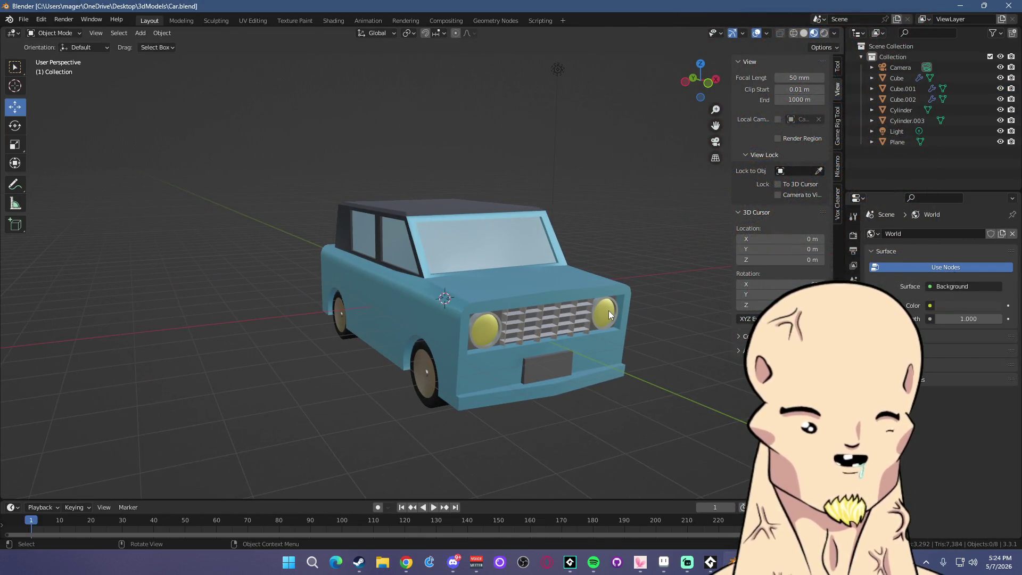
pyautogui.click(1016, 5)
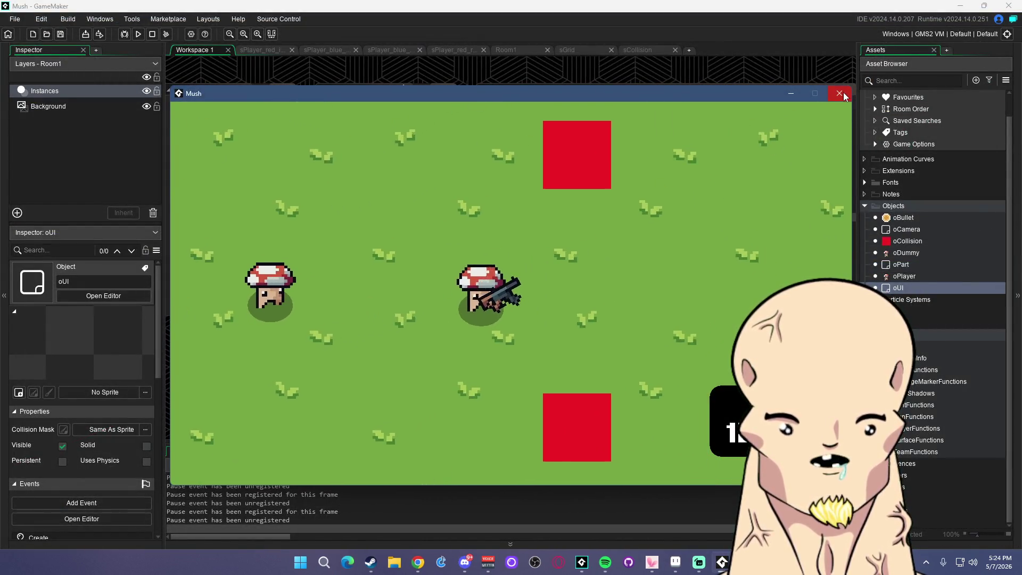
# Walk toward the dummy, fire two shots, and bring the game window back into focus
pyautogui.press('a')
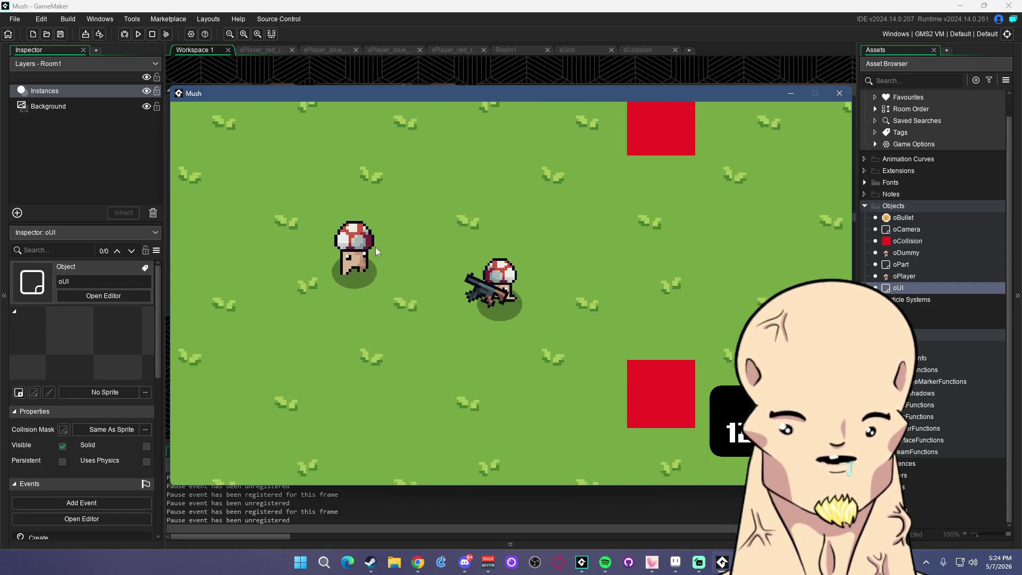
pyautogui.click(356, 277)
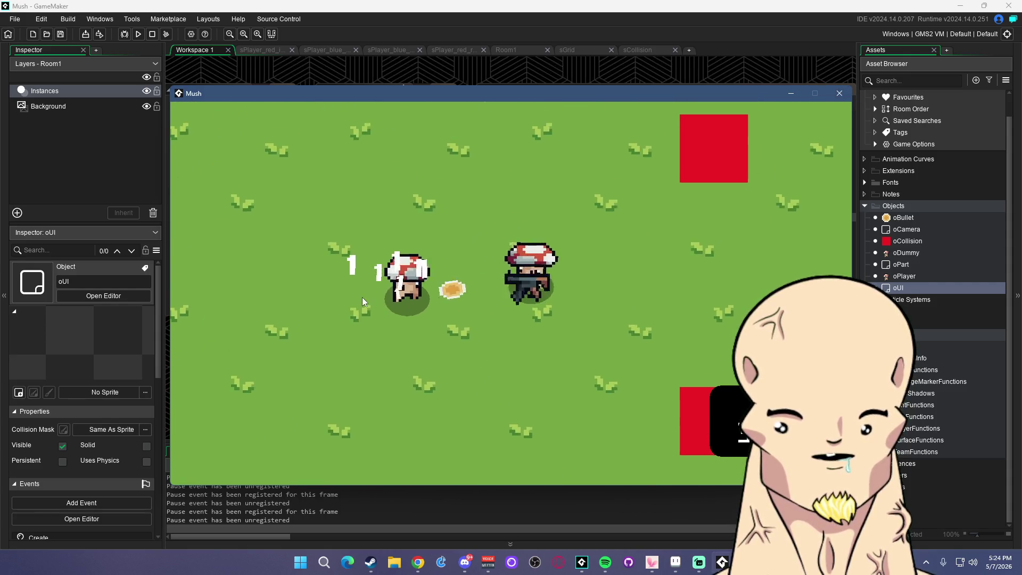
pyautogui.click(464, 301)
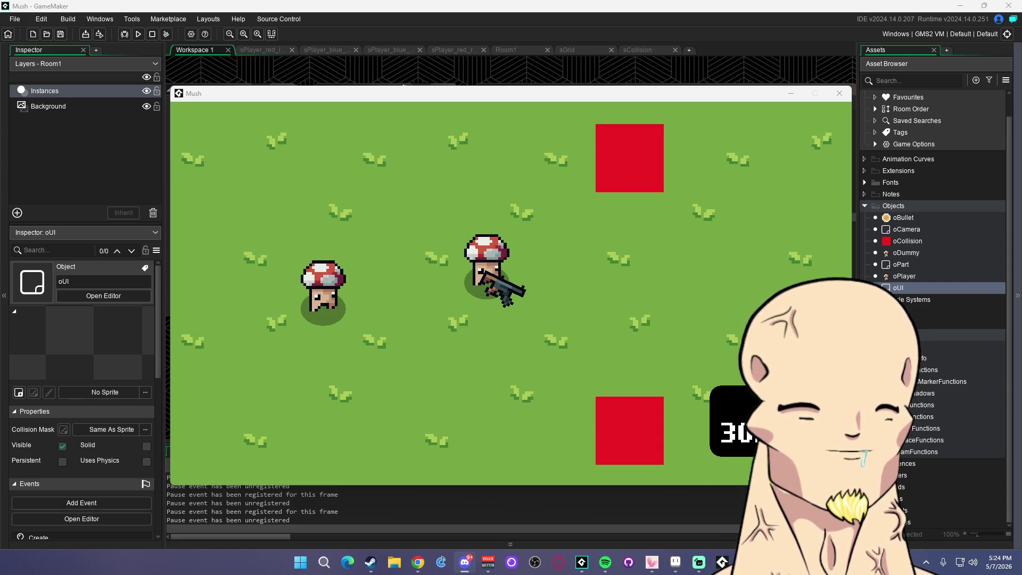
pyautogui.click(402, 85)
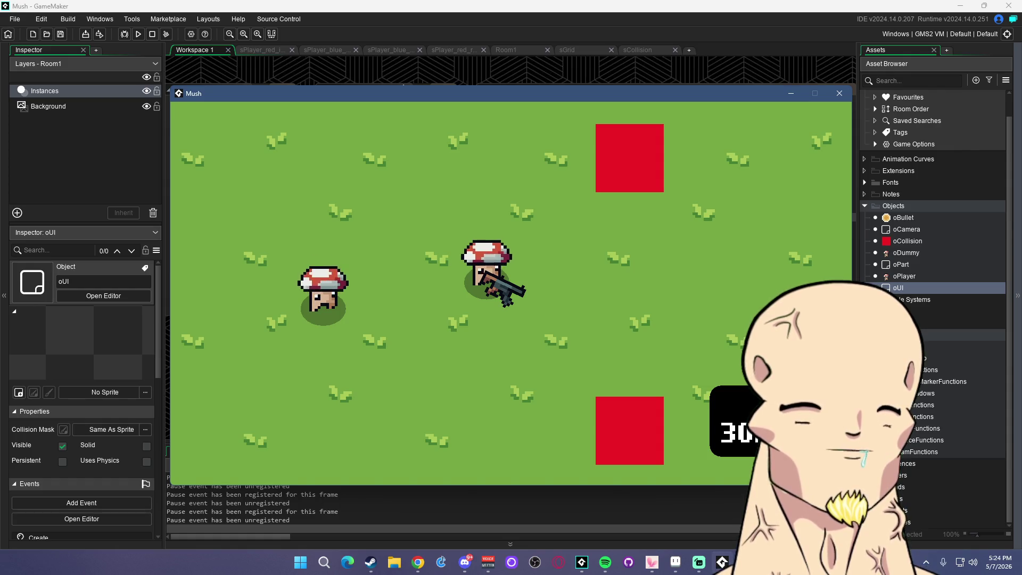
pyautogui.hotkey('alt', 'Tab')
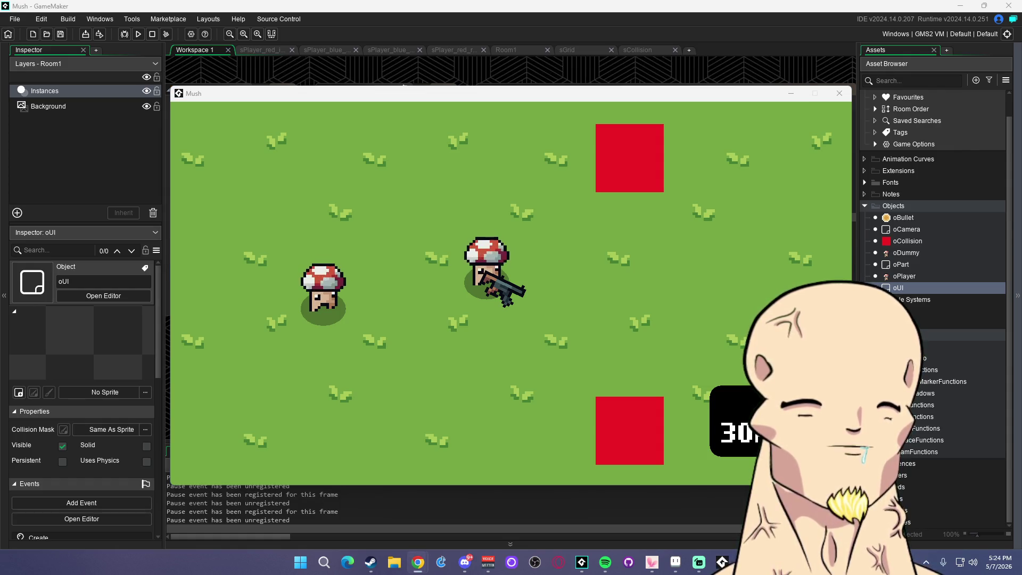
# Keep moving and firing at the dummy until the ammo runs out and the reload bar appears
pyautogui.click(387, 298)
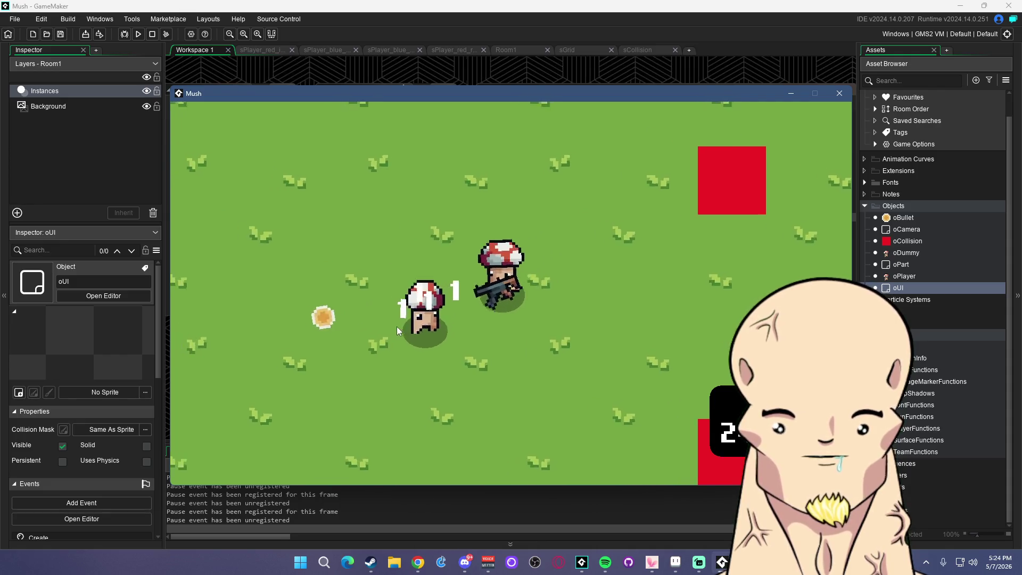
pyautogui.click(404, 334)
pyautogui.press('w')
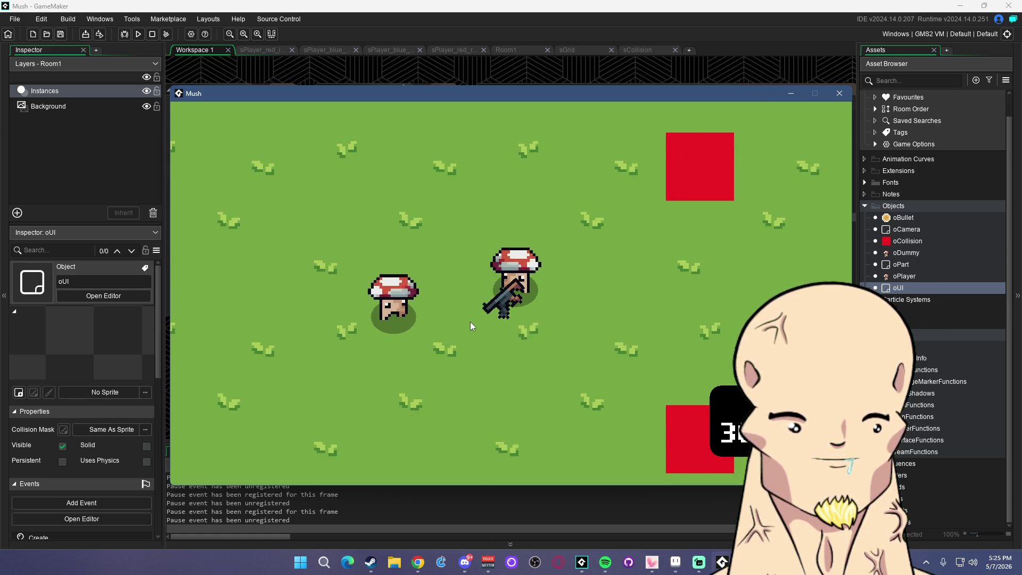
pyautogui.press('w')
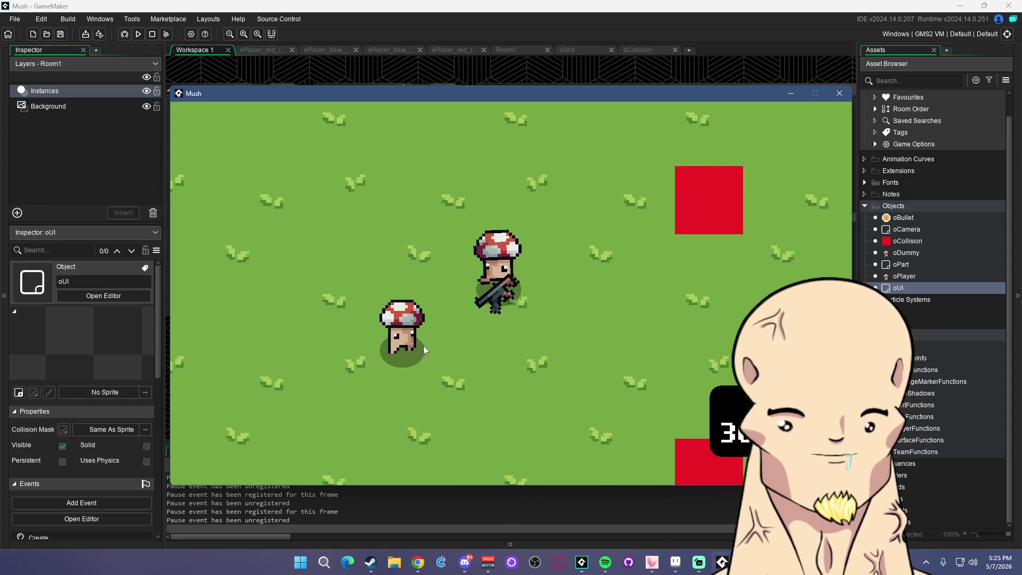
pyautogui.press('s')
pyautogui.click(423, 345)
pyautogui.press('d')
pyautogui.click(380, 334)
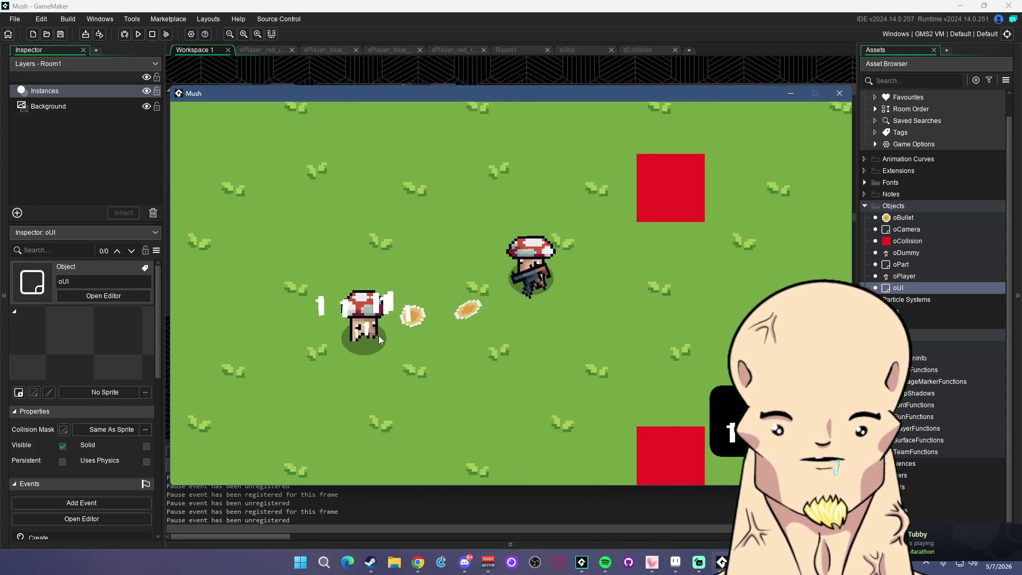
pyautogui.press('a')
pyautogui.press('d')
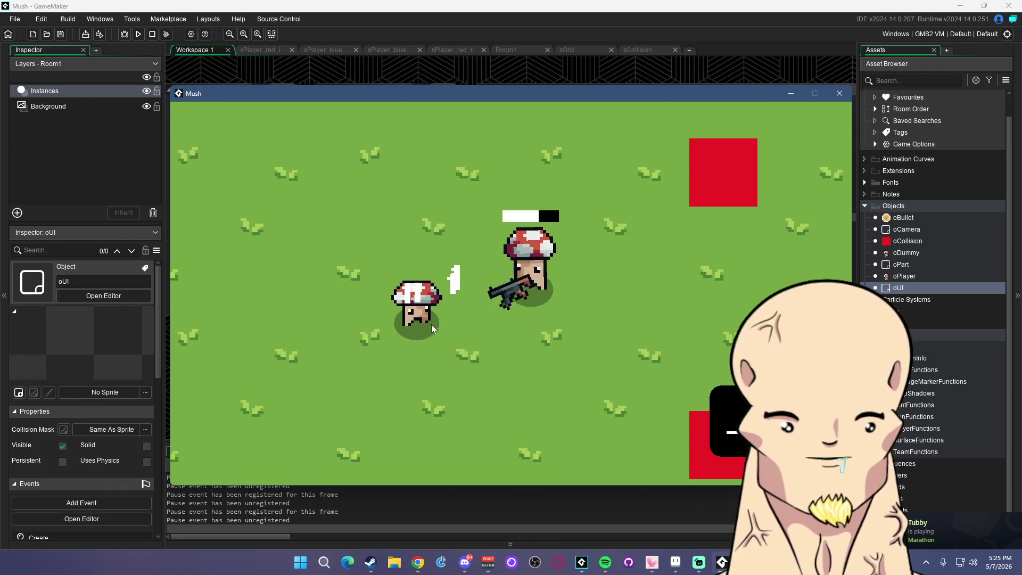
pyautogui.click(389, 314)
pyautogui.press('d')
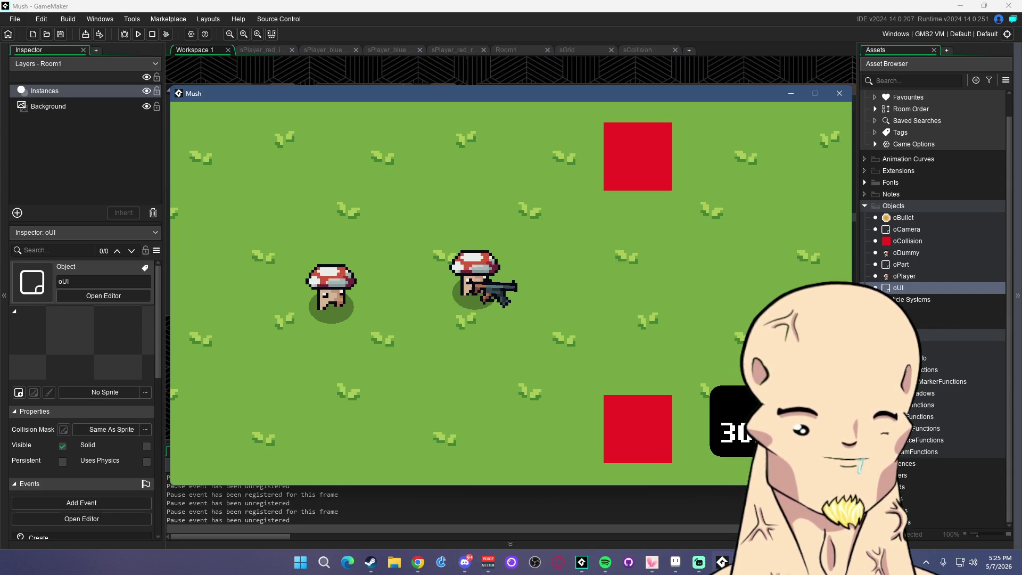
# Walk around the dummy with WASD while firing repeated shots at it
pyautogui.press('a')
pyautogui.click(356, 306)
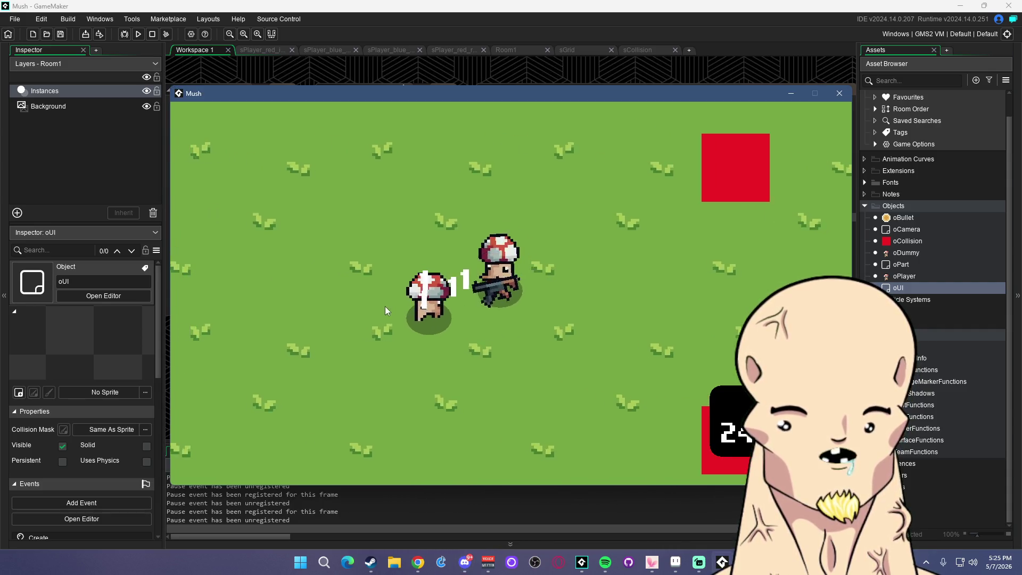
pyautogui.press('d')
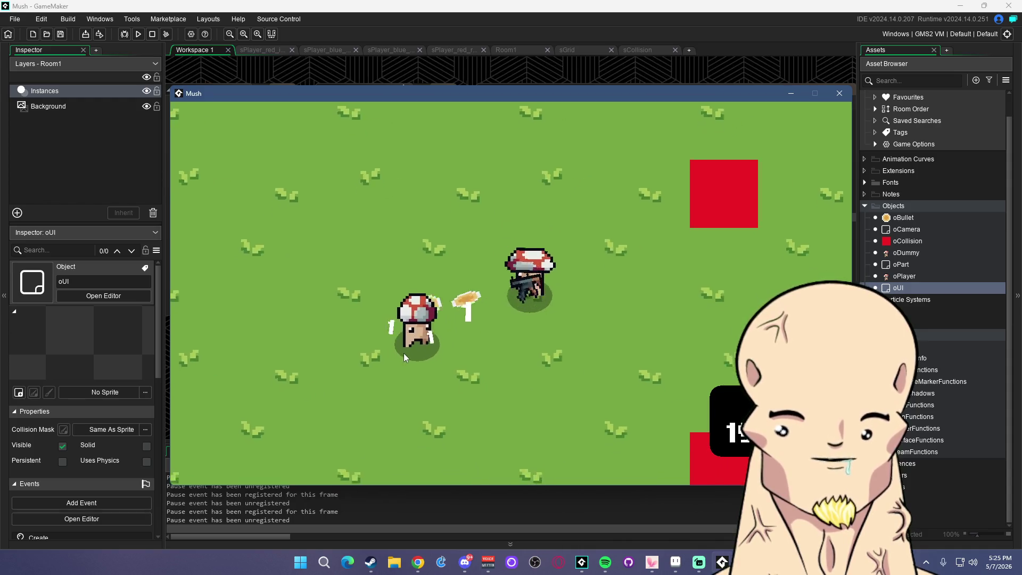
pyautogui.press('s')
pyautogui.click(369, 332)
pyautogui.press('d')
pyautogui.click(381, 321)
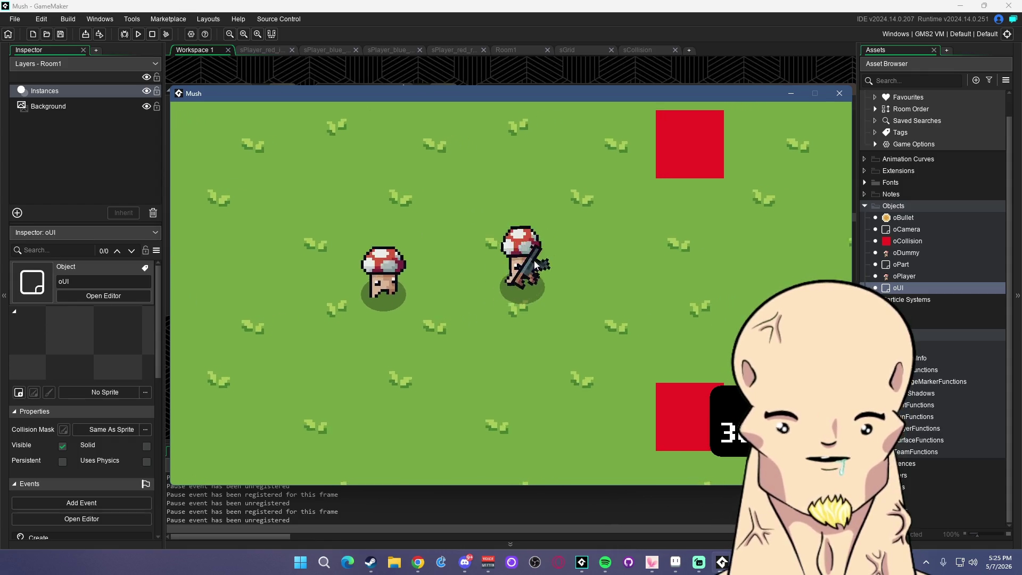
pyautogui.press('w')
pyautogui.press('d')
pyautogui.click(589, 248)
pyautogui.click(603, 213)
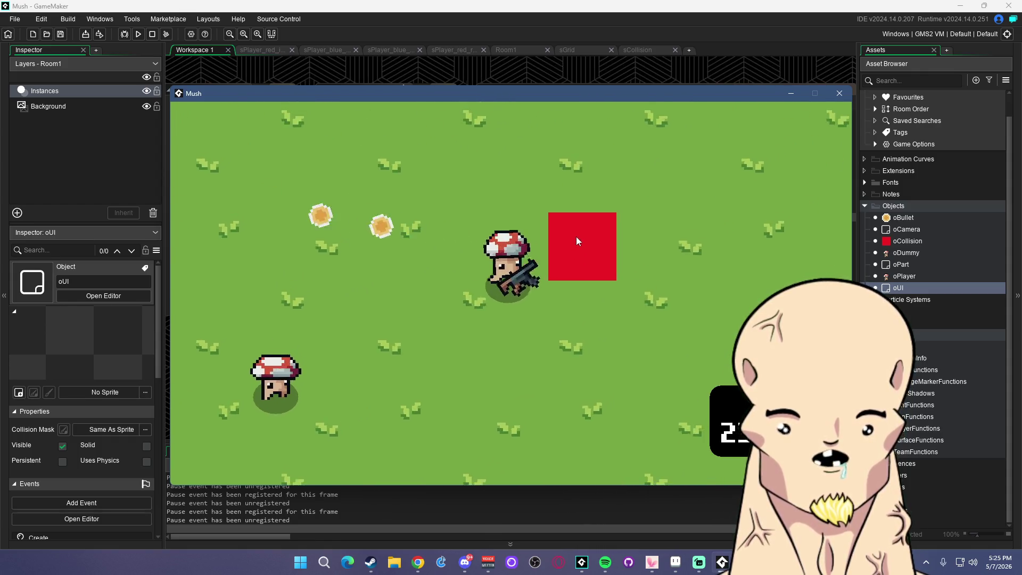
pyautogui.click(591, 282)
pyautogui.press('s')
pyautogui.press('d')
pyautogui.press('w')
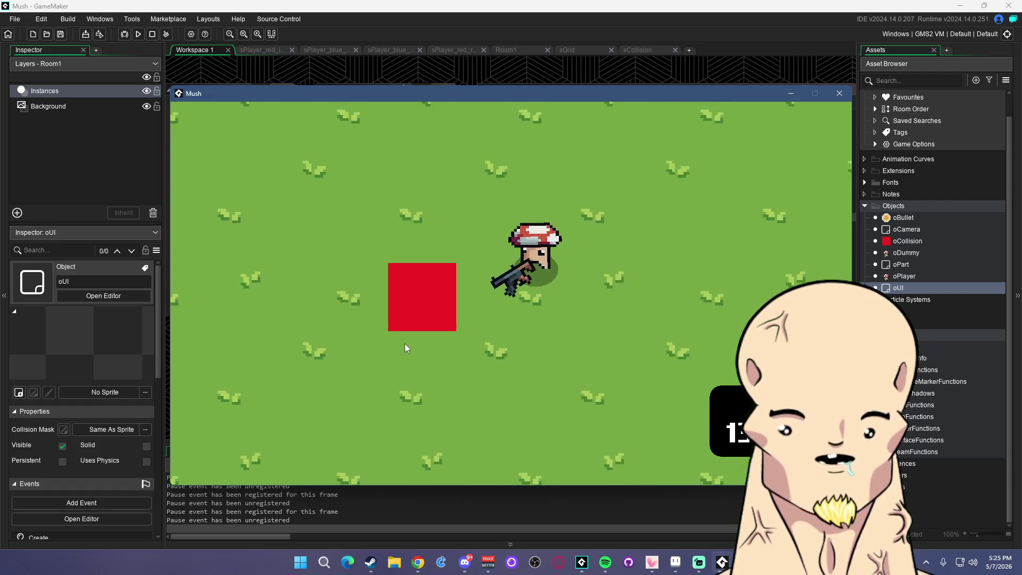
pyautogui.click(362, 341)
pyautogui.press('s')
pyautogui.press('a')
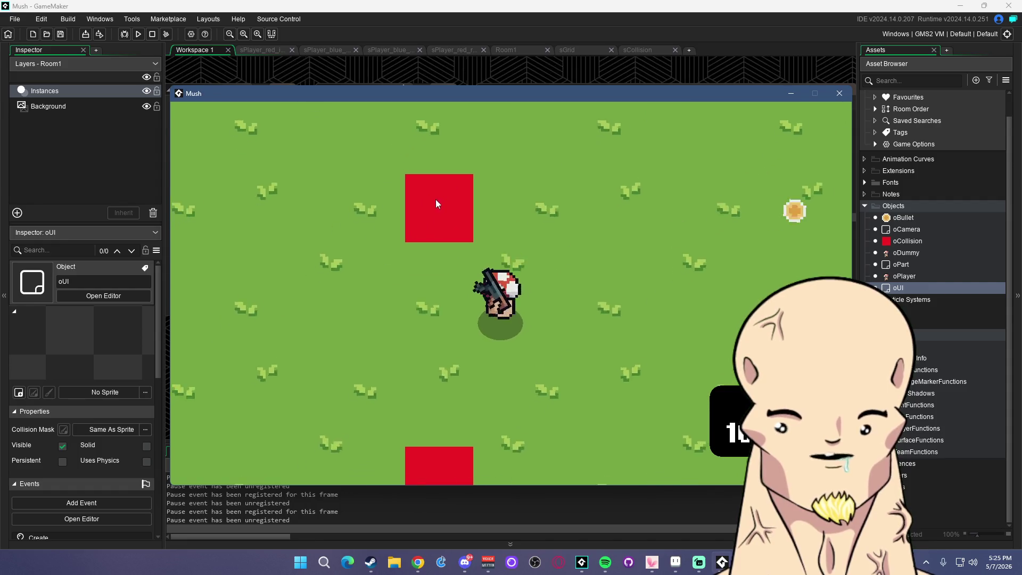
pyautogui.click(442, 196)
pyautogui.click(506, 164)
# Reload with R, then keep moving and firing until the last shot hits the dummy
pyautogui.press('w')
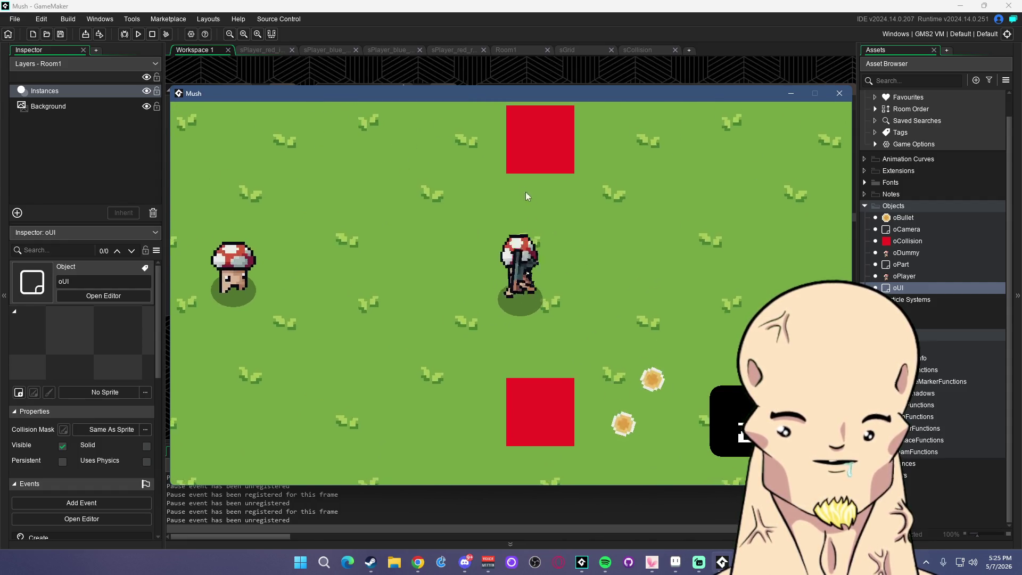
pyautogui.press('r')
pyautogui.press('w')
pyautogui.press('a')
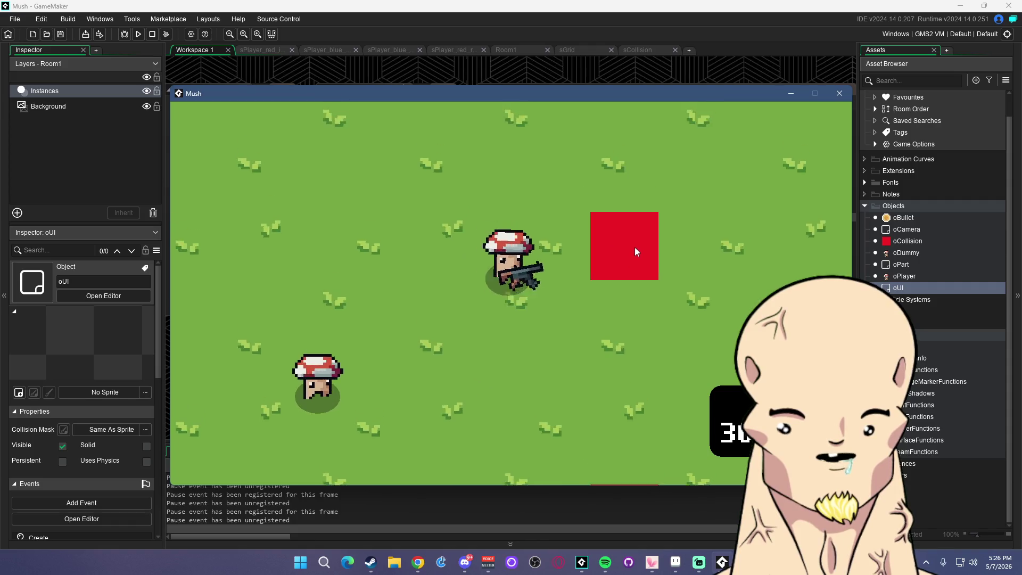
pyautogui.click(641, 267)
pyautogui.press('s')
pyautogui.press('s')
pyautogui.press('a')
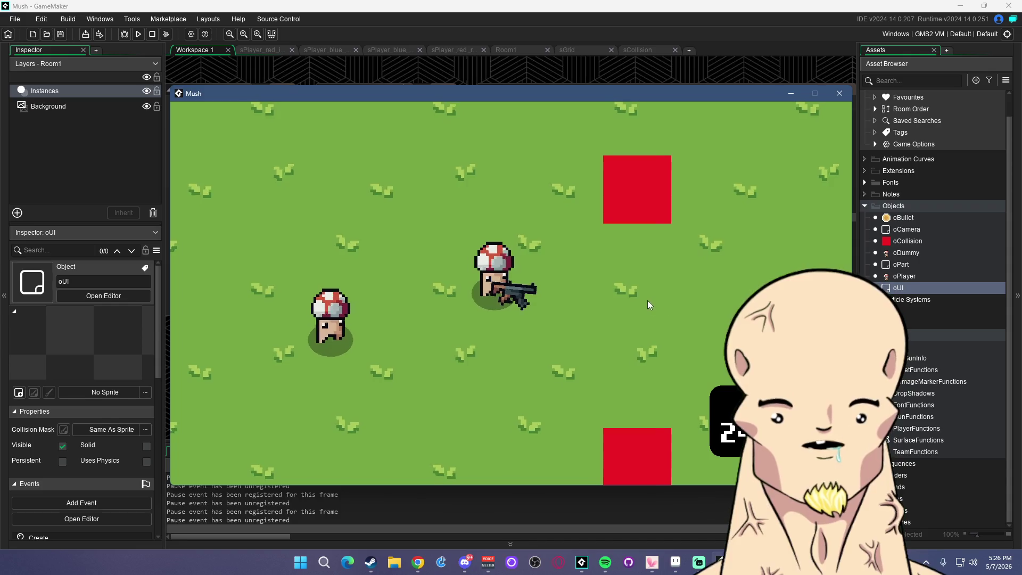
pyautogui.press('s')
pyautogui.press('a')
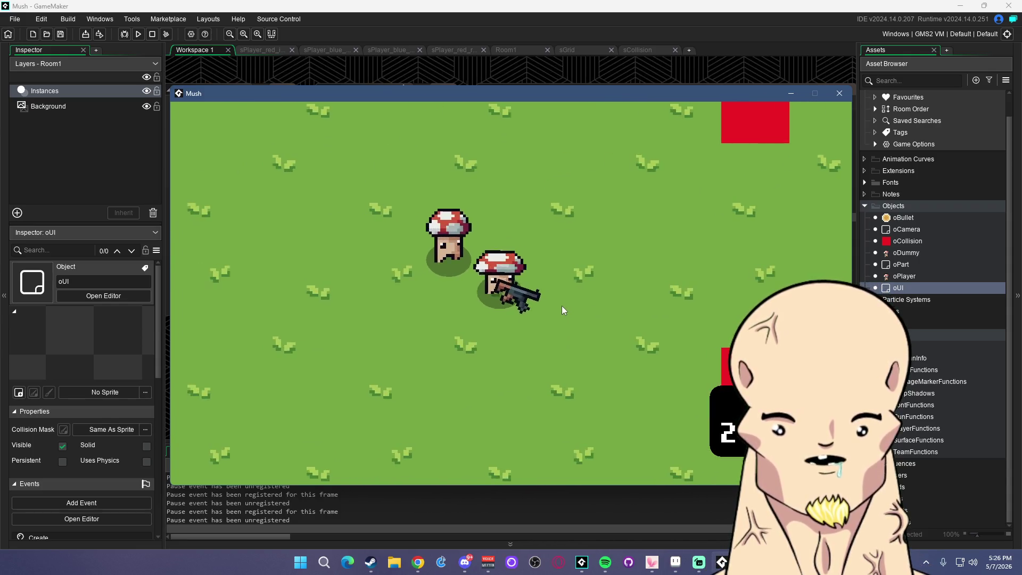
pyautogui.press('w')
pyautogui.press('d')
pyautogui.click(418, 256)
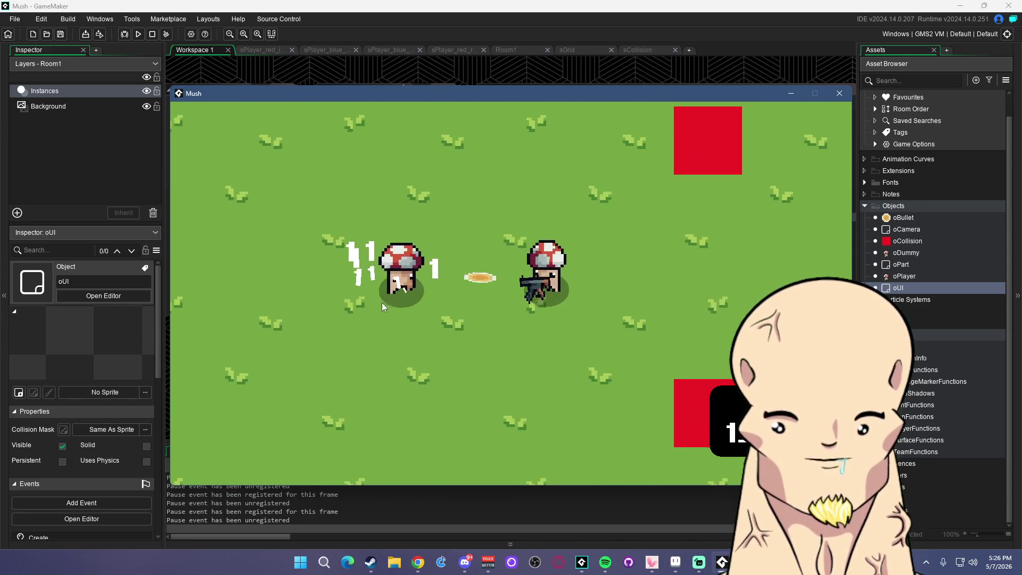
pyautogui.press('a')
pyautogui.click(374, 311)
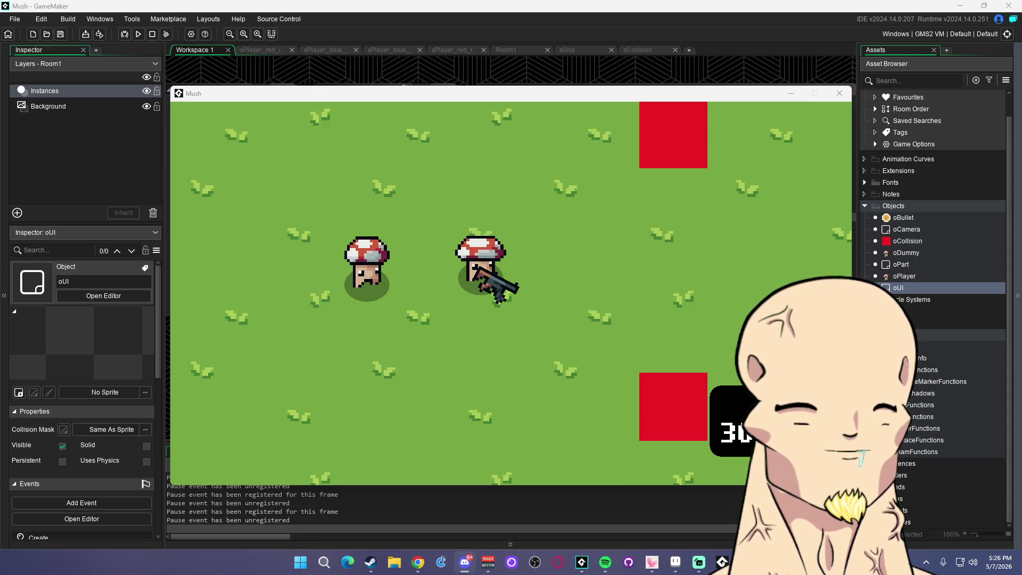
# Shoot the mushroom dummy a few more times, then quit the test run
pyautogui.click(370, 308)
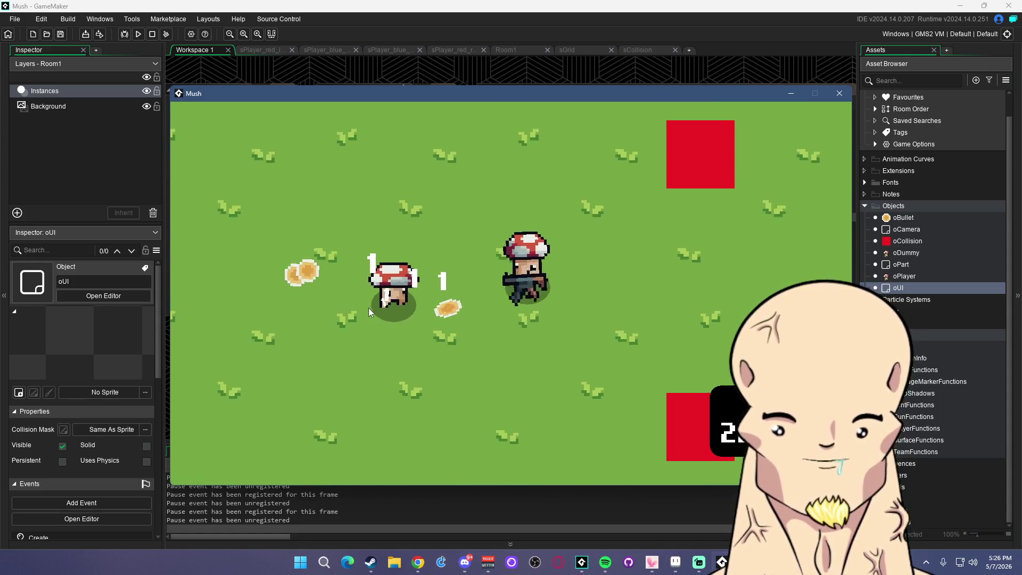
pyautogui.click(394, 285)
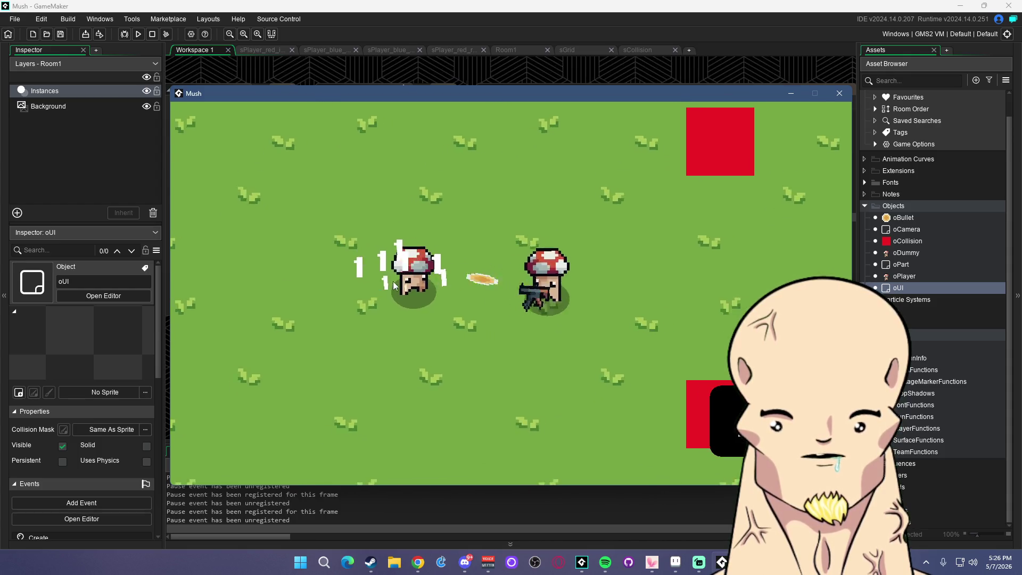
pyautogui.press('a')
pyautogui.press('d')
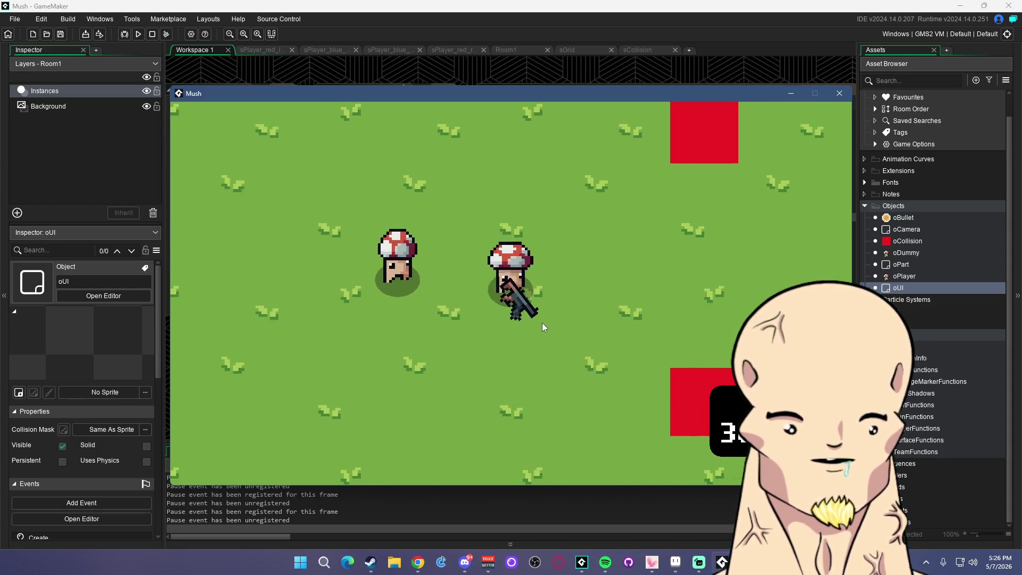
pyautogui.press('s')
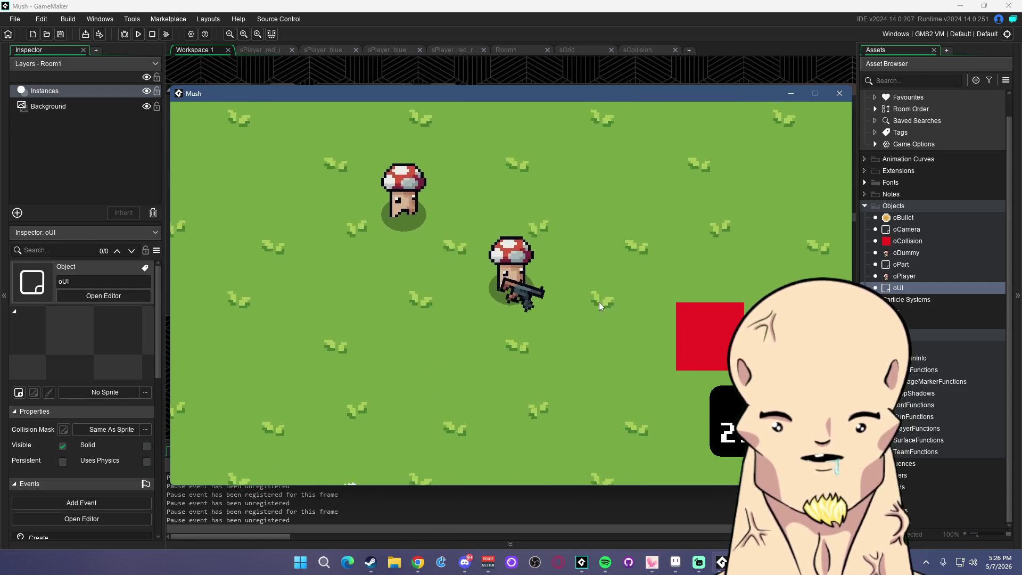
pyautogui.click(840, 93)
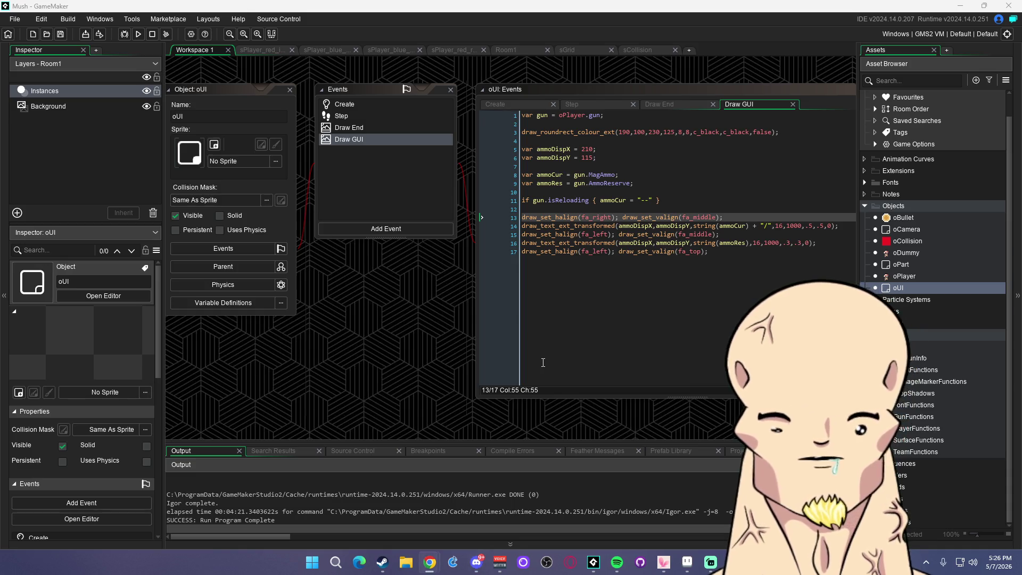
pyautogui.click(744, 219)
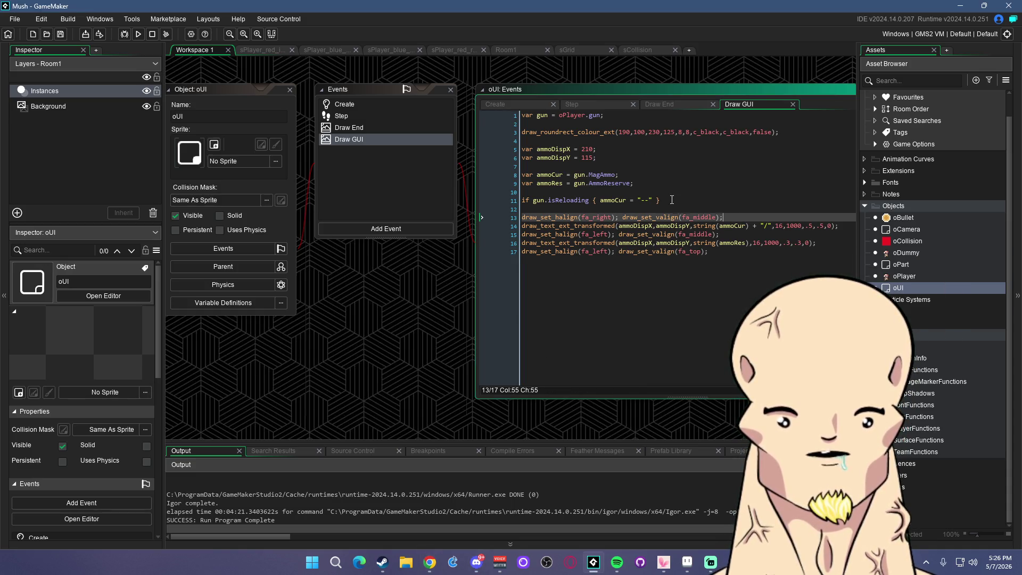
pyautogui.moveTo(600, 200); pyautogui.dragTo(652, 200)
pyautogui.click(735, 225)
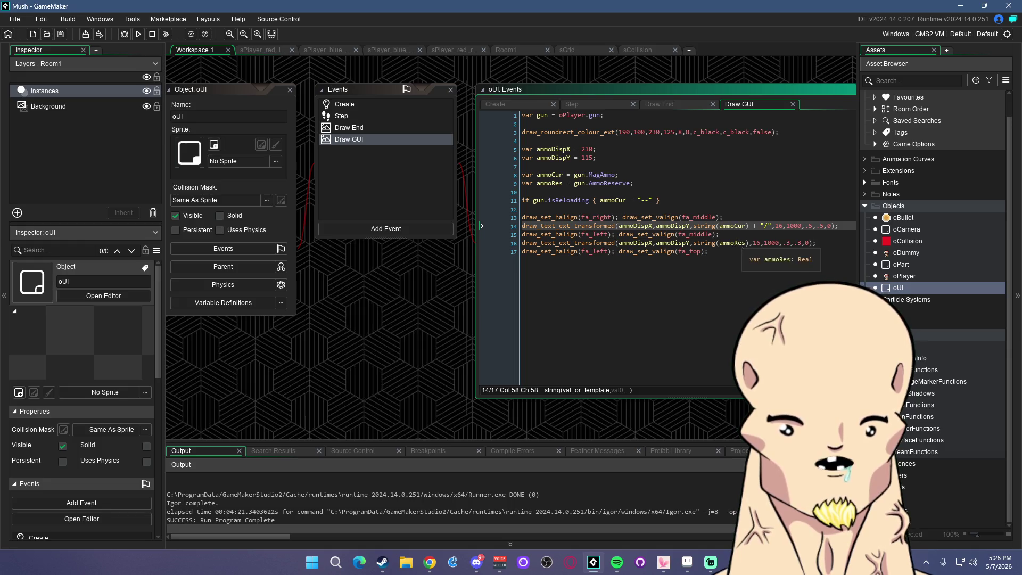
pyautogui.doubleClick(788, 242)
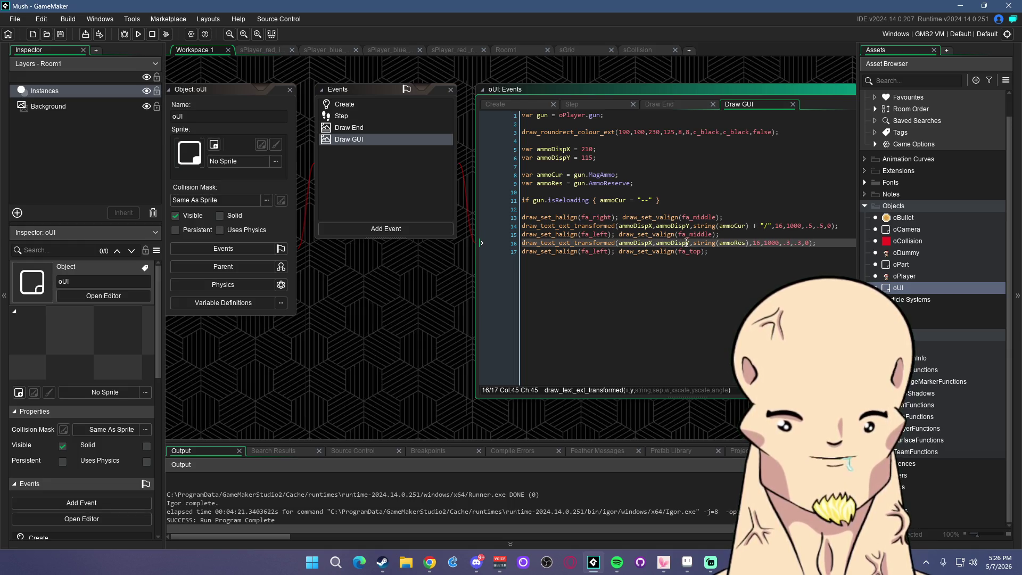
pyautogui.moveTo(430, 563)
pyautogui.click(487, 503)
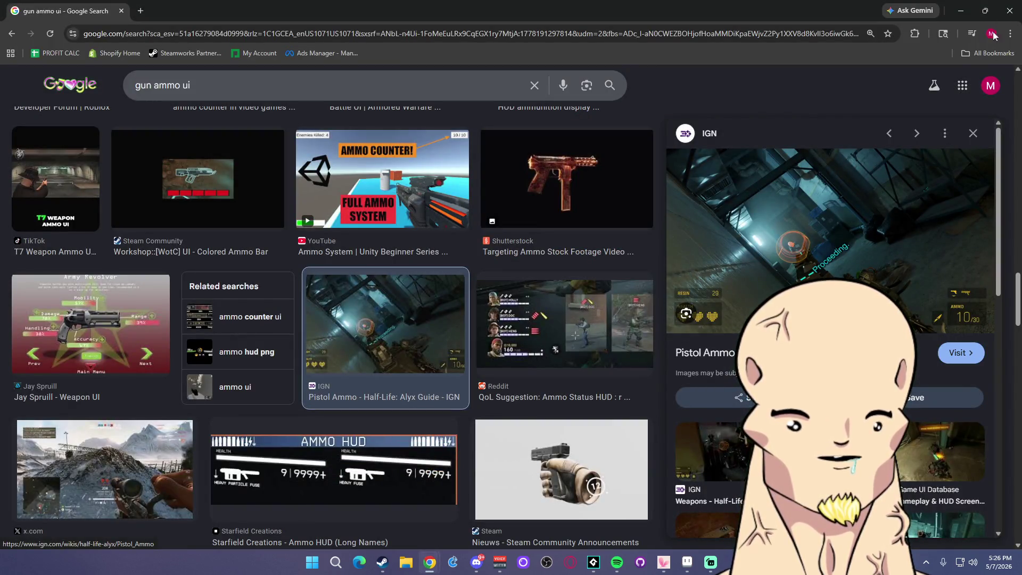
pyautogui.click(961, 10)
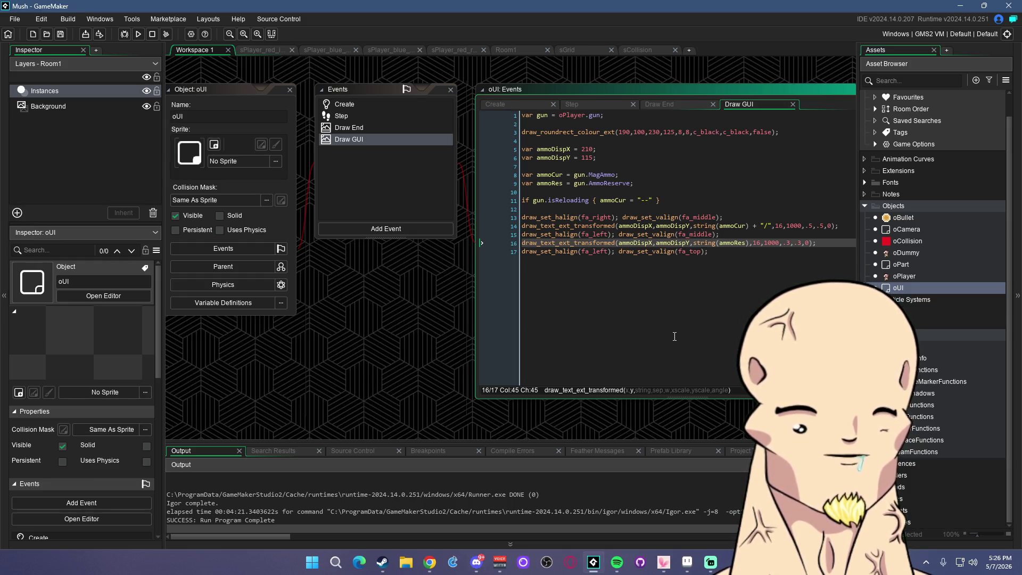
pyautogui.click(741, 260)
pyautogui.moveTo(430, 563)
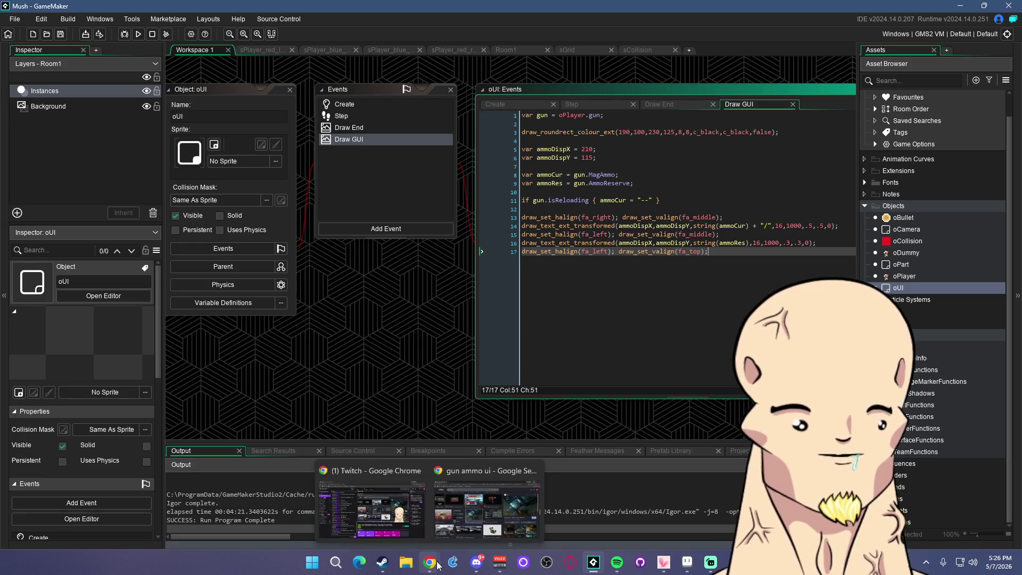
pyautogui.click(486, 530)
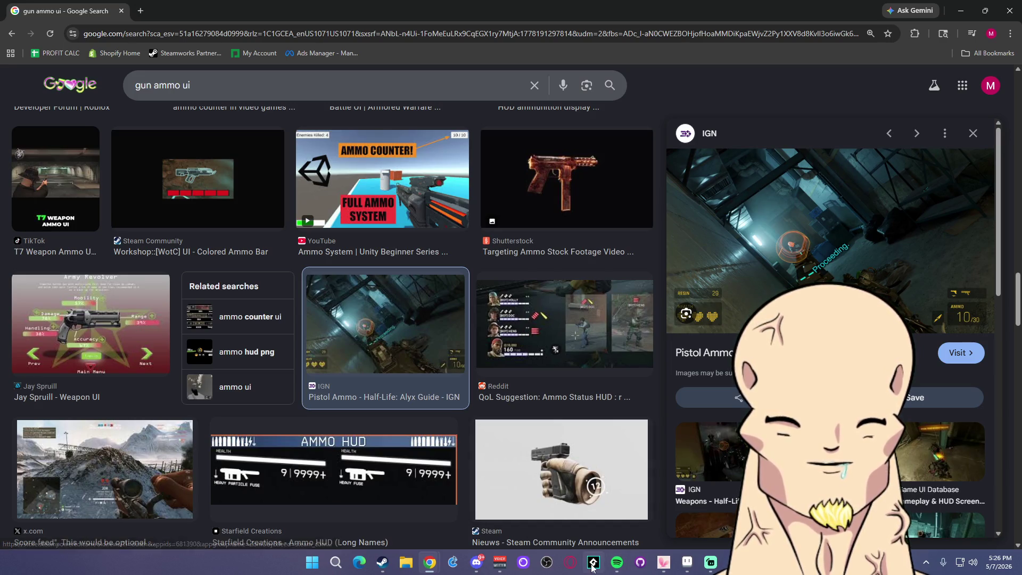
pyautogui.moveTo(594, 569)
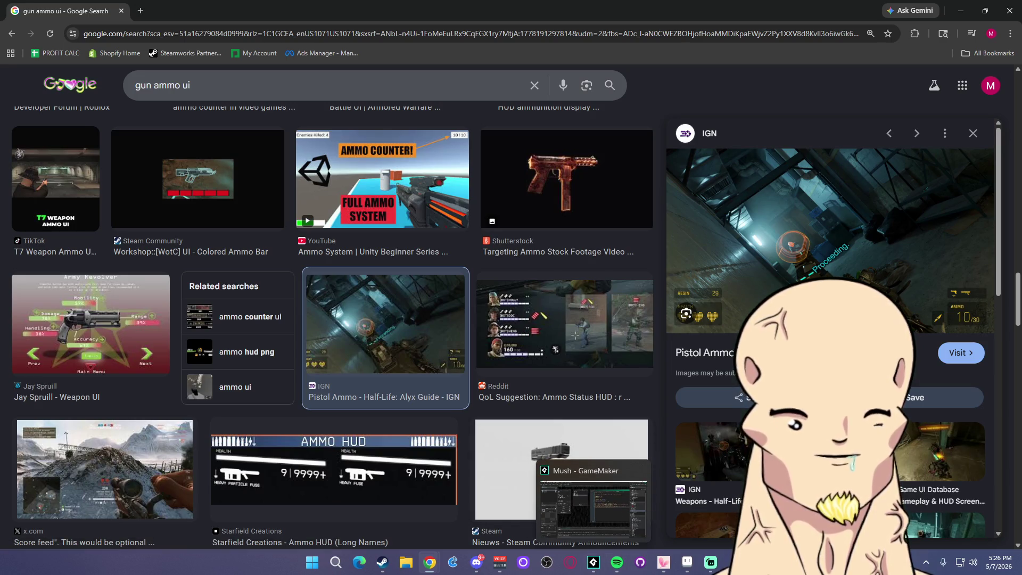
pyautogui.click(476, 563)
pyautogui.hotkey('alt', 'Tab')
pyautogui.click(595, 563)
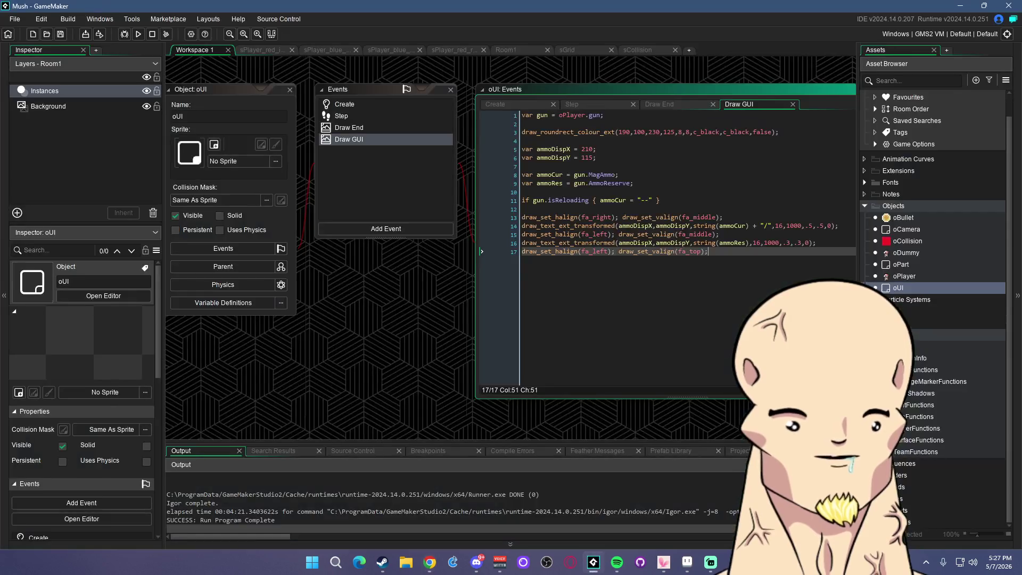
pyautogui.click(650, 182)
# Add a draw_set_alpha(.6) line above the draw_roundrect_colour_ext call
pyautogui.click(766, 131)
pyautogui.click(694, 133)
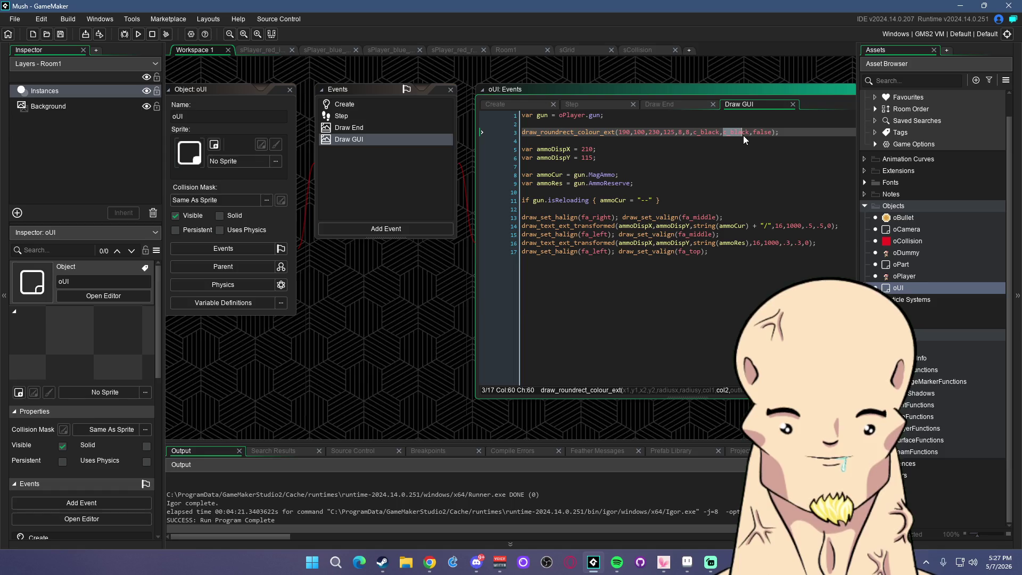
pyautogui.press('Home')
pyautogui.press('Return')
pyautogui.press('Up')
pyautogui.write('draw_')
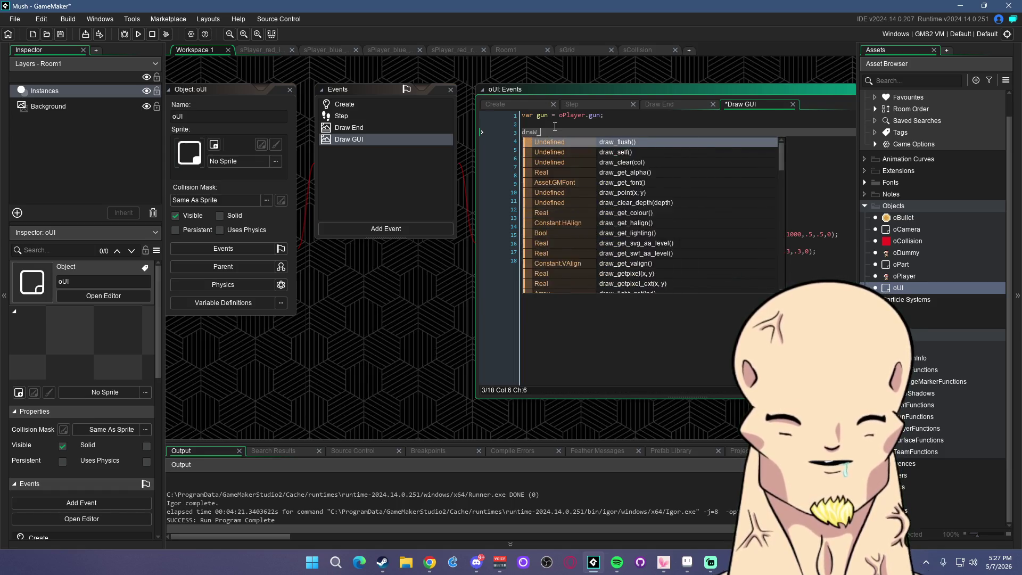
pyautogui.write('set_al')
pyautogui.press('Return')
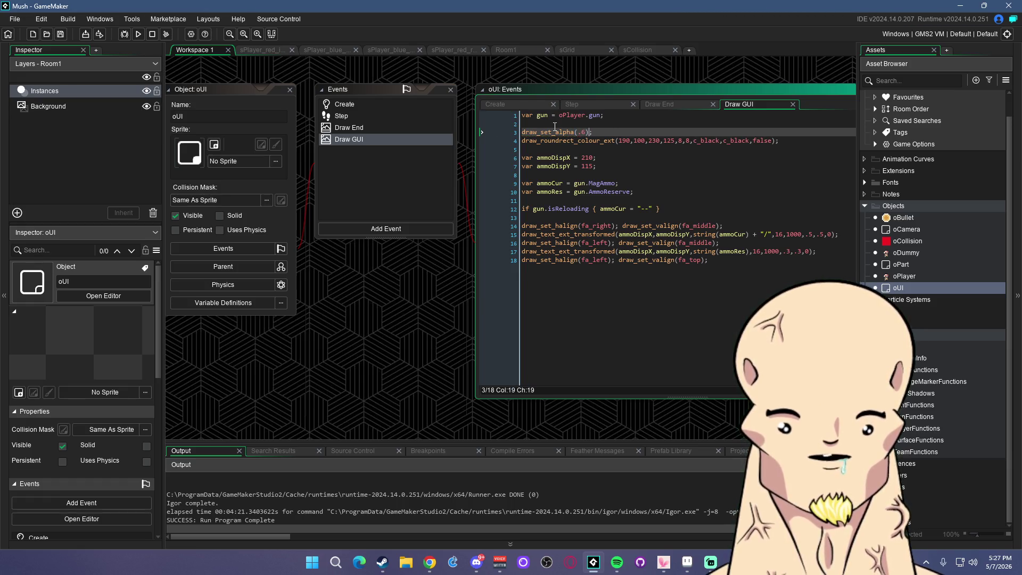
# Add draw_set_alpha(1) below the rounded-rectangle line and save
pyautogui.hotkey('ctrl', 'c')
pyautogui.press('Down')
pyautogui.press('End')
pyautogui.press('Return')
pyautogui.hotkey('ctrl', 'v')
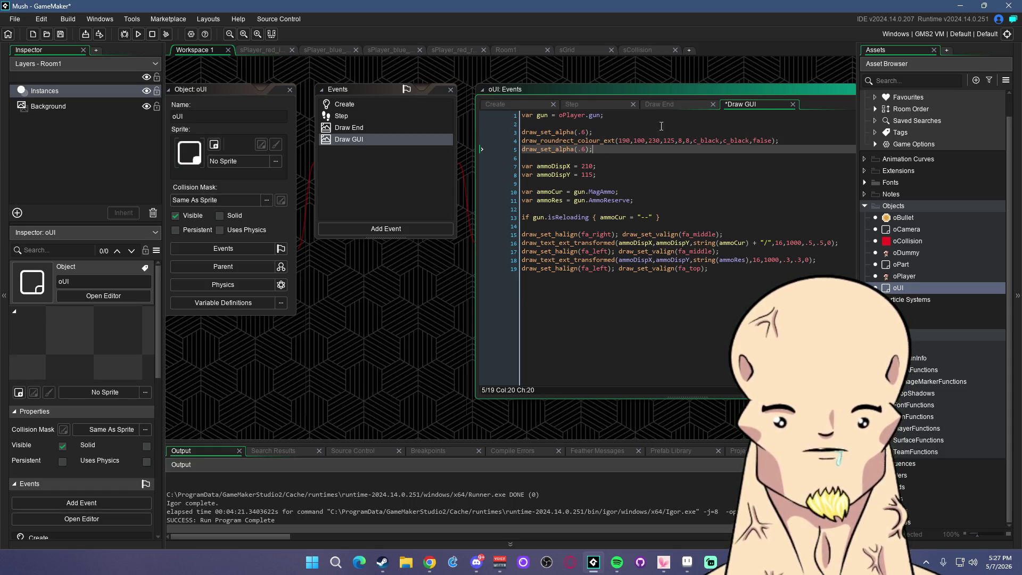
pyautogui.press('Left')
pyautogui.press('Left')
pyautogui.press('Left')
pyautogui.press('BackSpace')
pyautogui.press('BackSpace')
pyautogui.write('1')
pyautogui.press('End')
pyautogui.hotkey('ctrl', 's')
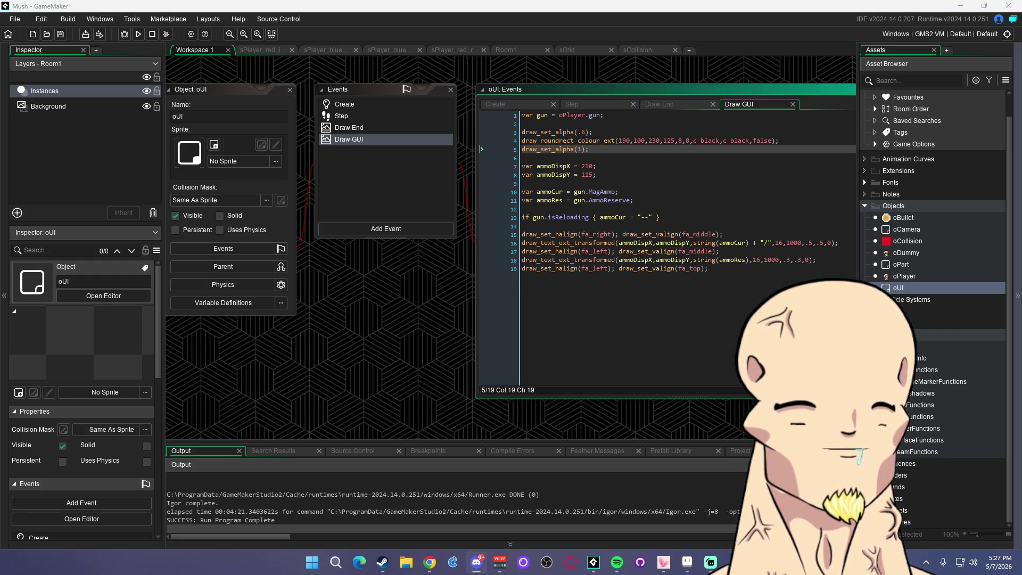
# Test the semi-transparent box with F5, close the game, and select the first c_black
pyautogui.click(700, 141)
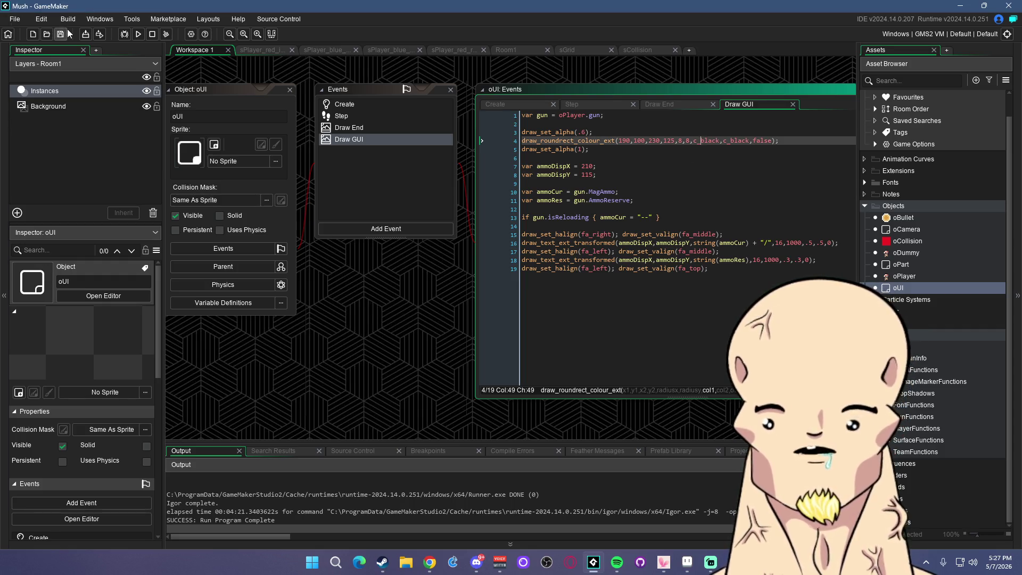
pyautogui.press('F5')
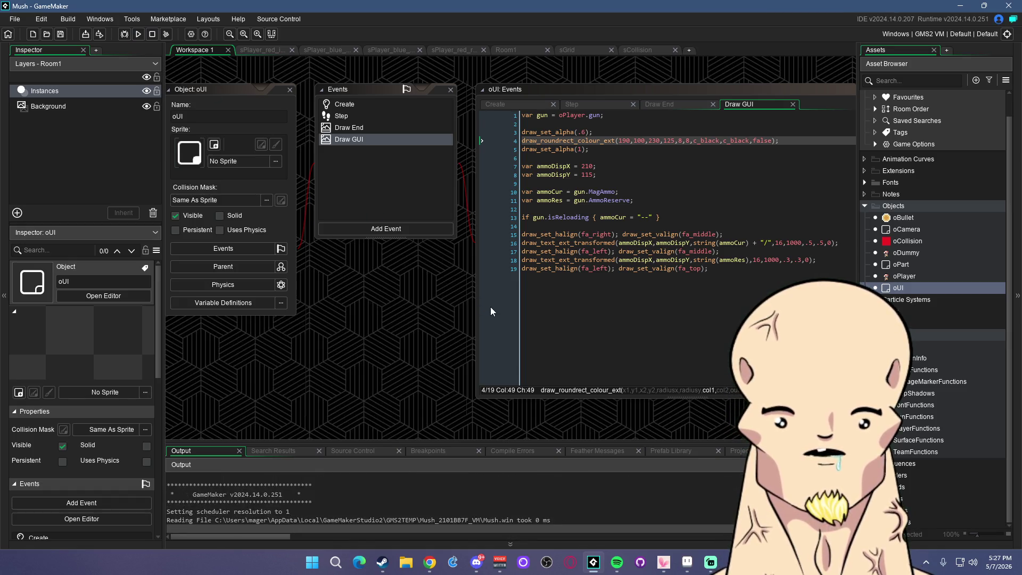
pyautogui.press('a')
pyautogui.press('w')
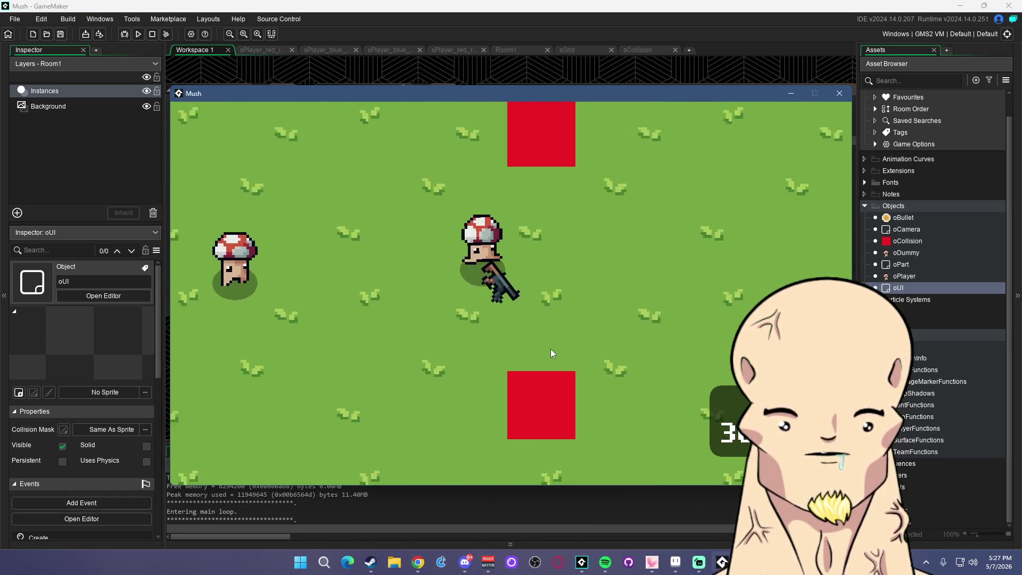
pyautogui.click(837, 90)
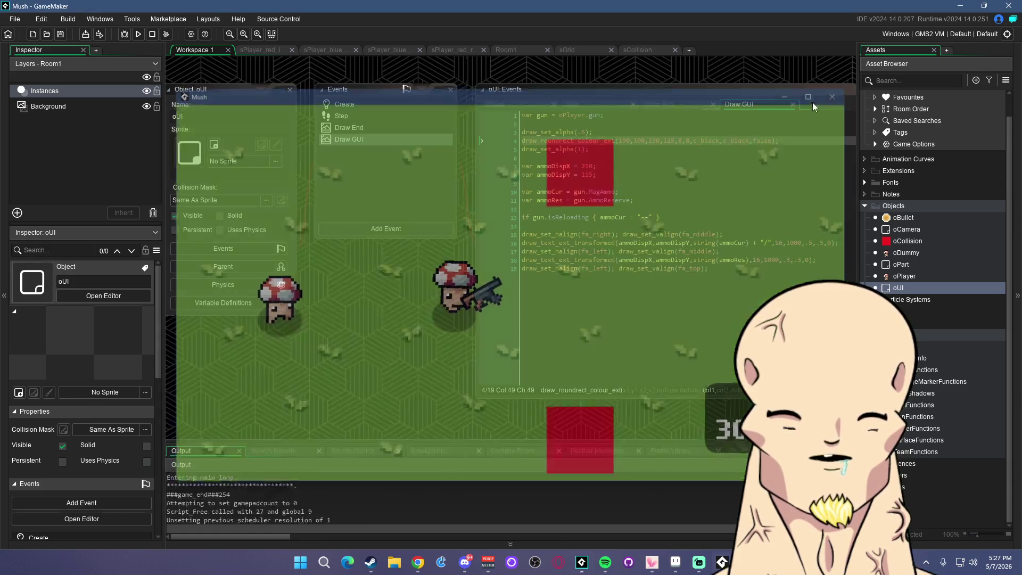
pyautogui.click(682, 148)
pyautogui.doubleClick(712, 140)
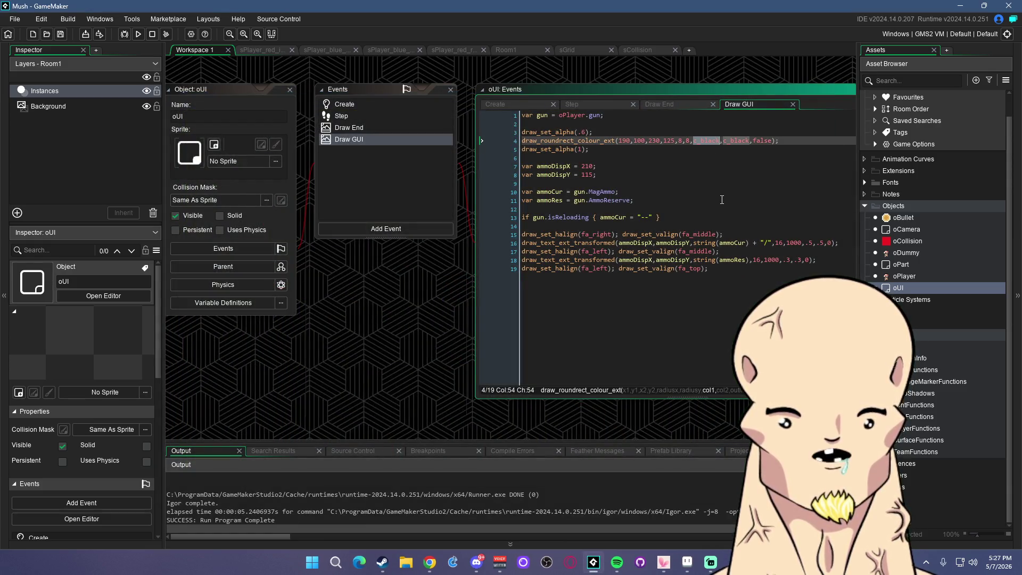
# Replace the box's first c_black with c_dkgray and launch the game with F5
pyautogui.write('c_')
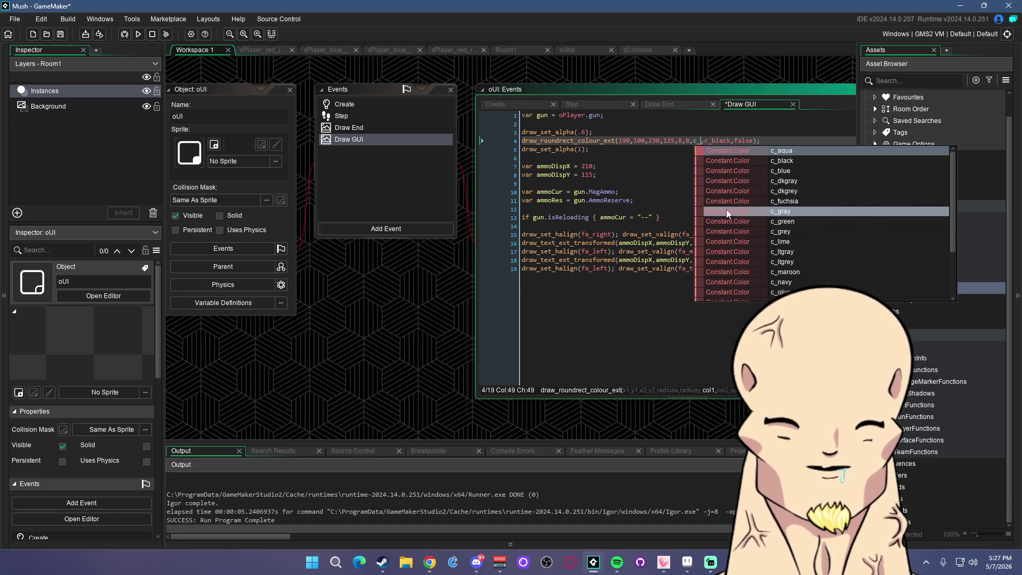
pyautogui.write('dk')
pyautogui.press('Return')
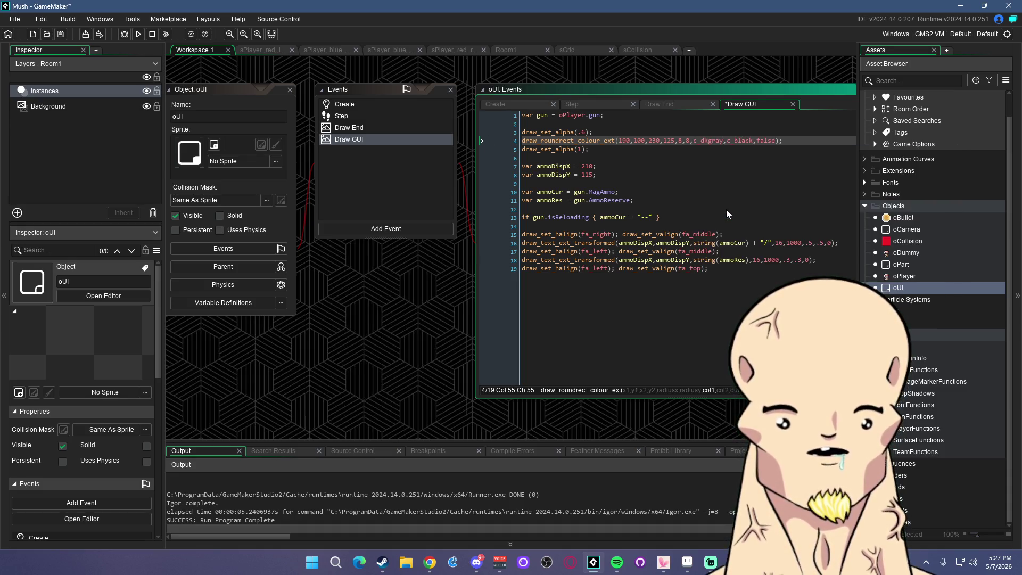
pyautogui.press('Right')
pyautogui.press('F5')
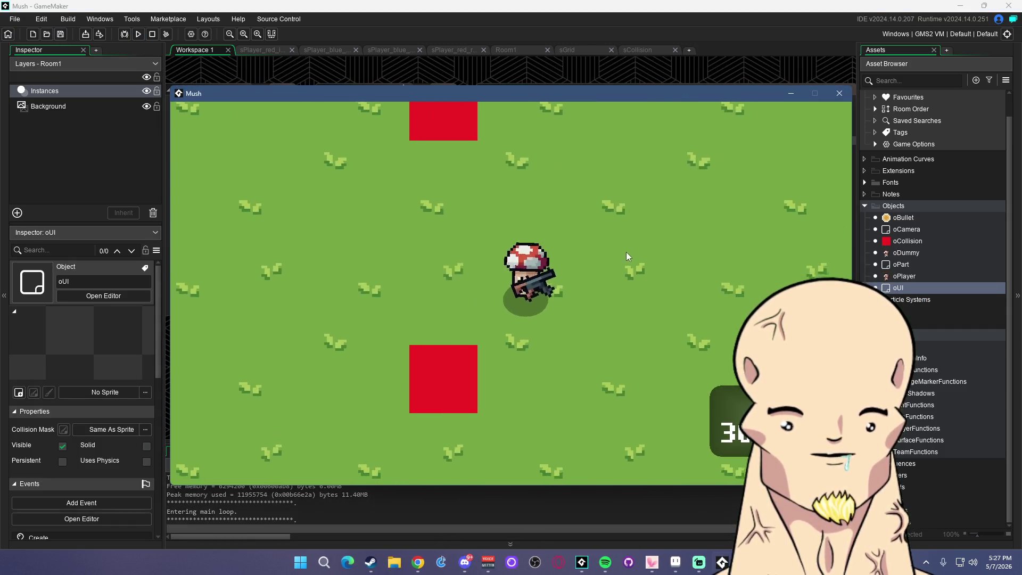
# Walk the player left, right and down to check the dark translucent ammo box
pyautogui.press('a')
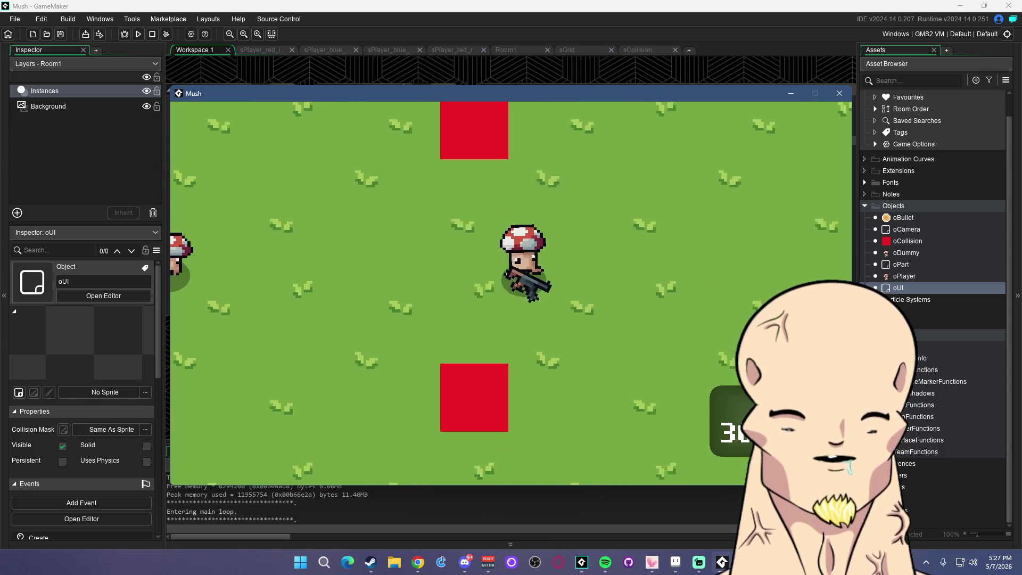
pyautogui.press('d')
pyautogui.press('s')
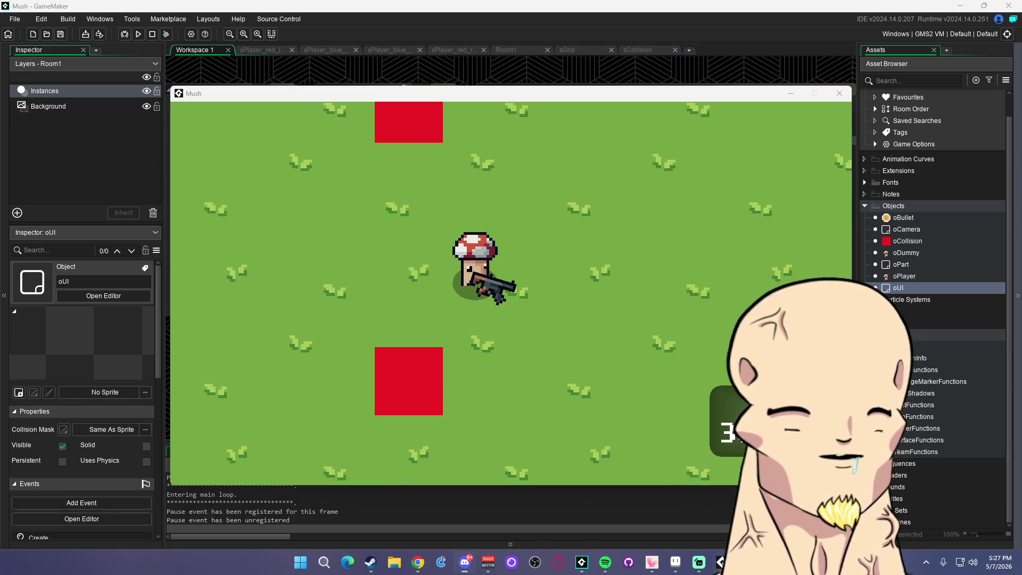
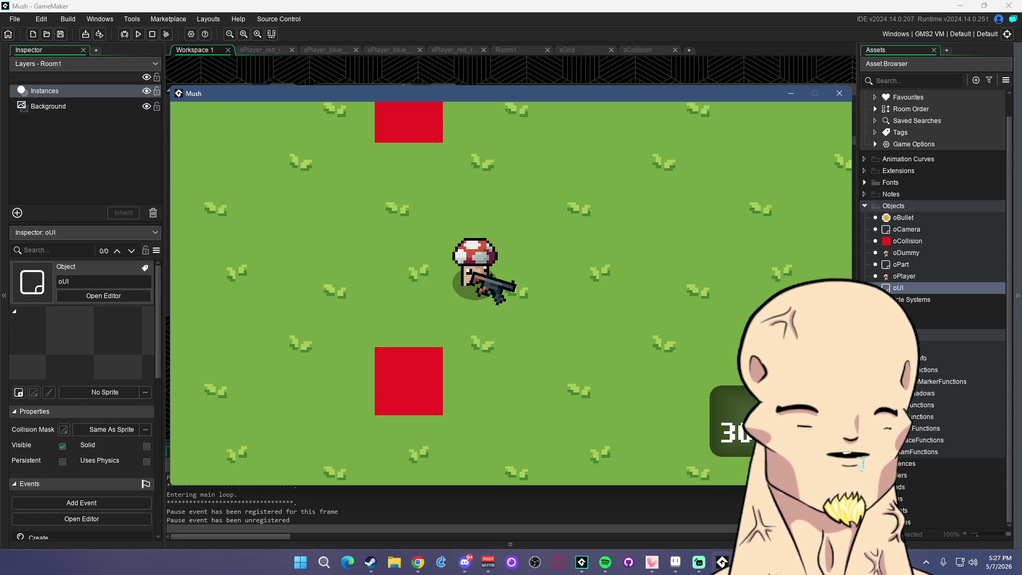
# Walk around and fire repeated shots at the top red block, dashing once, to drain the magazine
pyautogui.press('a')
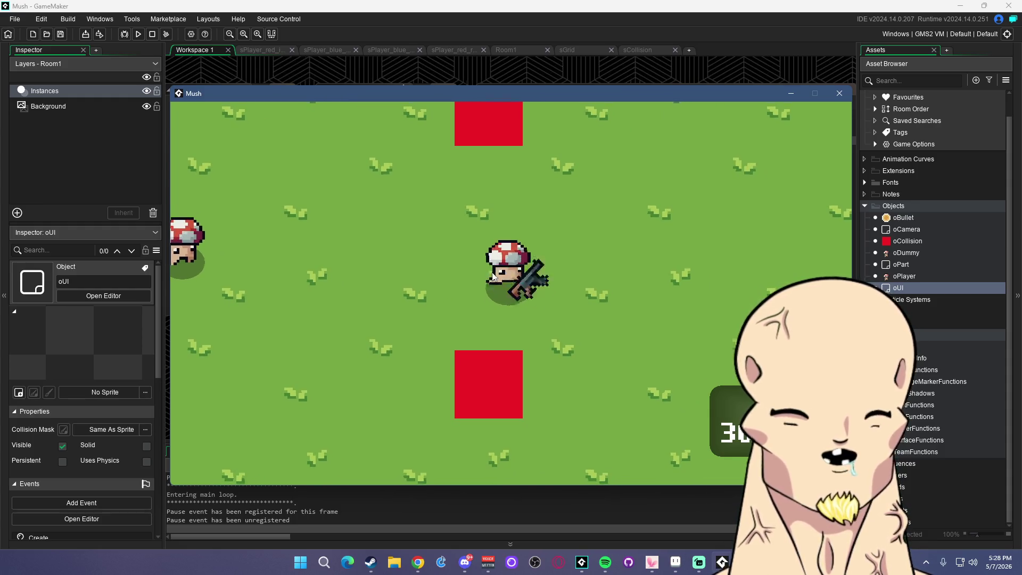
pyautogui.press('d')
pyautogui.click(452, 158)
pyautogui.press('a')
pyautogui.click(509, 135)
pyautogui.click(519, 137)
pyautogui.click(517, 140)
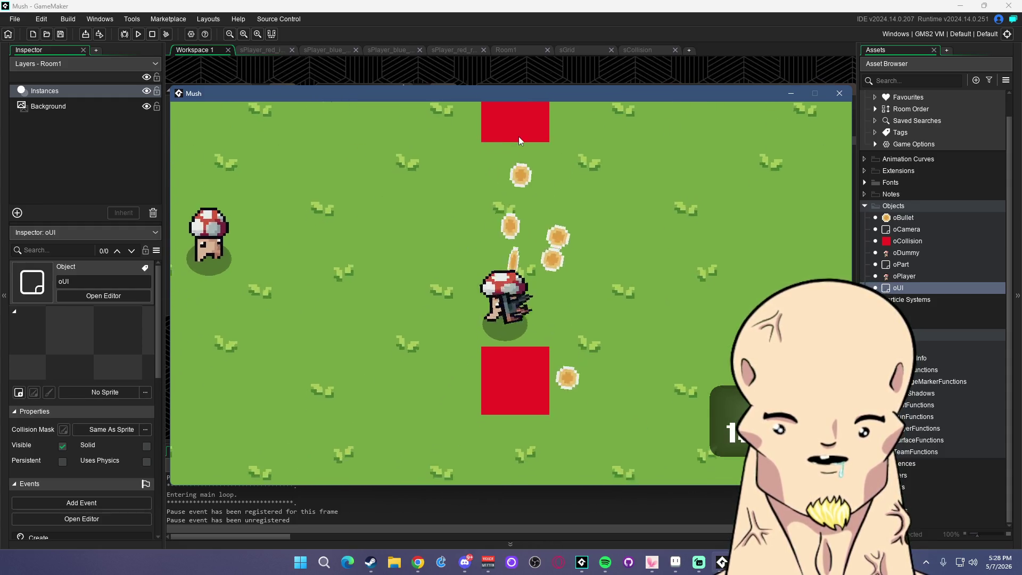
pyautogui.press('w')
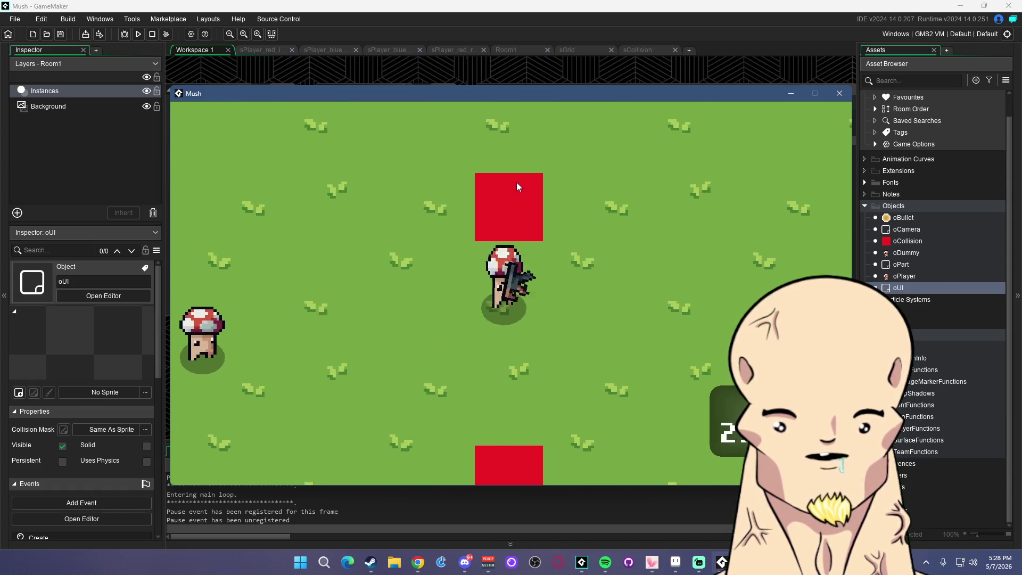
pyautogui.click(529, 166)
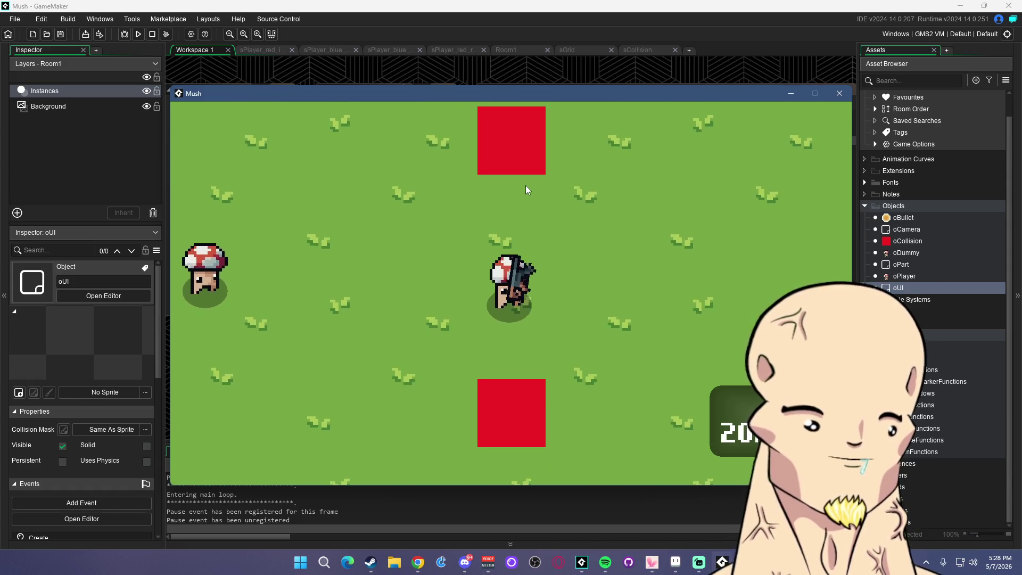
pyautogui.press('space')
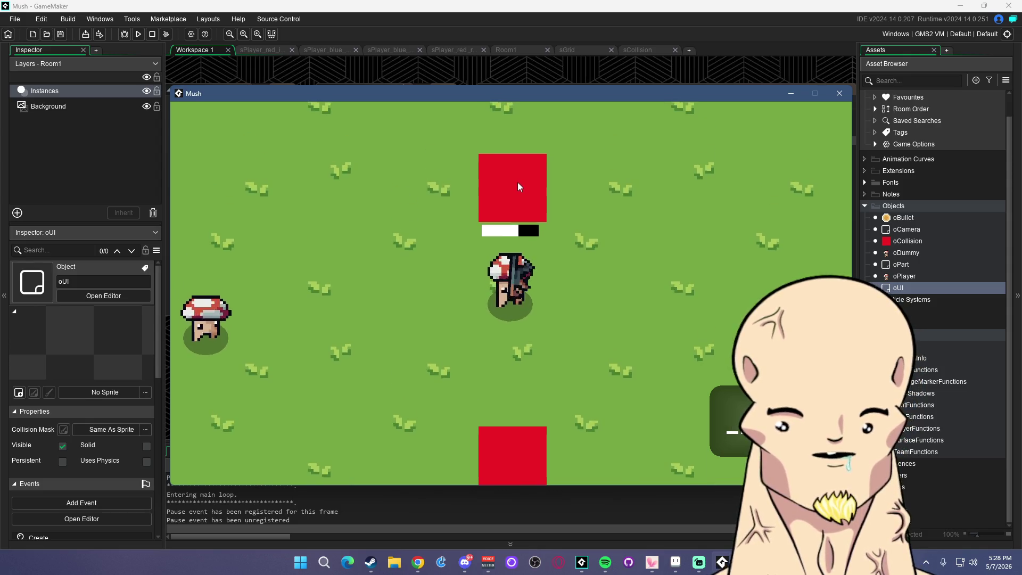
pyautogui.press('s')
pyautogui.click(519, 186)
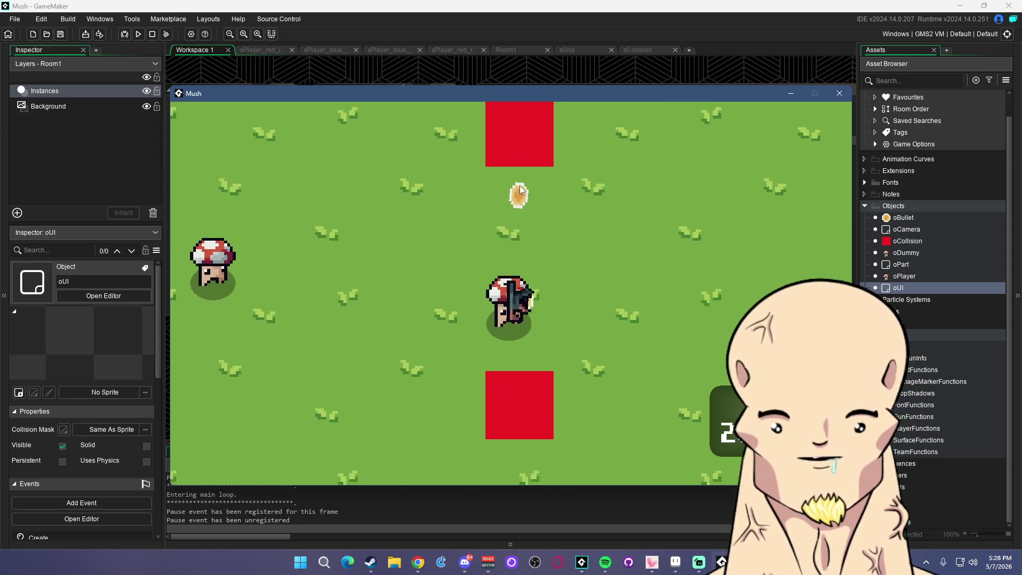
pyautogui.click(521, 181)
pyautogui.click(514, 204)
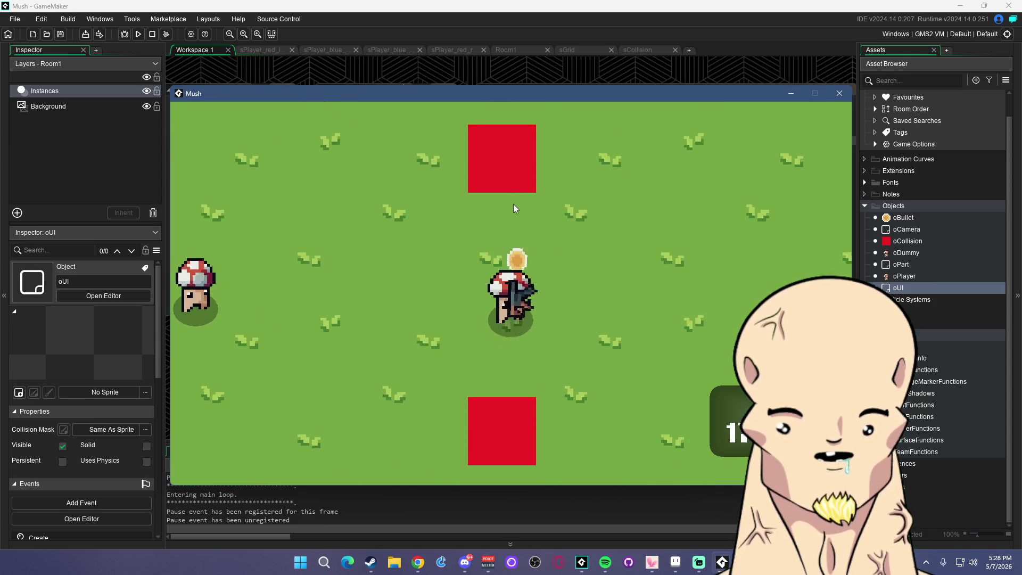
pyautogui.click(516, 197)
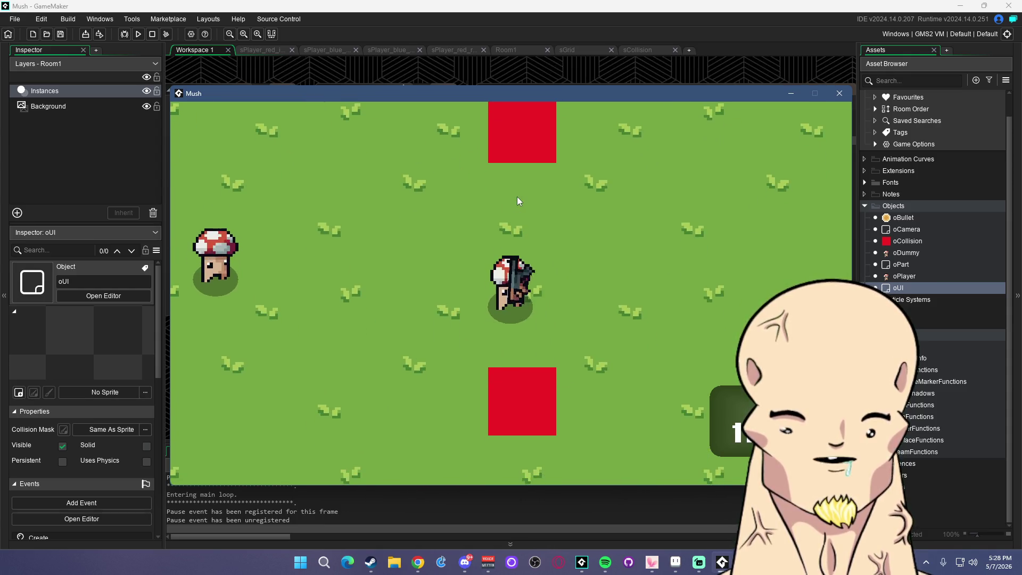
# Dodge roll and move around the arena firing more shots, then close the game window
pyautogui.press('w')
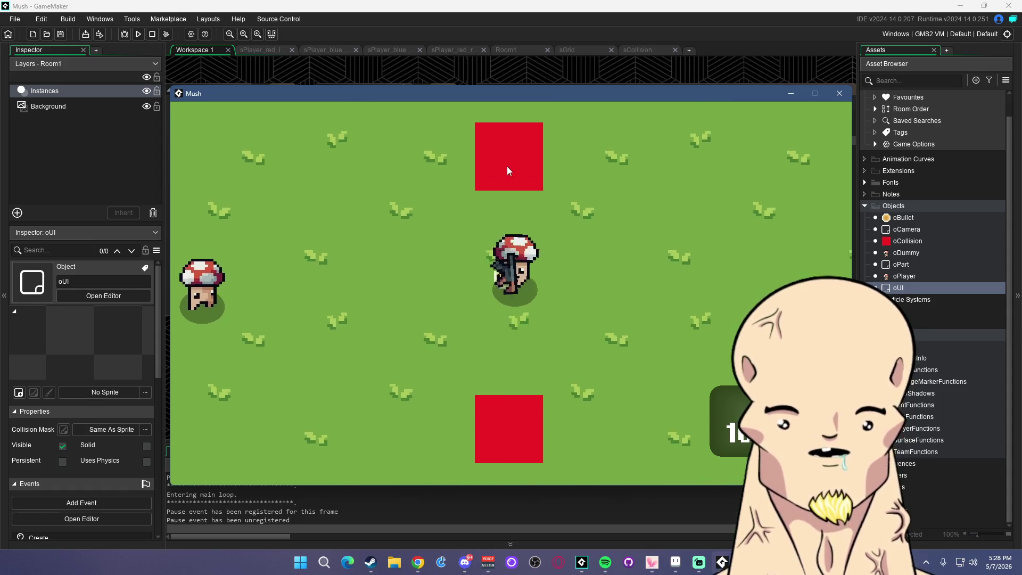
pyautogui.press('w')
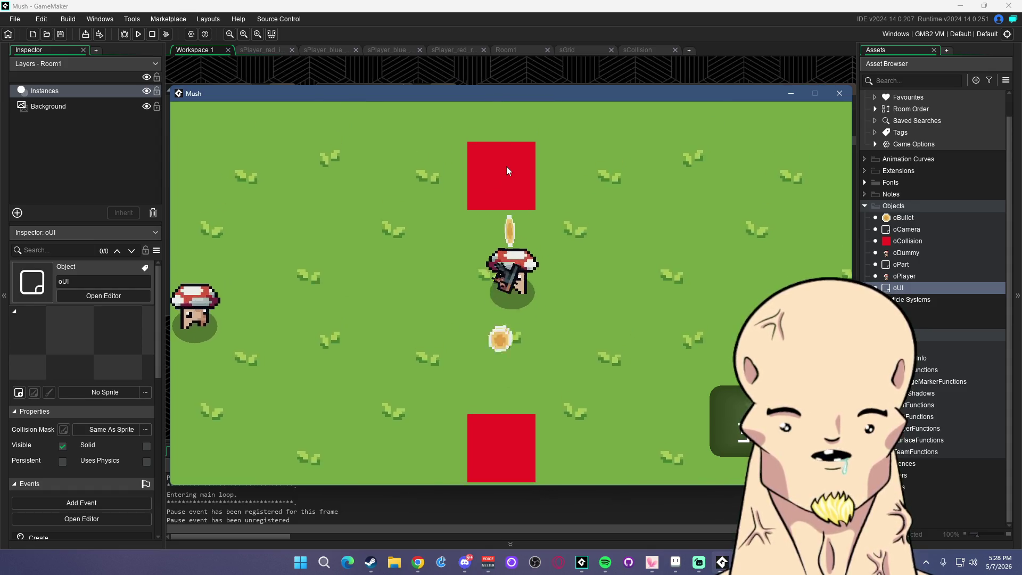
pyautogui.press('space')
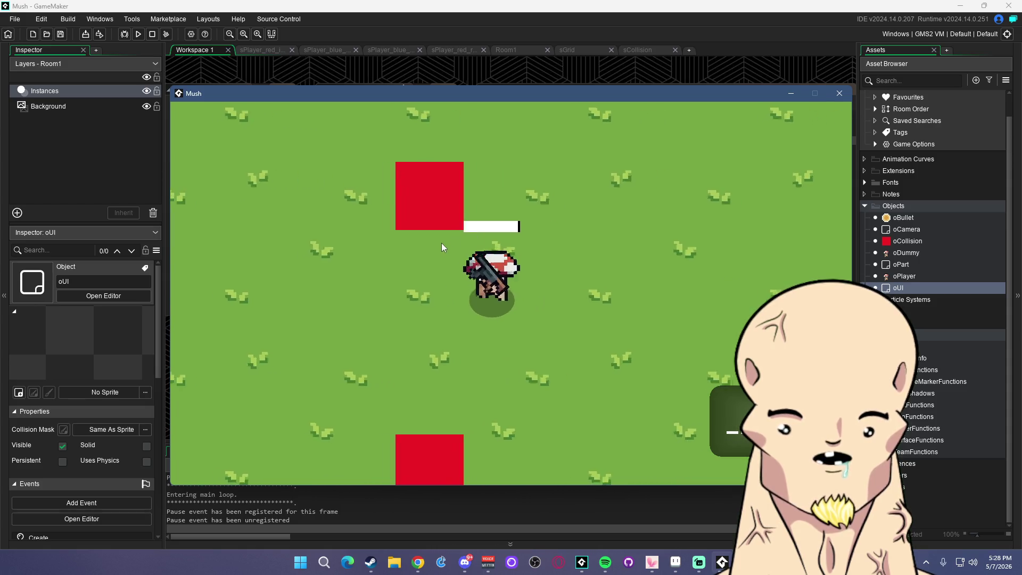
pyautogui.press('a')
pyautogui.press('w')
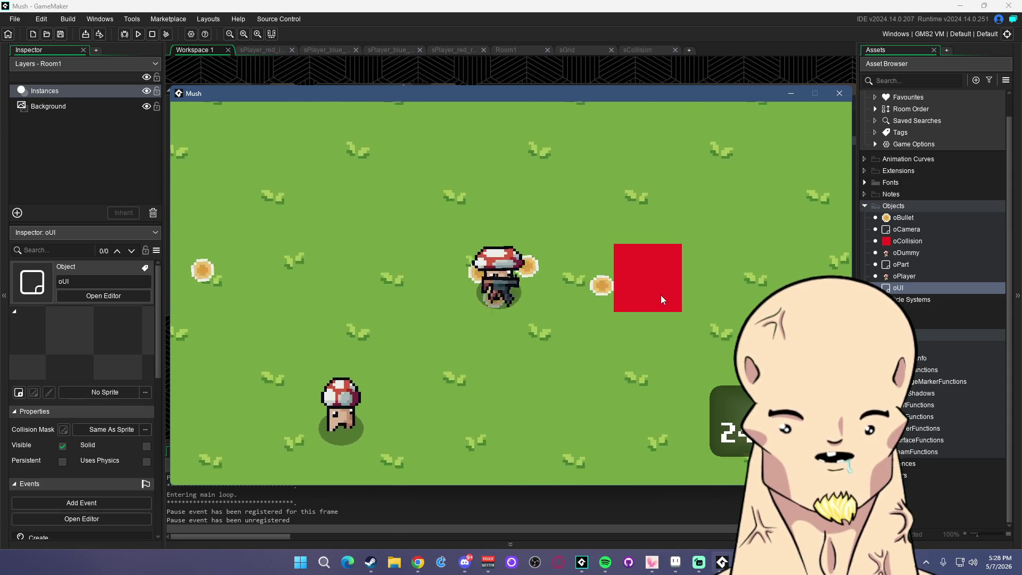
pyautogui.press('s')
pyautogui.press('d')
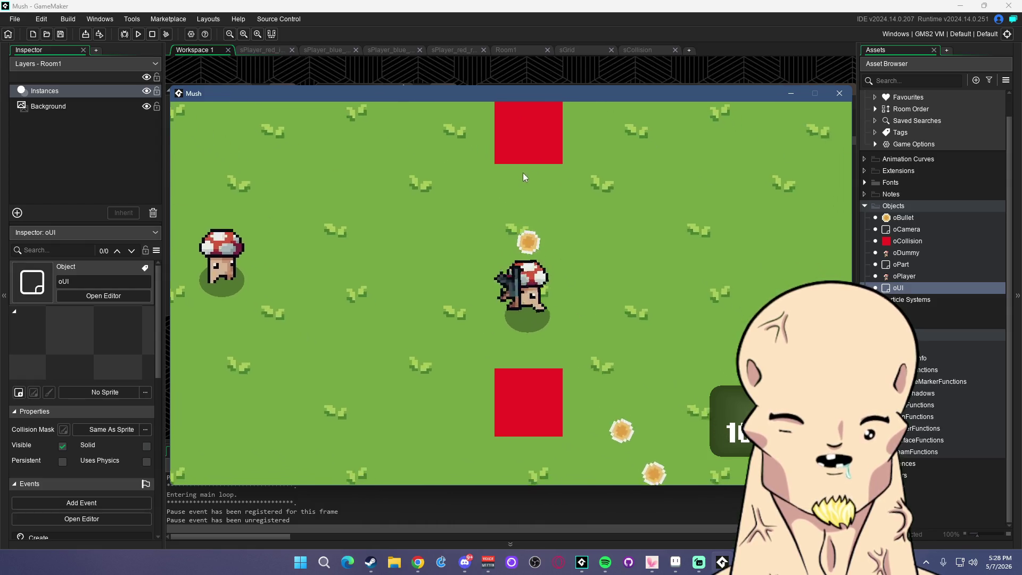
pyautogui.press('d')
pyautogui.press('w')
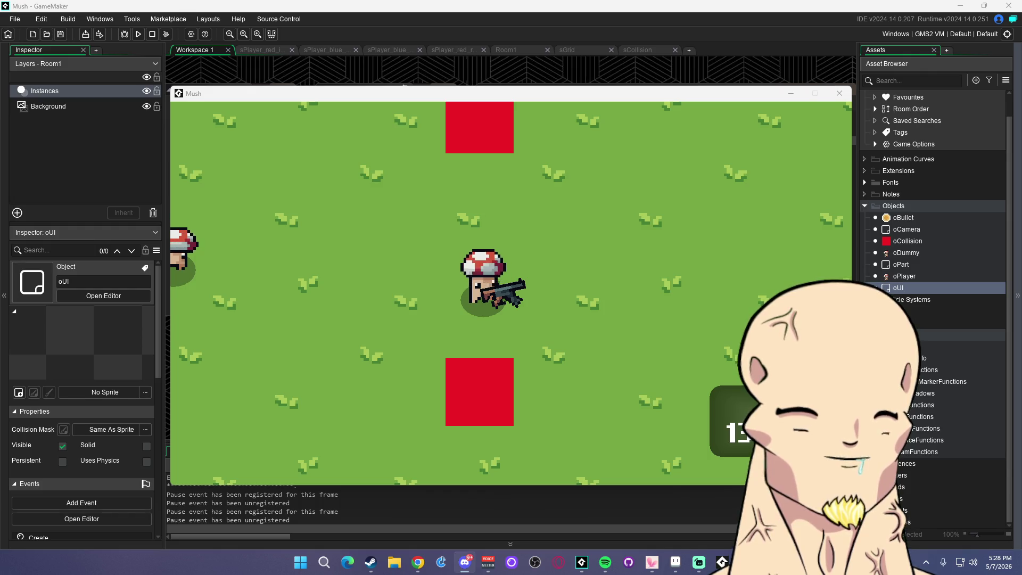
pyautogui.click(554, 244)
pyautogui.press('a')
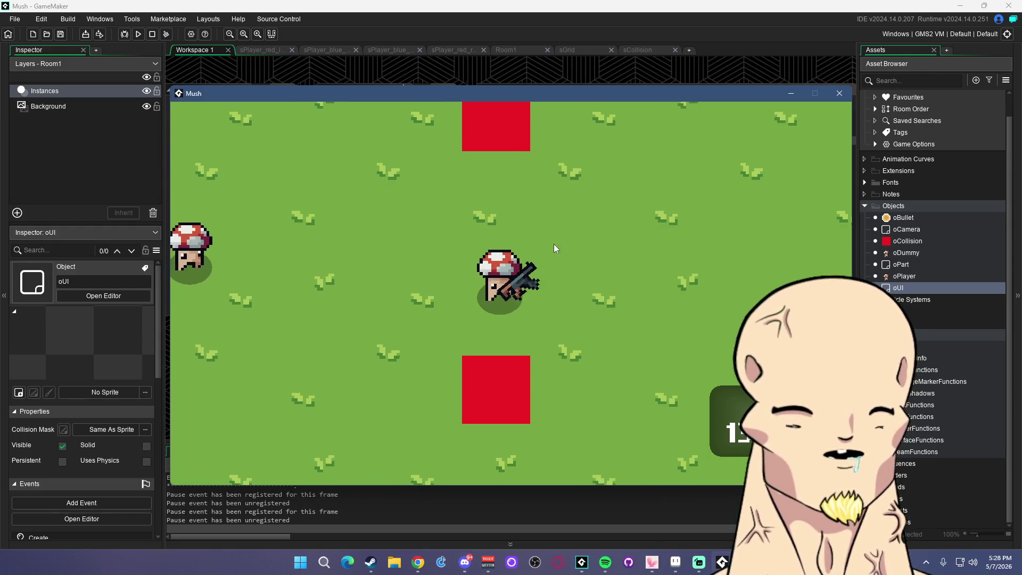
pyautogui.press('w')
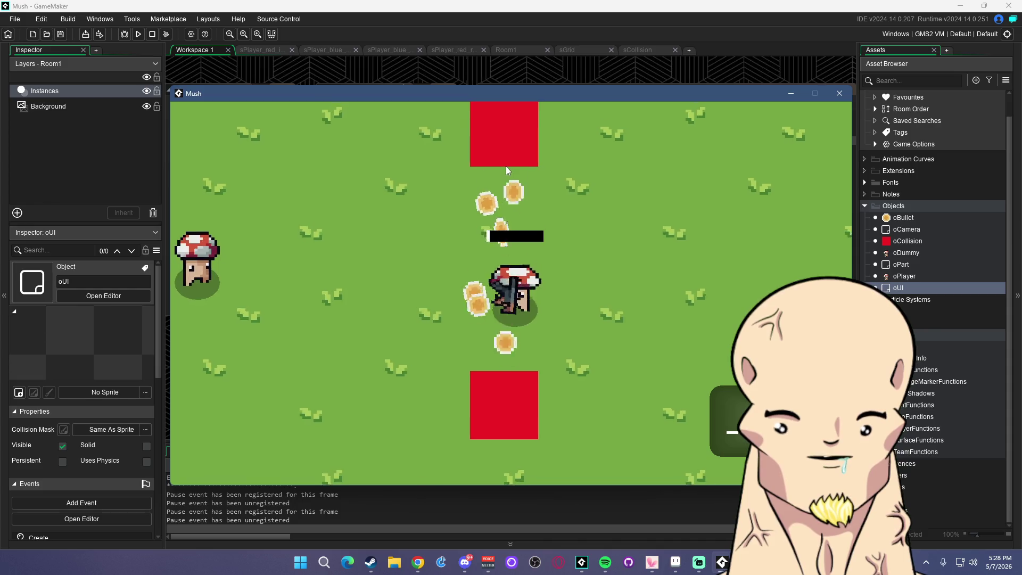
pyautogui.press('w')
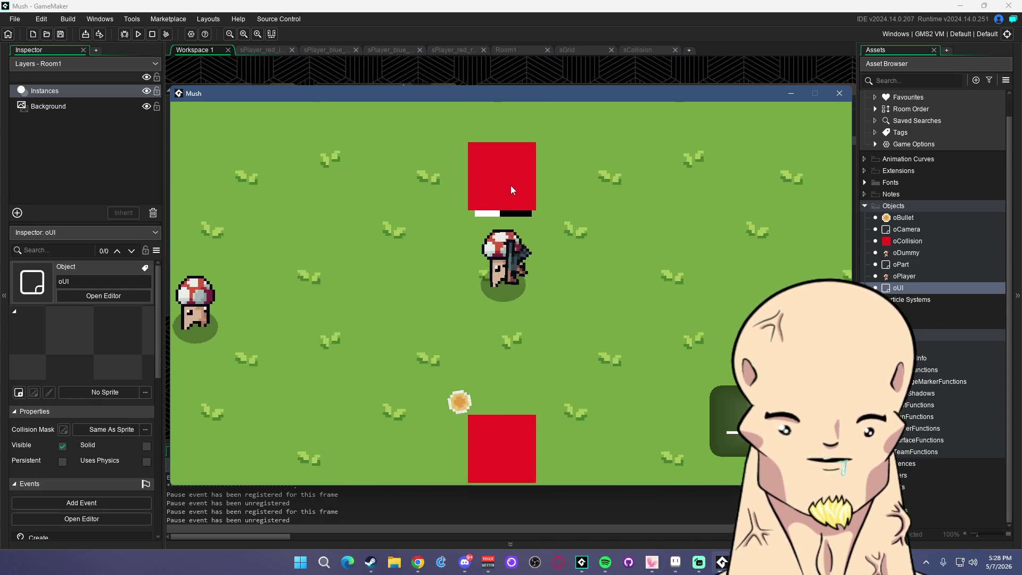
pyautogui.press('a')
pyautogui.press('s')
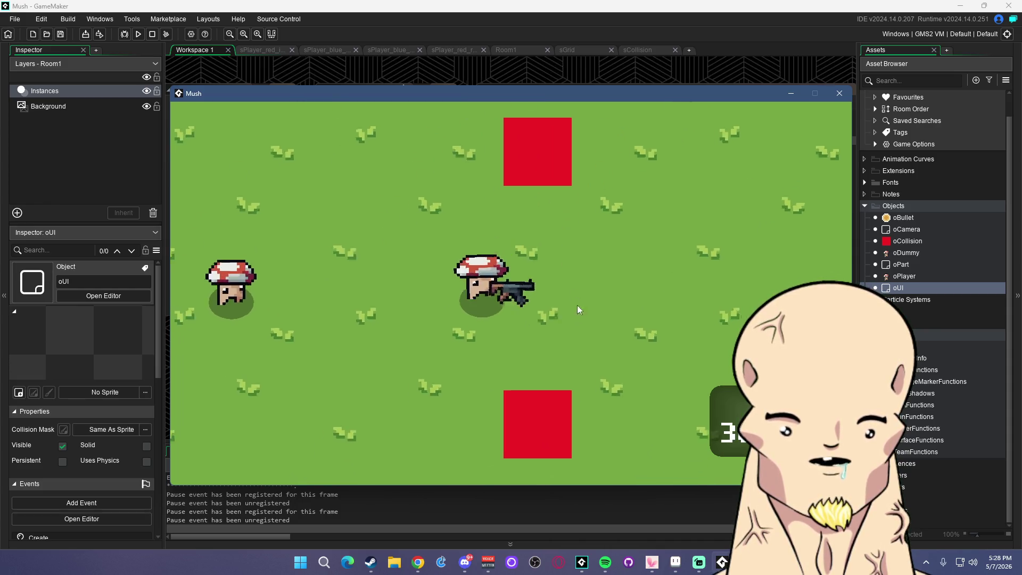
pyautogui.press('a')
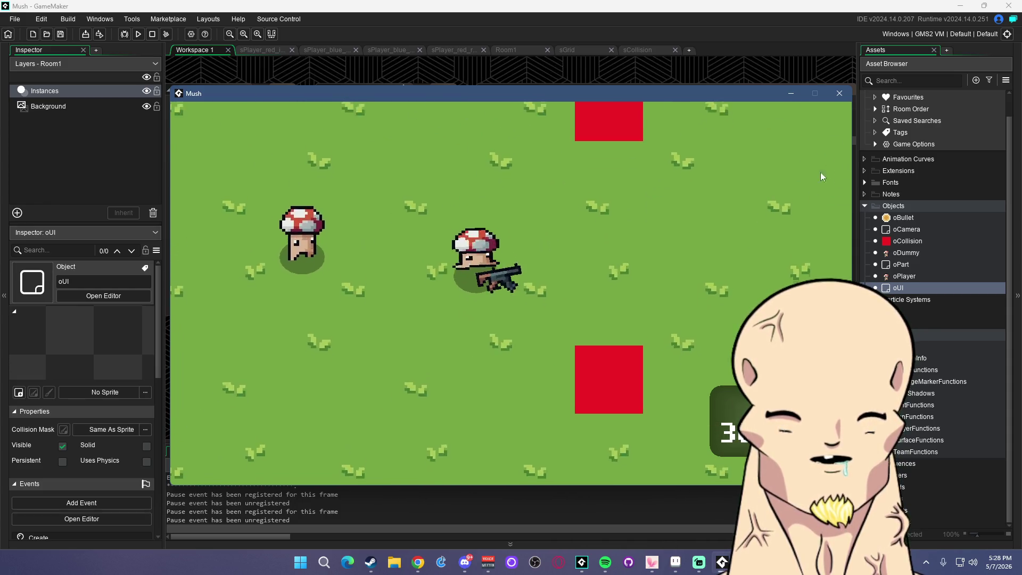
pyautogui.click(840, 93)
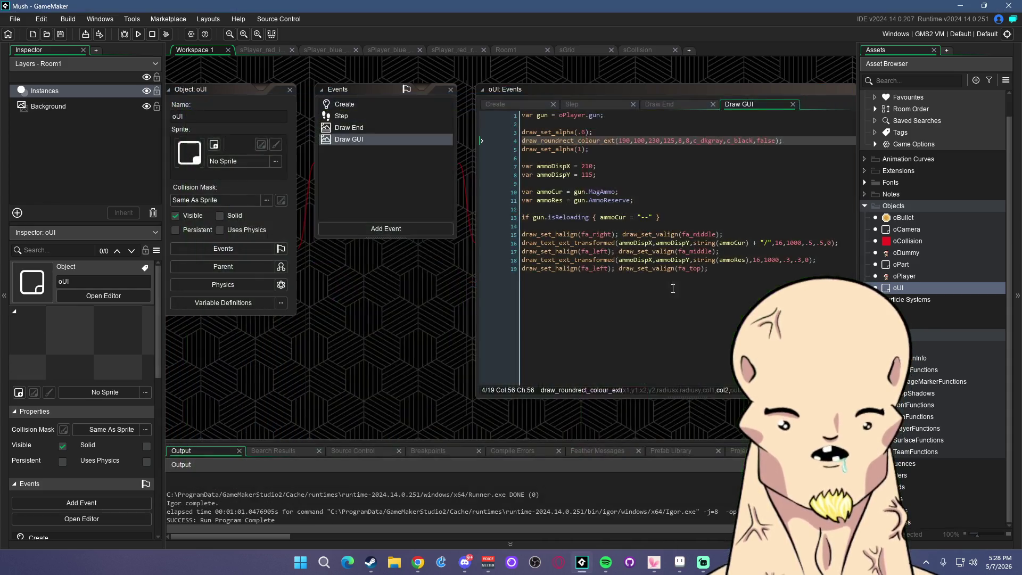
# Replace both c_dkgray colours in draw_roundrect_colour_ext with c_black and save the code
pyautogui.doubleClick(708, 141)
pyautogui.write('c_black')
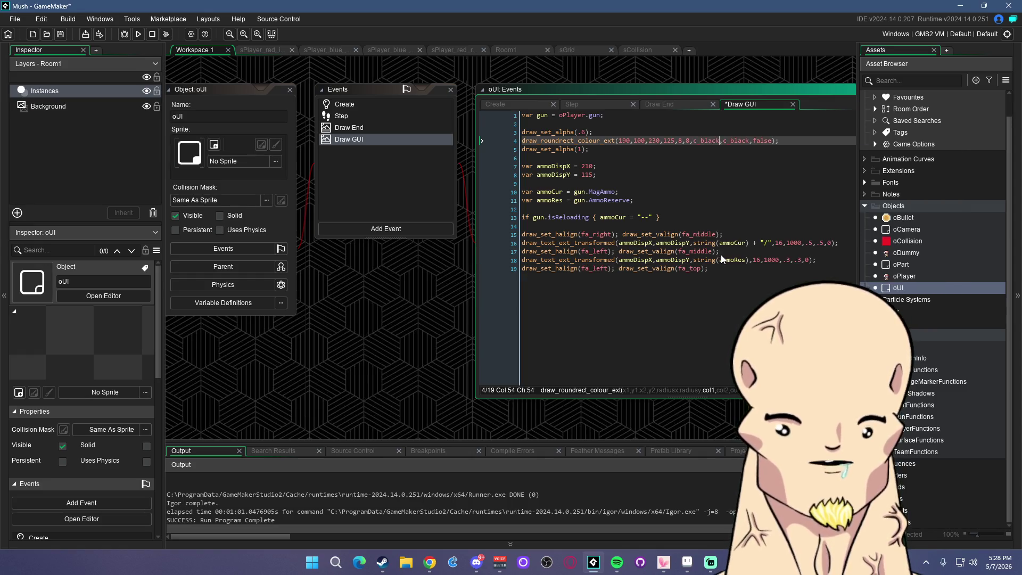
pyautogui.click(773, 140)
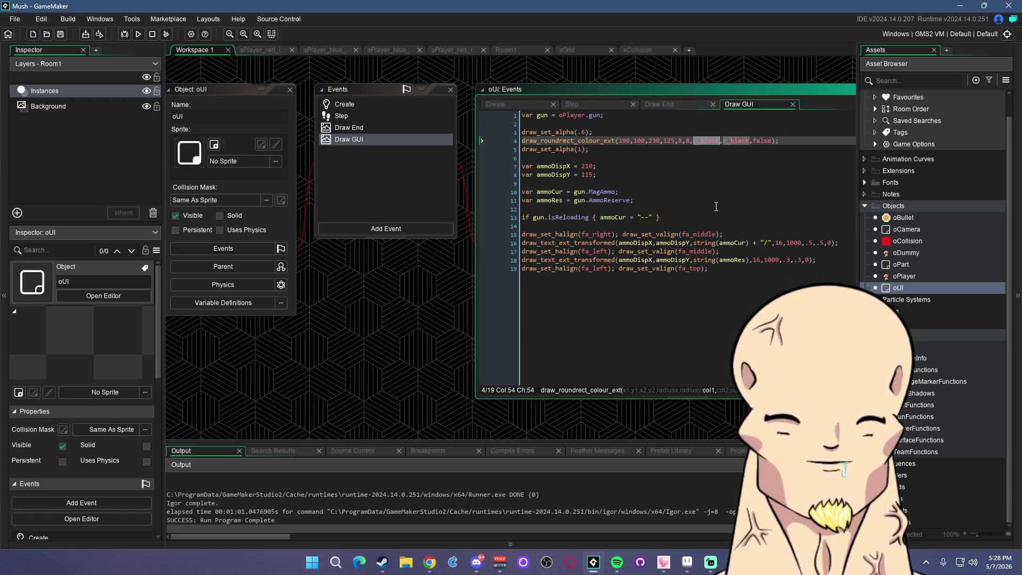
pyautogui.write('c_black')
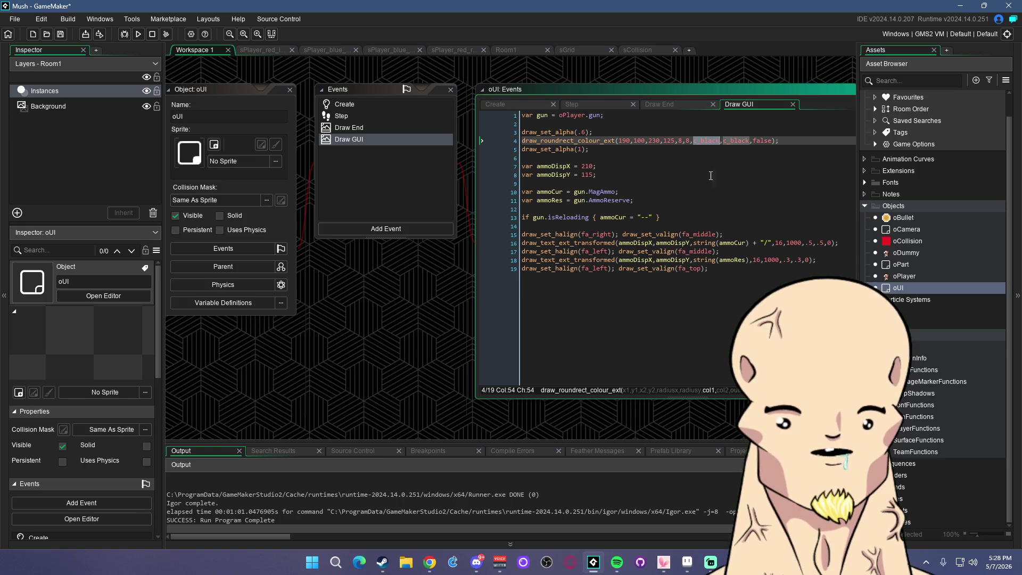
pyautogui.click(712, 182)
pyautogui.hotkey('ctrl', 's')
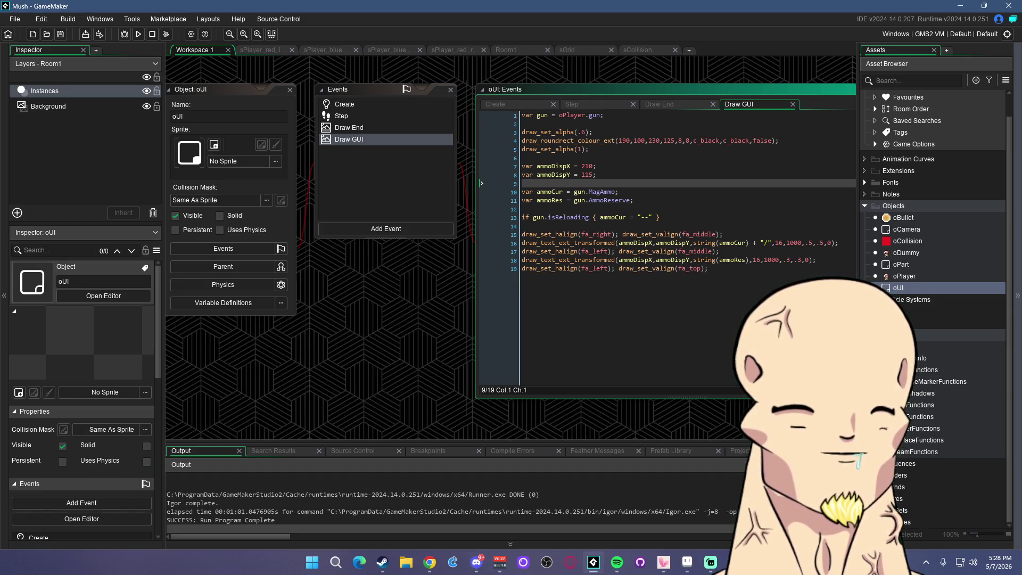
# Review the 0.6 alpha and reset lines, save the project and run the game
pyautogui.click(654, 205)
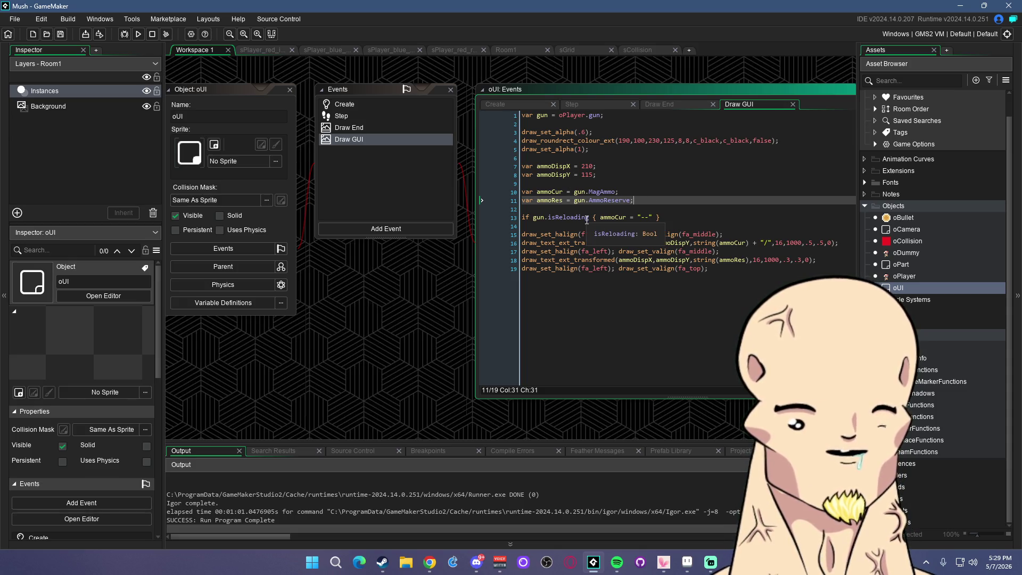
pyautogui.press('Up')
pyautogui.press('Up')
pyautogui.press('Up')
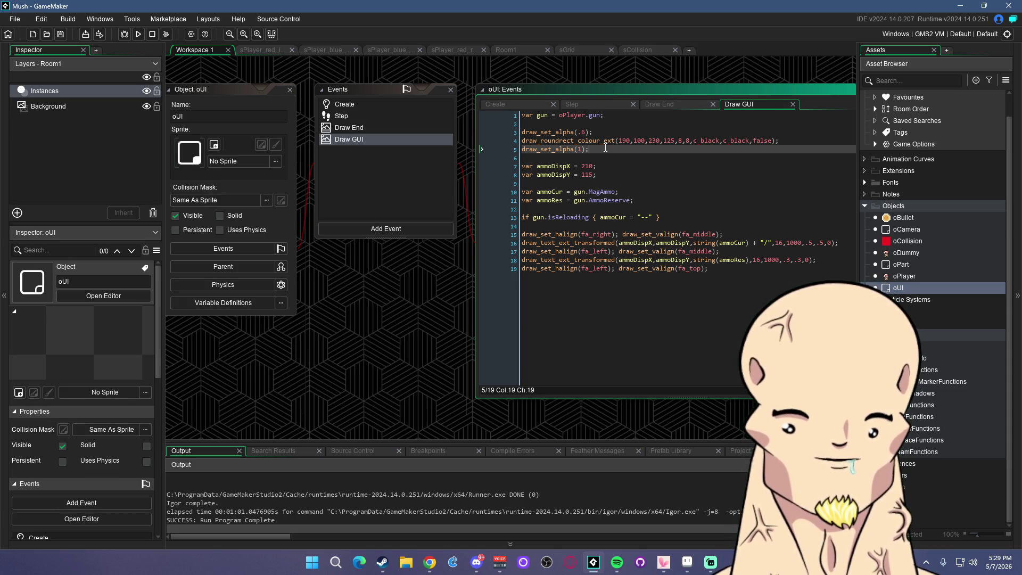
pyautogui.click(789, 140)
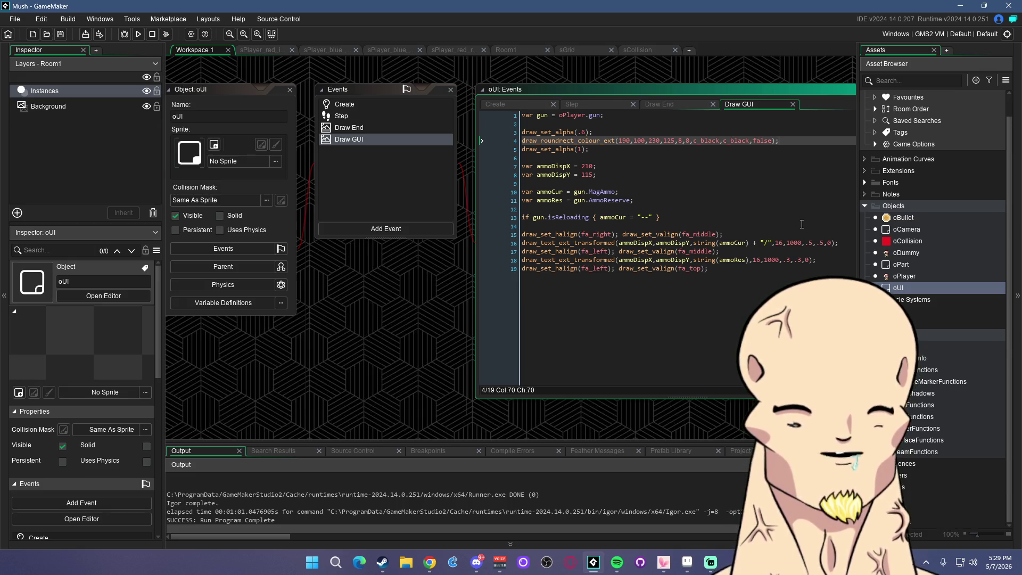
pyautogui.press('Up')
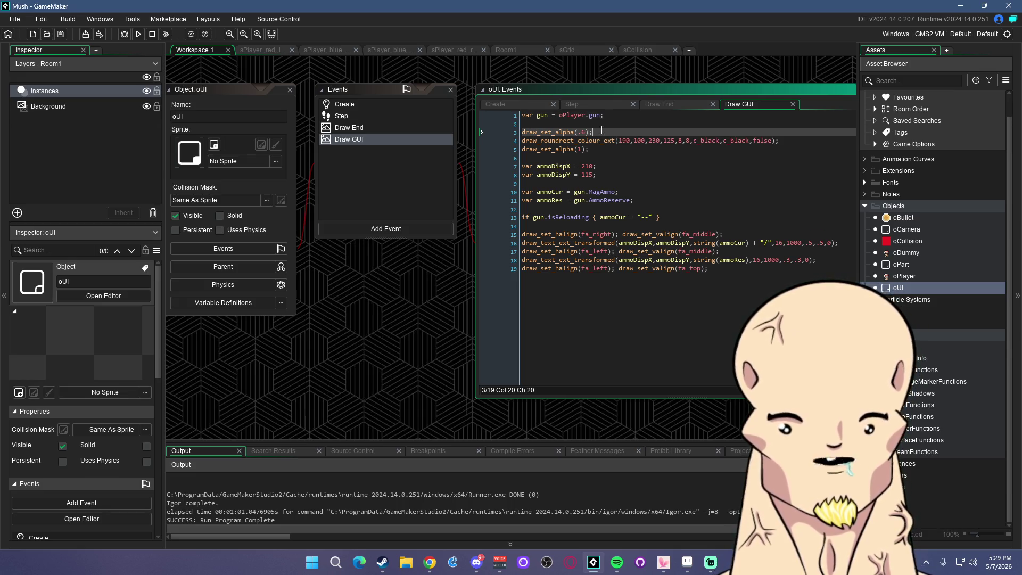
pyautogui.click(757, 148)
pyautogui.click(61, 35)
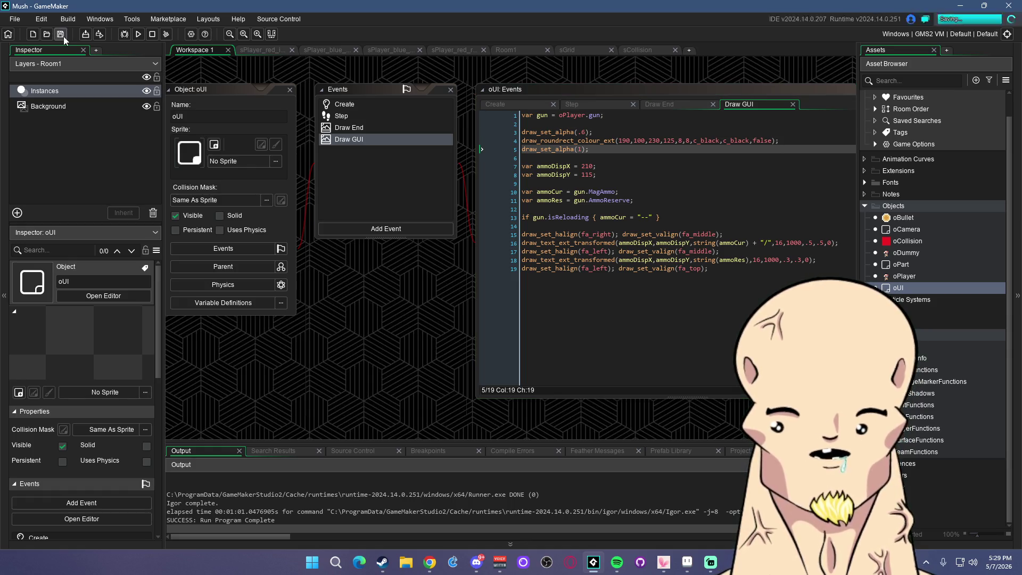
pyautogui.click(137, 34)
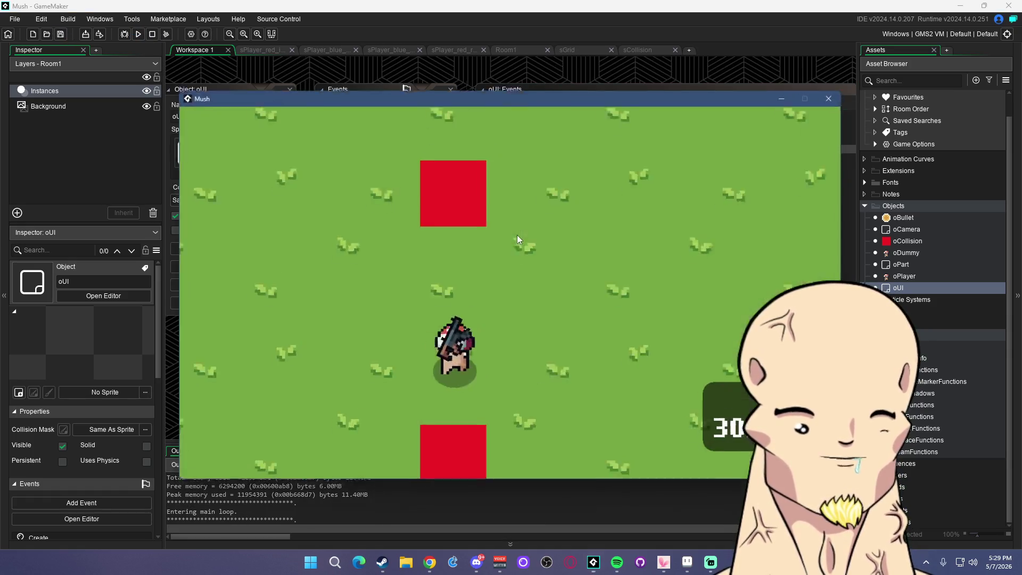
# Walk around shooting the enemy mushroom, then close the game and return to the Draw GUI code
pyautogui.press('a')
pyautogui.press('s')
pyautogui.click(285, 283)
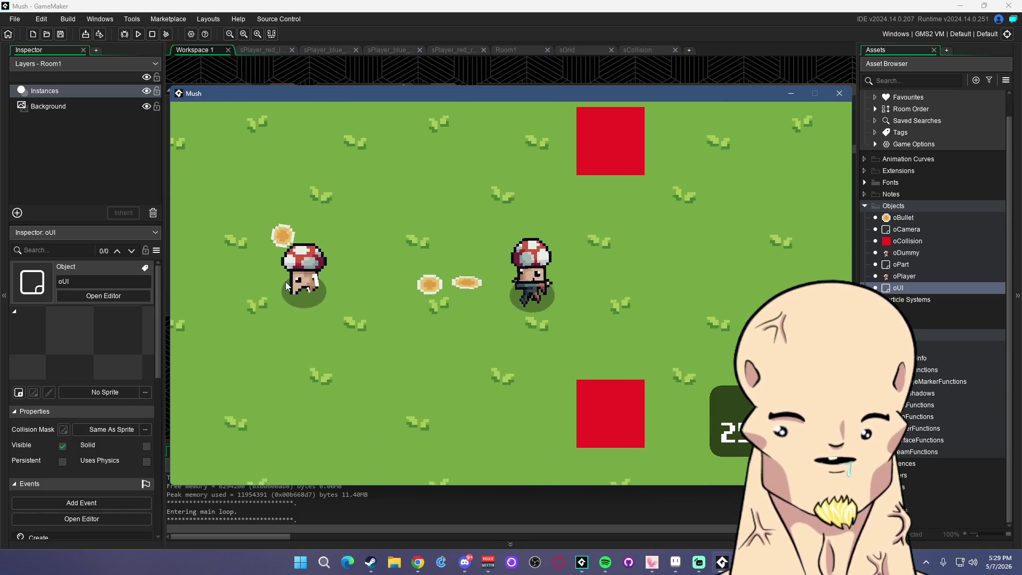
pyautogui.press('d')
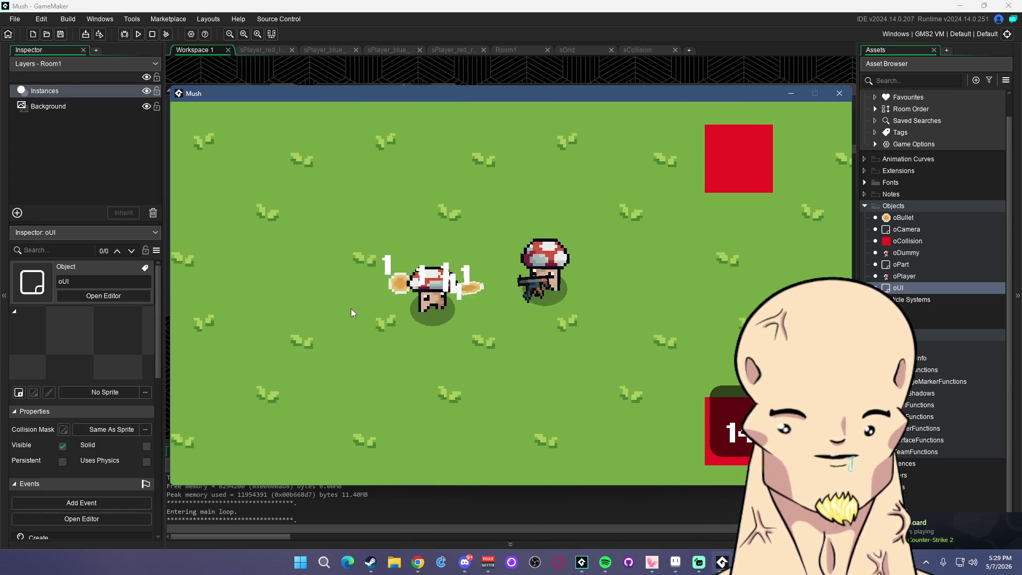
pyautogui.click(432, 292)
pyautogui.press('a')
pyautogui.click(252, 308)
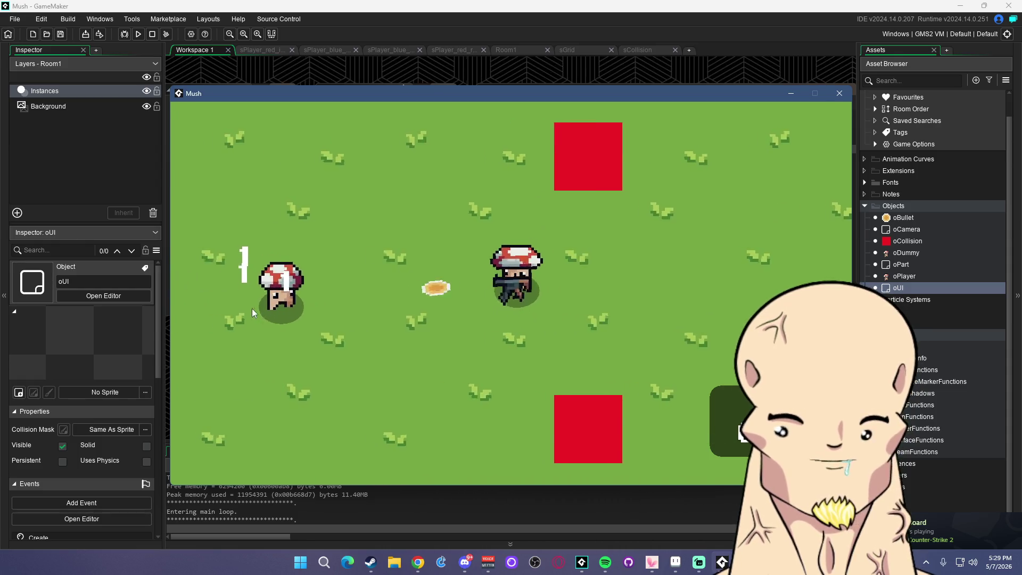
pyautogui.press('s')
pyautogui.press('d')
pyautogui.press('a')
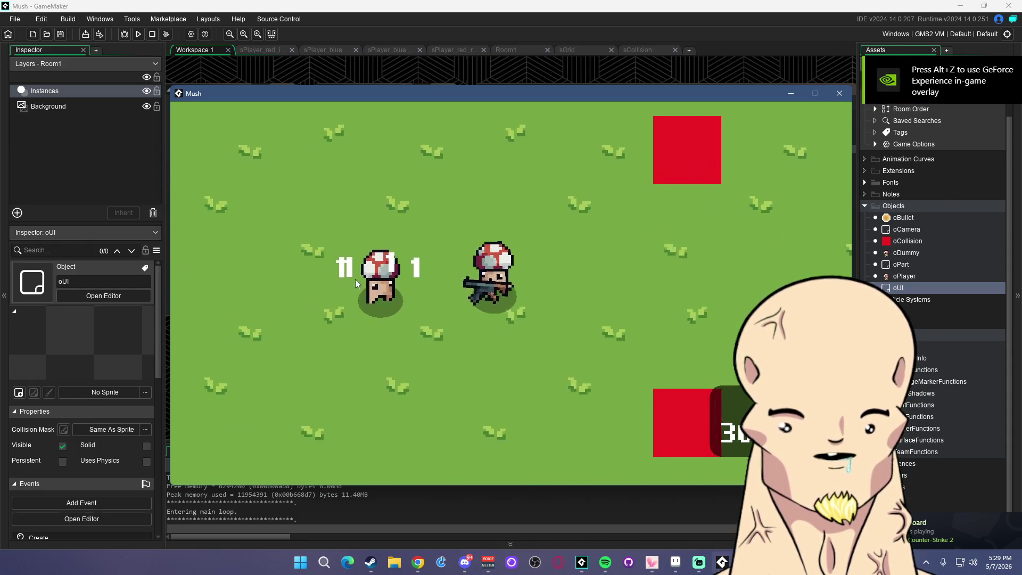
pyautogui.press('a')
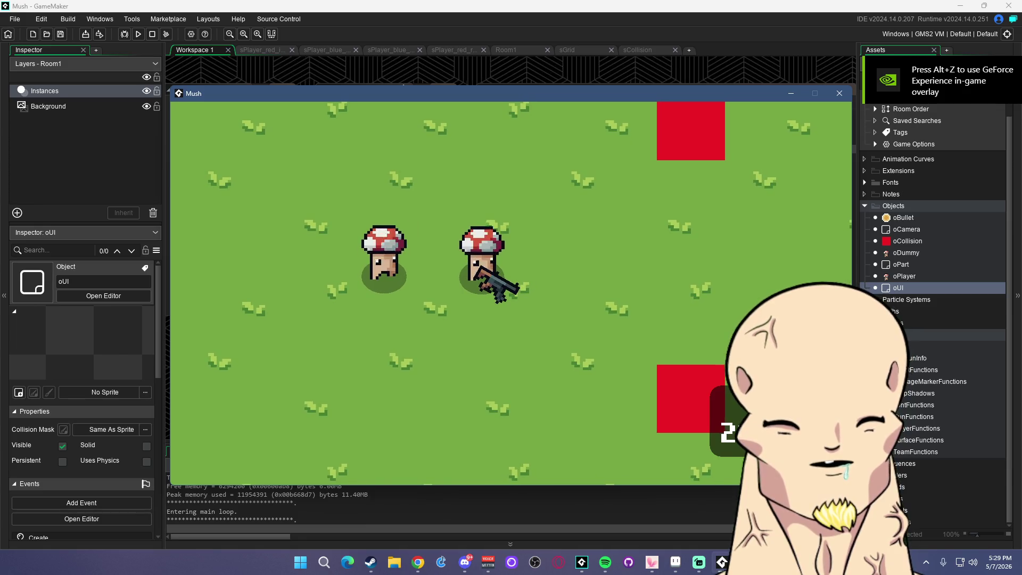
pyautogui.click(840, 93)
pyautogui.click(626, 186)
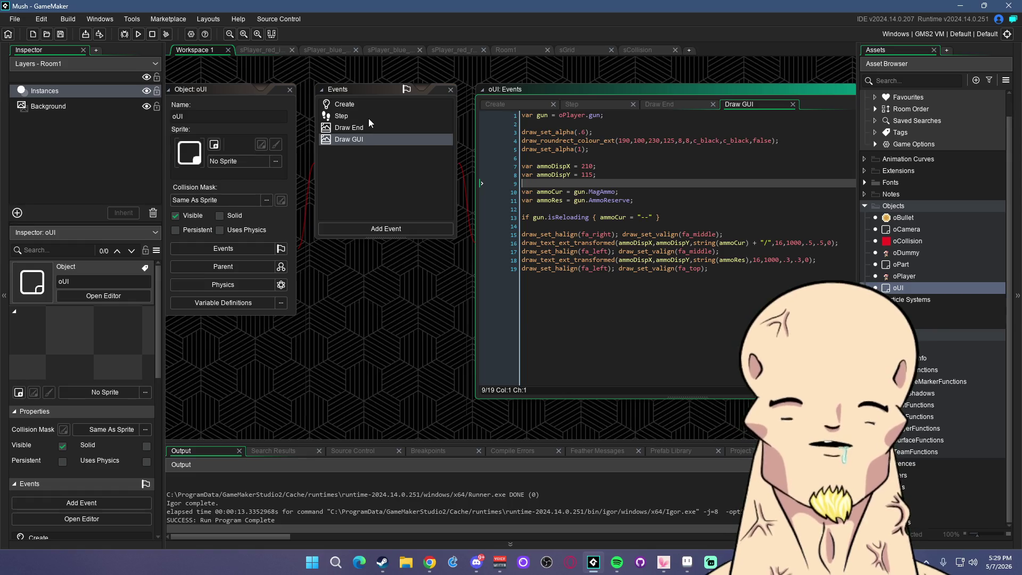
# Try a .2 horizontal and vertical scale on the reserve ammo text, save, and test-run it
pyautogui.click(758, 243)
pyautogui.doubleClick(794, 260)
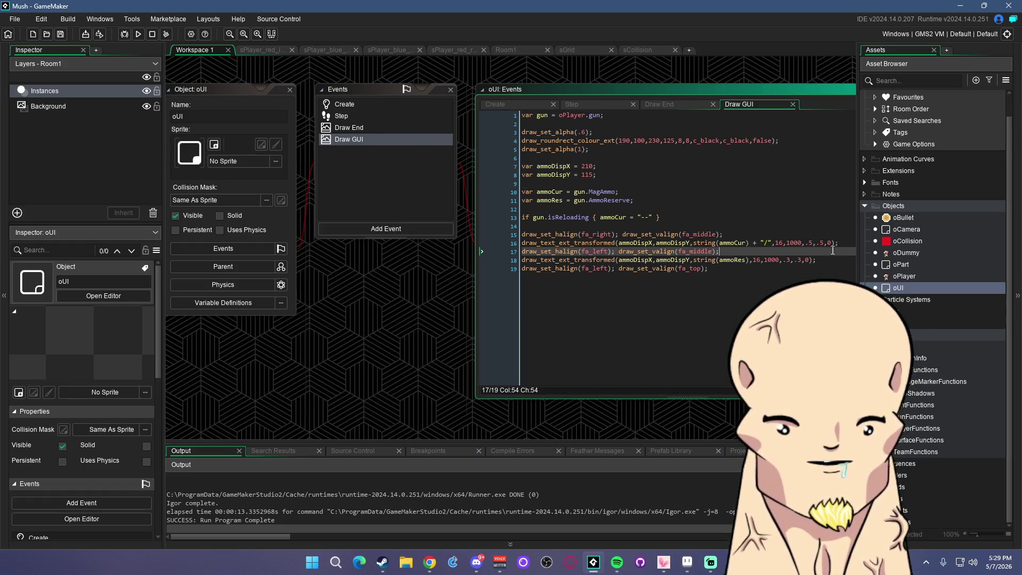
pyautogui.write('2')
pyautogui.doubleClick(801, 260)
pyautogui.write('2')
pyautogui.press('End')
pyautogui.hotkey('ctrl', 's')
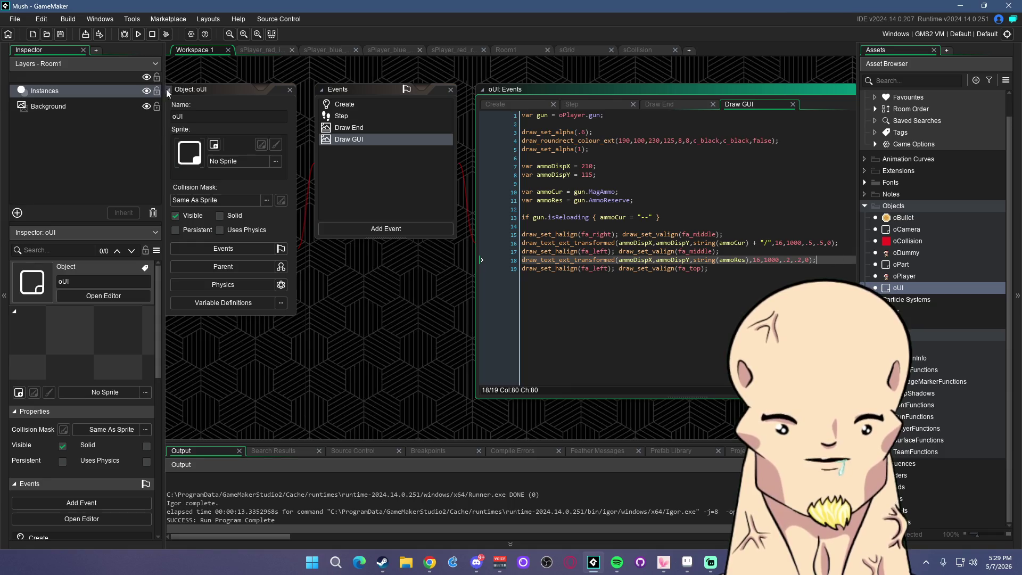
pyautogui.click(139, 34)
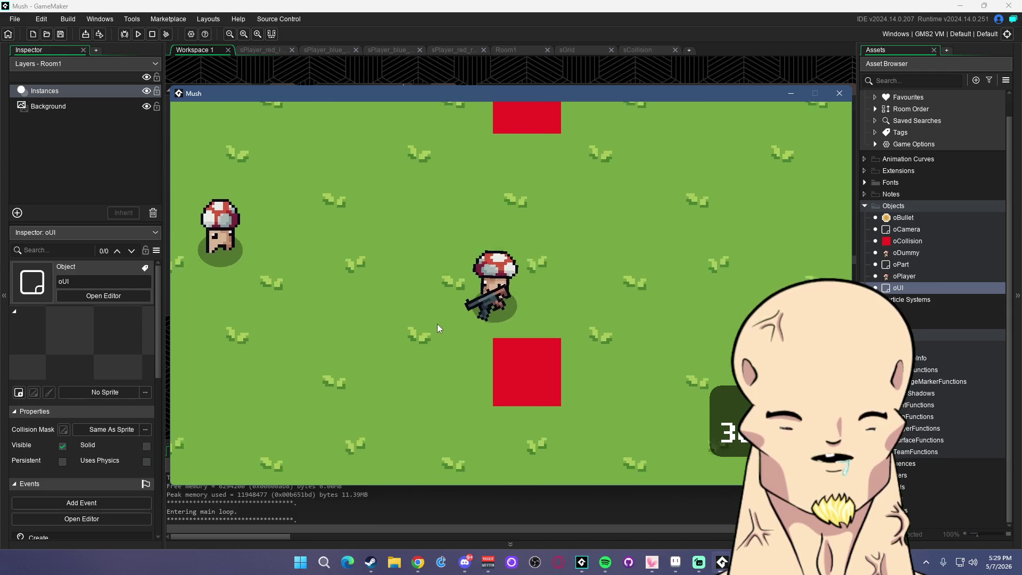
pyautogui.click(840, 93)
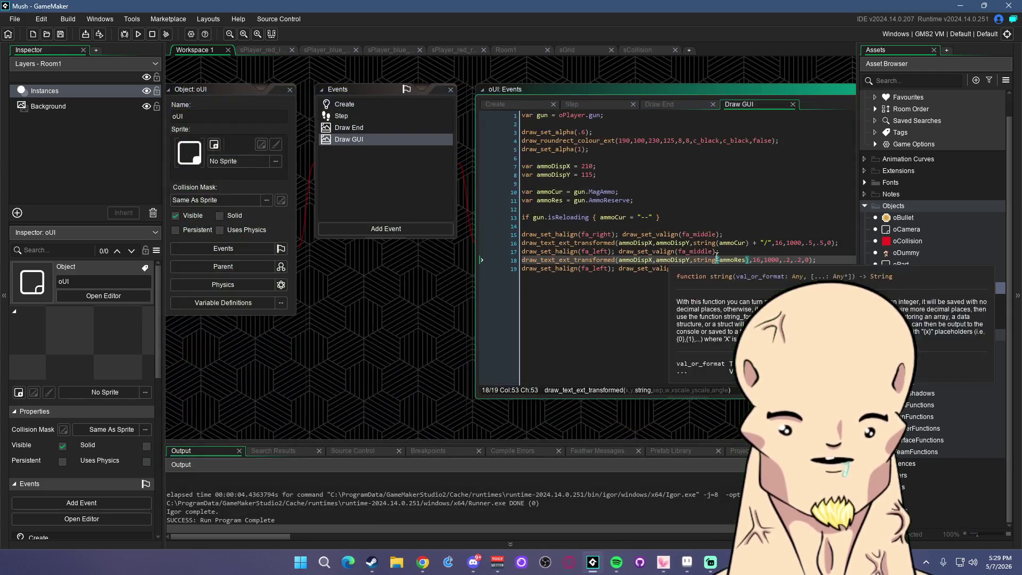
# Restore the reserve ammo text scale to .3 and save
pyautogui.doubleClick(789, 260)
pyautogui.write('3')
pyautogui.click(787, 234)
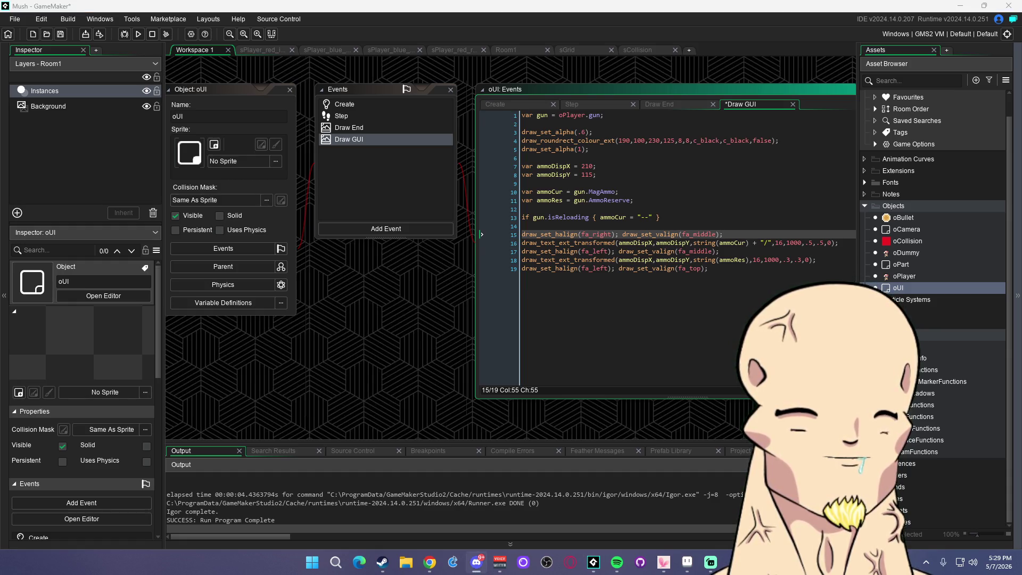
pyautogui.click(787, 234)
pyautogui.hotkey('ctrl', 's')
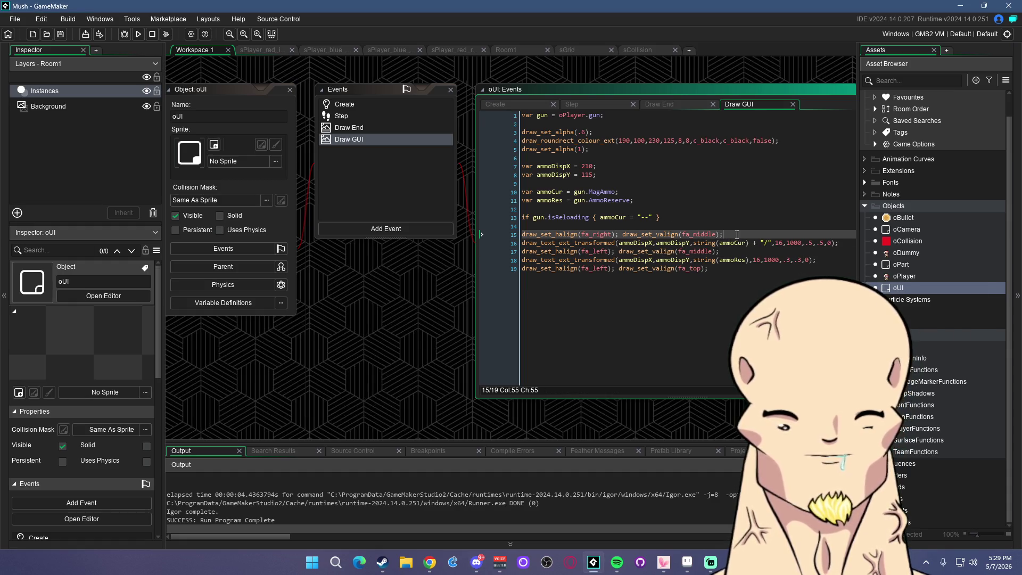
pyautogui.click(677, 217)
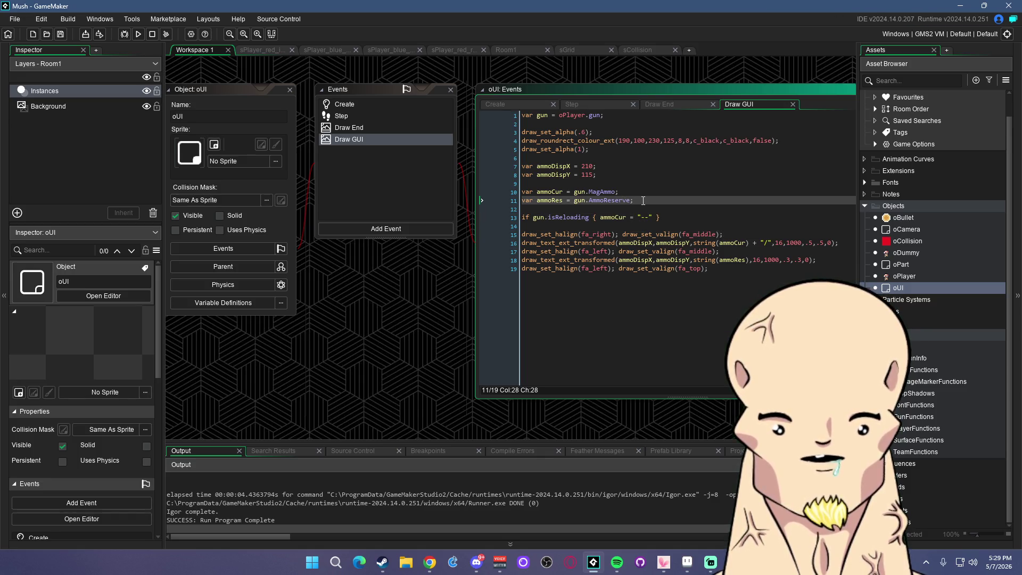
# Change both ammo text lines' vertical alignment from fa_middle to fa_bottom and run the game
pyautogui.click(623, 252)
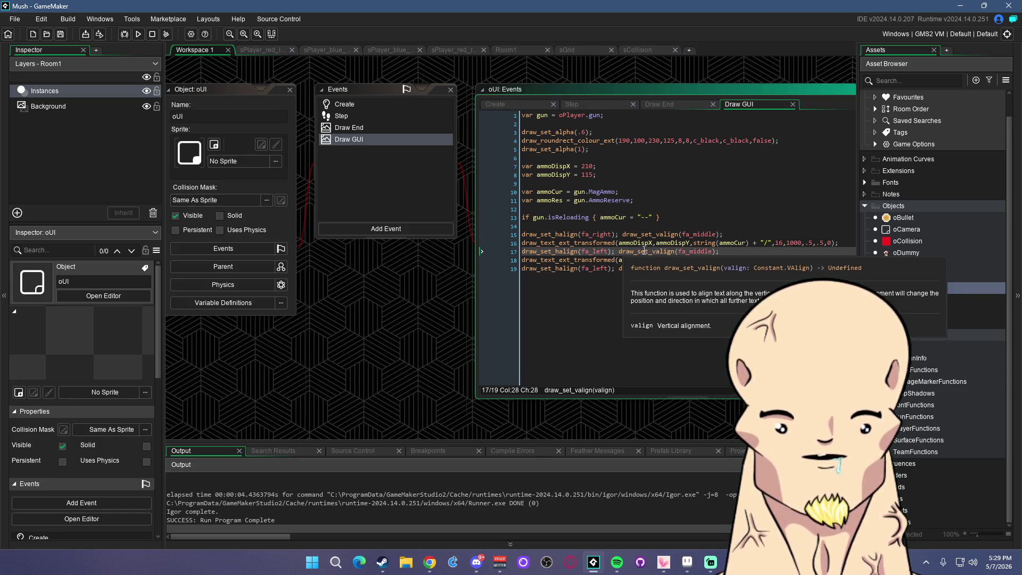
pyautogui.moveTo(675, 251); pyautogui.dragTo(723, 253)
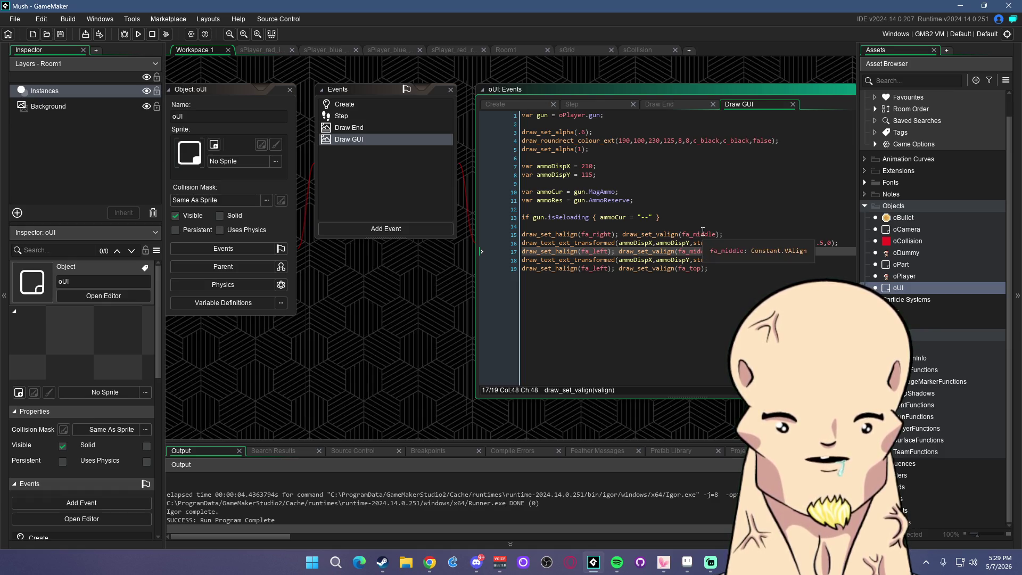
pyautogui.click(702, 234)
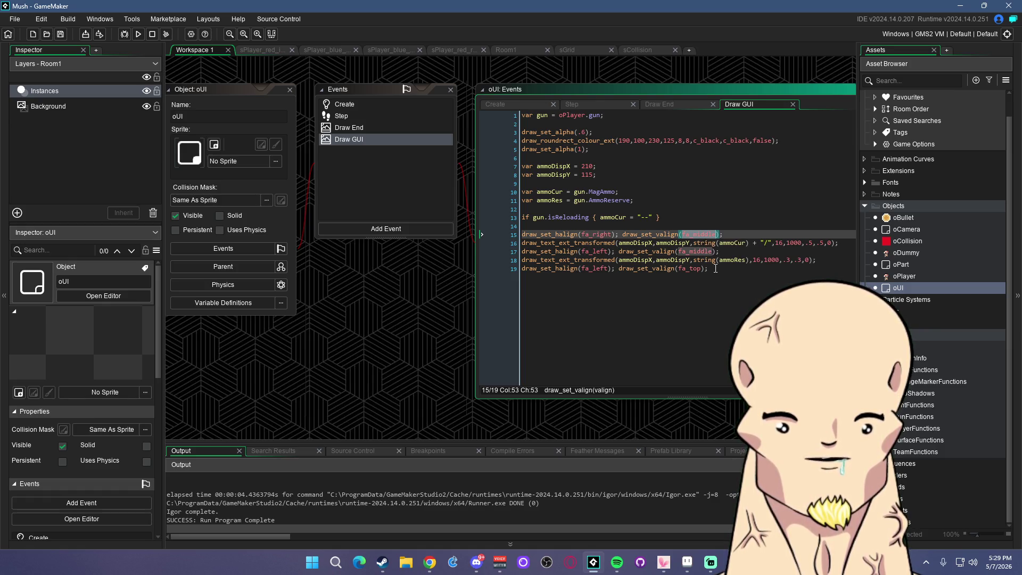
pyautogui.write('fa_bottom')
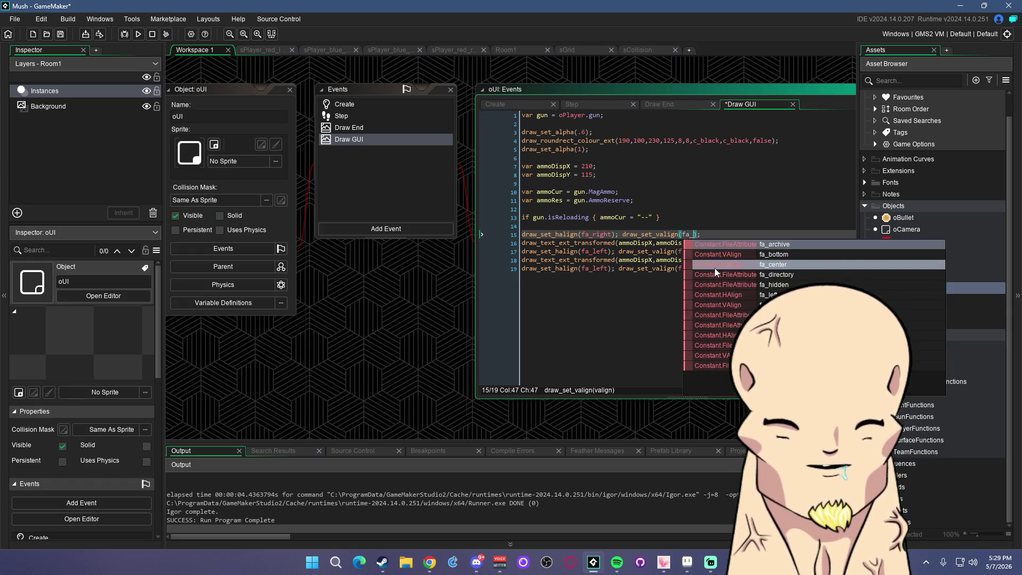
pyautogui.doubleClick(692, 251)
pyautogui.hotkey('ctrl', 'v')
pyautogui.click(753, 243)
pyautogui.press('F5')
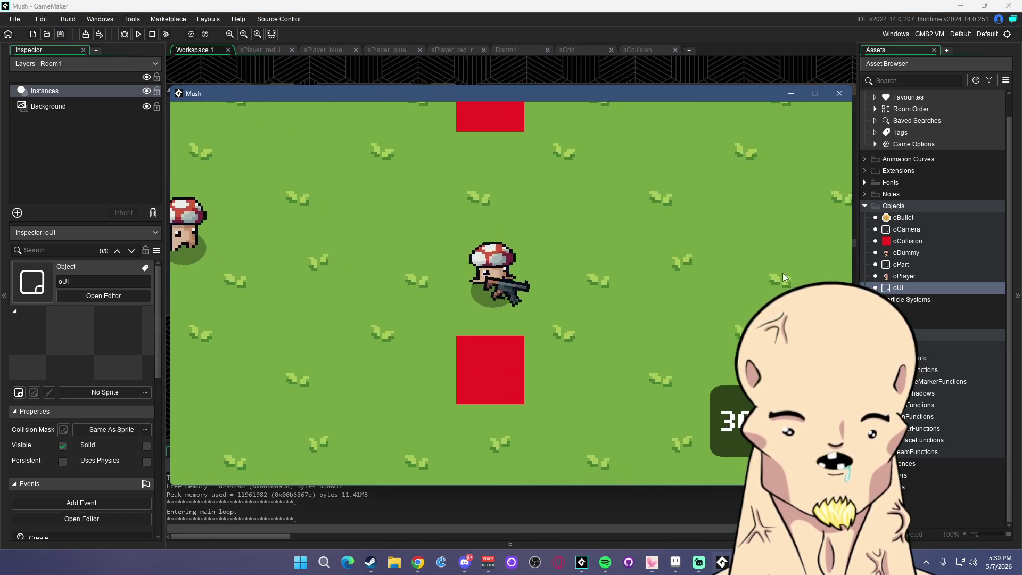
# Fire repeated shots at the dummy mushroom to check the bottom-aligned ammo text
pyautogui.click(583, 279)
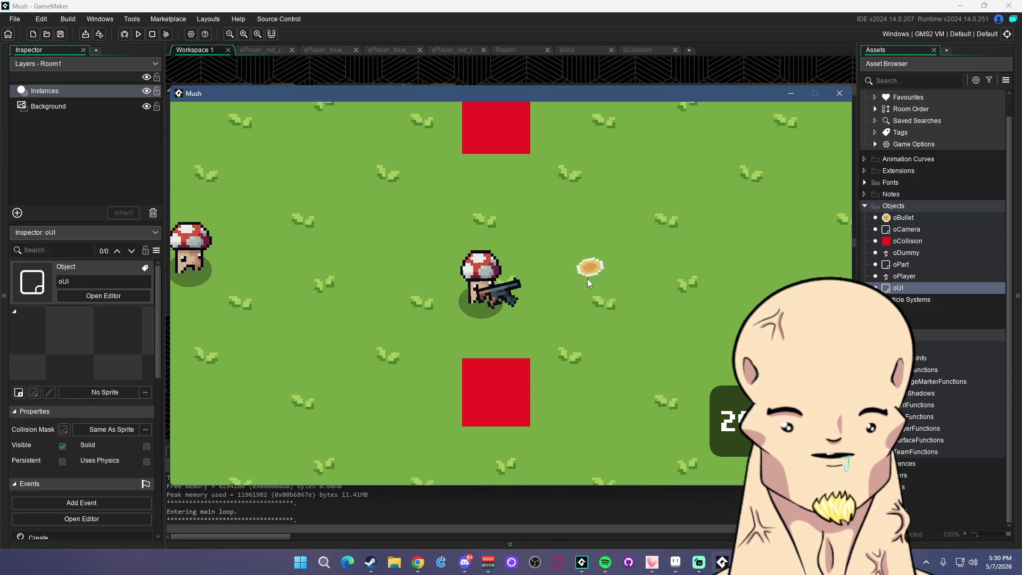
pyautogui.click(580, 271)
pyautogui.click(427, 262)
pyautogui.click(347, 258)
pyautogui.click(286, 237)
pyautogui.click(248, 244)
pyautogui.click(221, 249)
pyautogui.press('a')
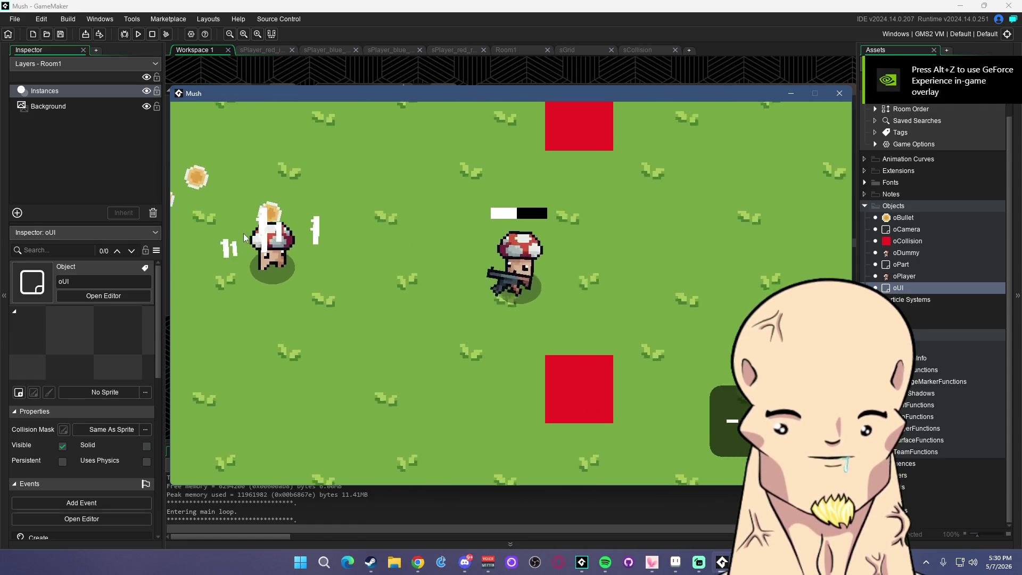
pyautogui.click(409, 290)
pyautogui.press('w')
pyautogui.click(411, 293)
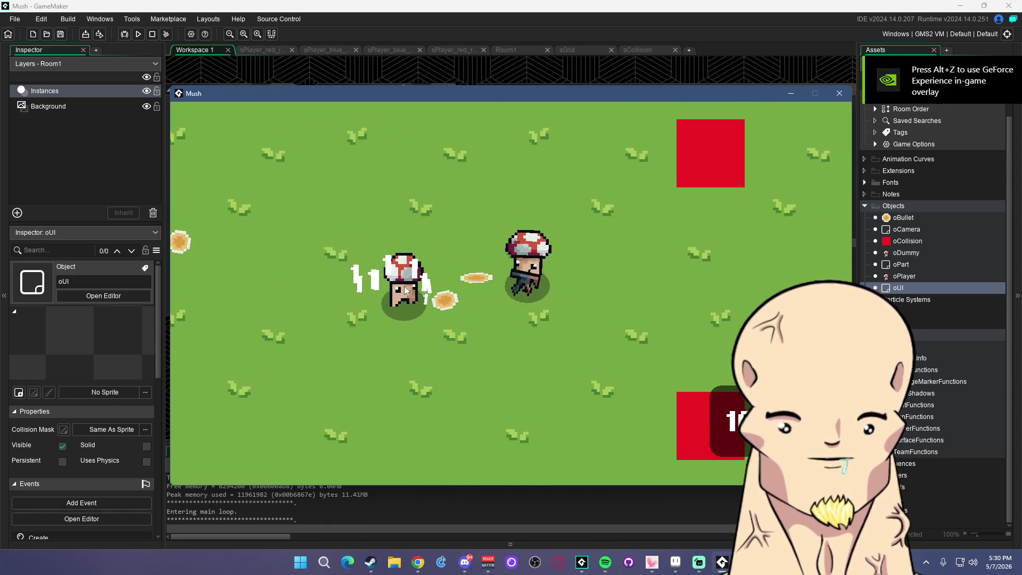
pyautogui.click(416, 301)
# Keep walking and shooting at the dummy, then close the game window
pyautogui.press('a')
pyautogui.press('s')
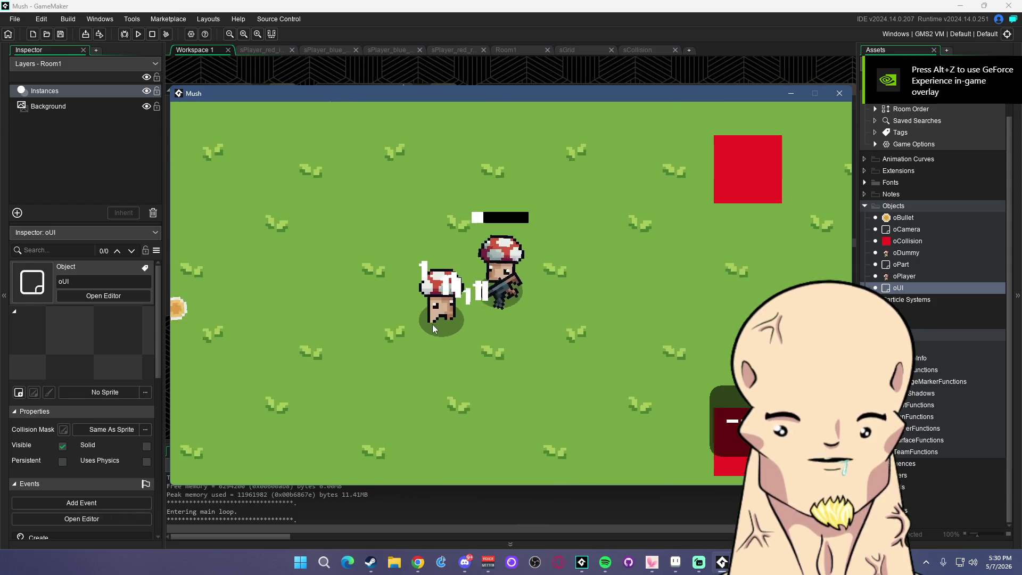
pyautogui.click(618, 294)
pyautogui.press('w')
pyautogui.press('a')
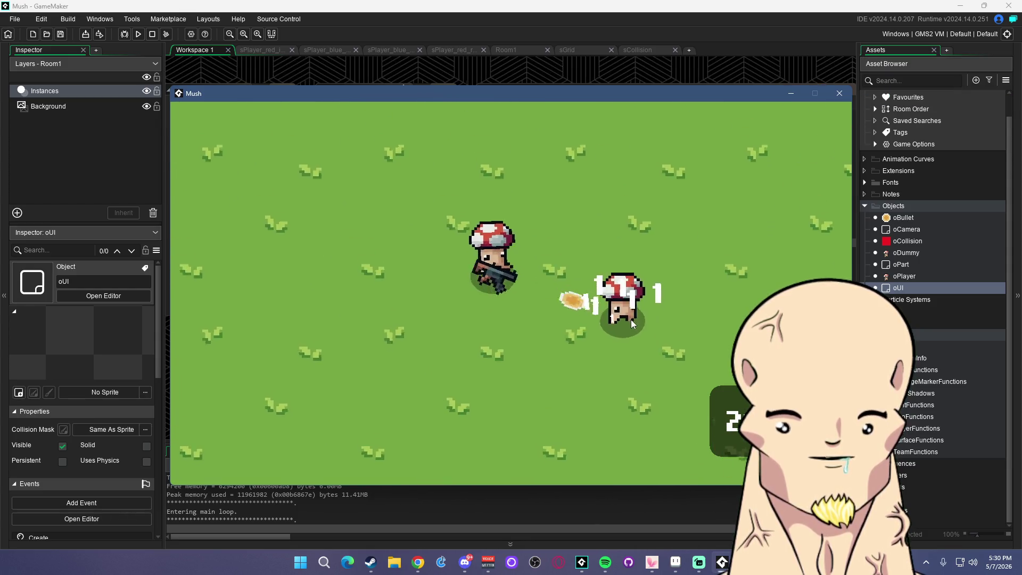
pyautogui.click(666, 333)
pyautogui.press('d')
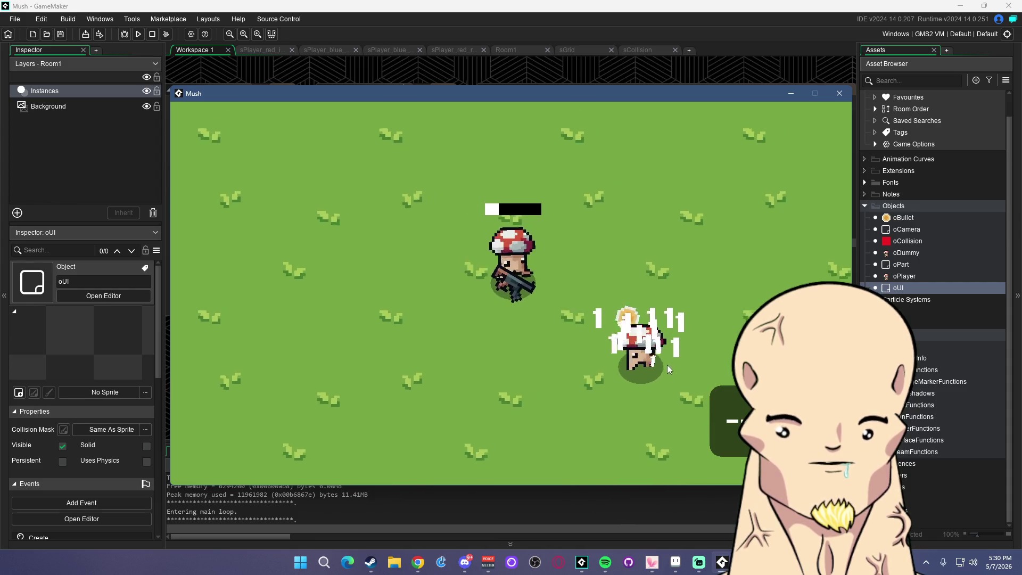
pyautogui.press('s')
pyautogui.press('d')
pyautogui.press('s')
pyautogui.click(621, 309)
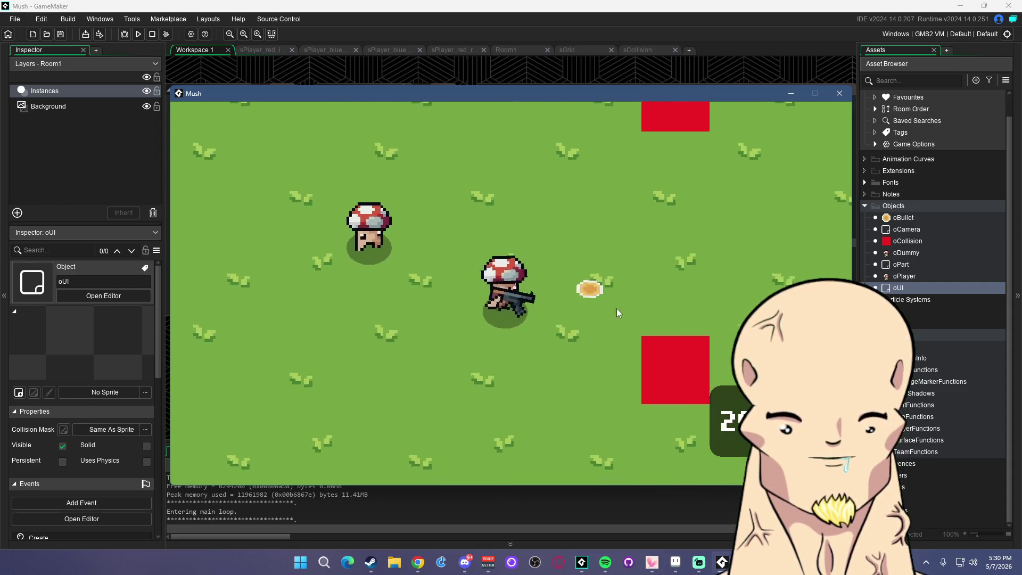
pyautogui.click(840, 93)
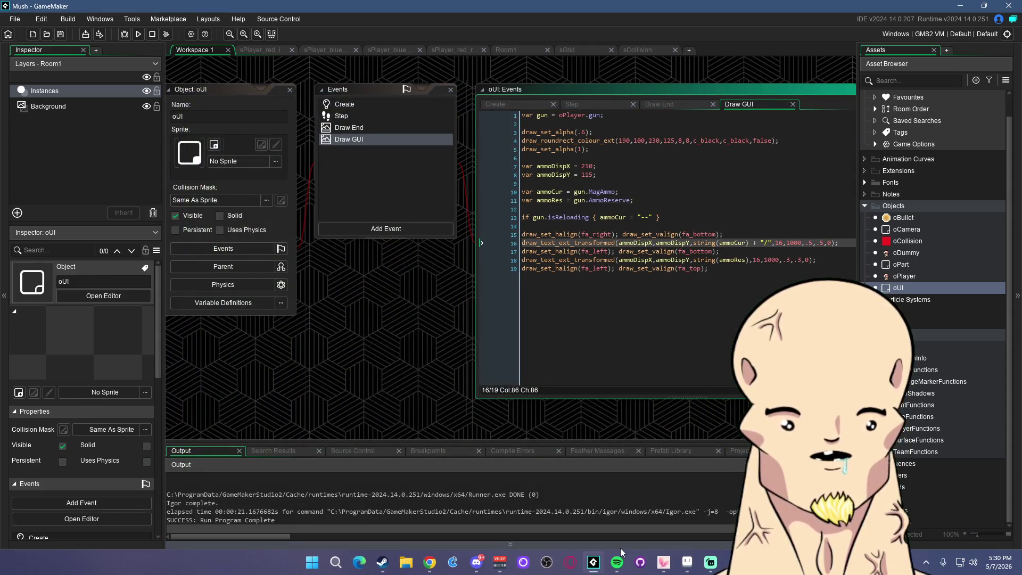
# Delete the slash after the magazine count and build and launch the game
pyautogui.click(767, 237)
pyautogui.click(770, 243)
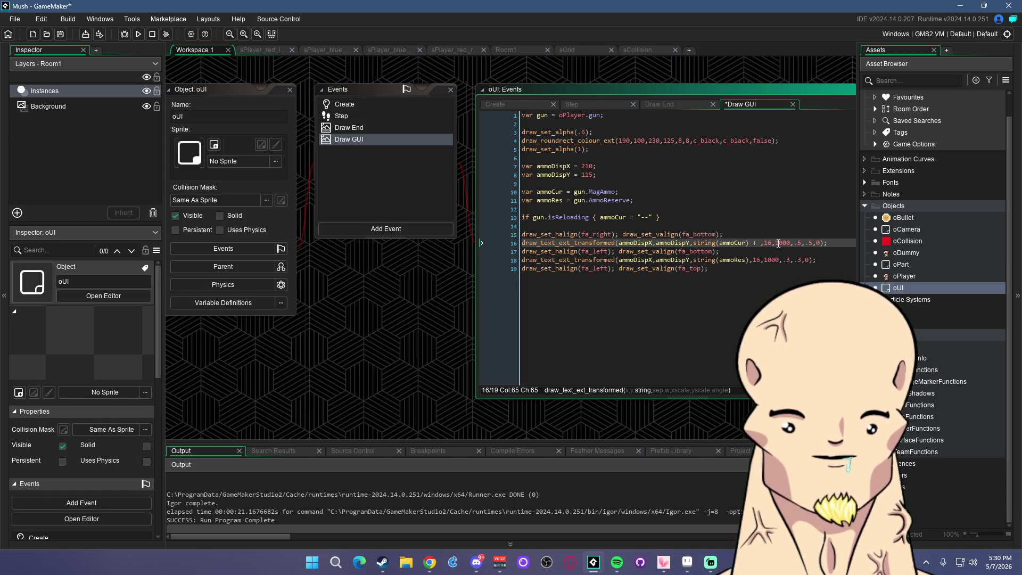
pyautogui.press('BackSpace')
pyautogui.click(767, 226)
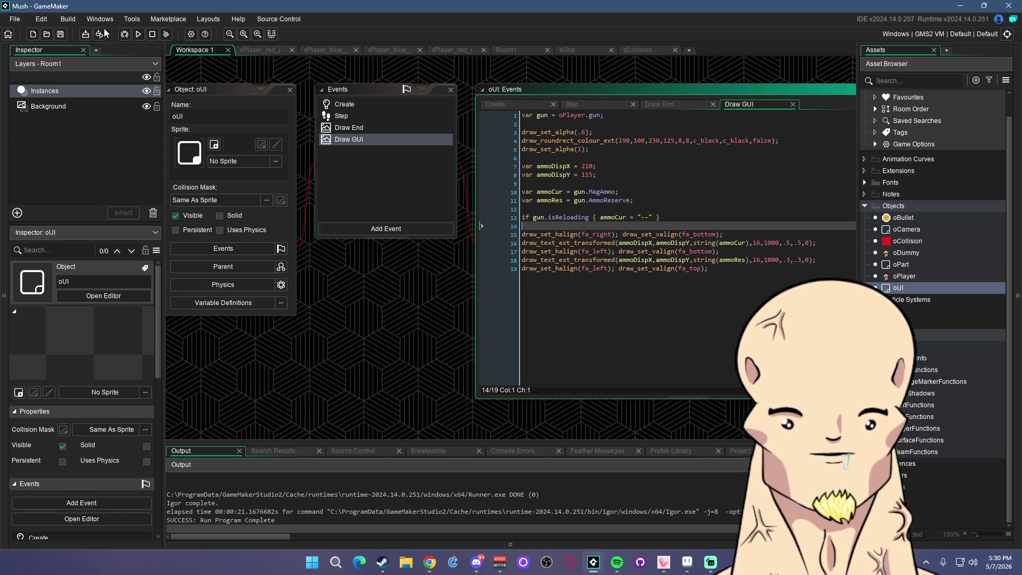
pyautogui.click(60, 34)
pyautogui.press('F5')
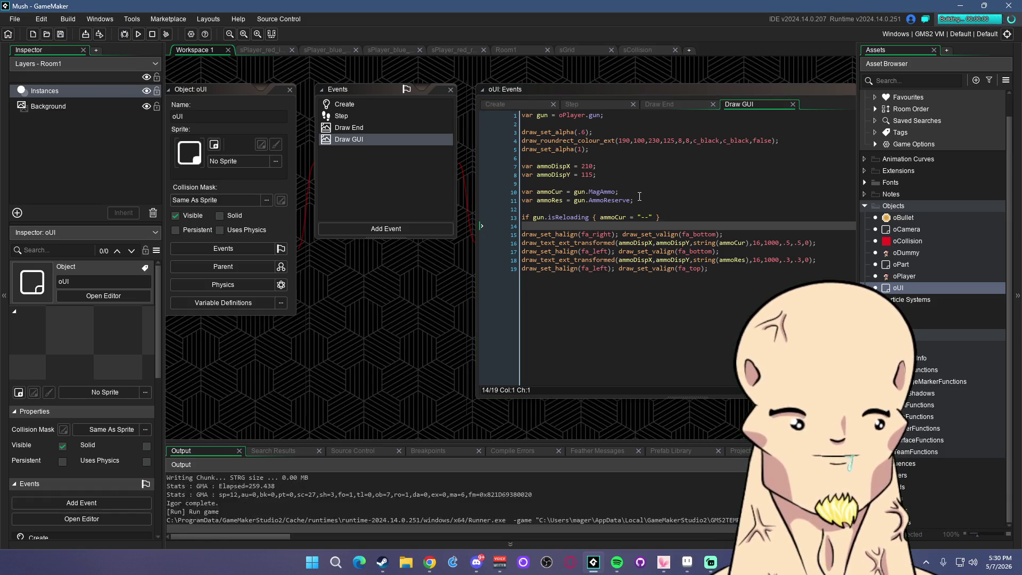
# Walk toward the dummy mushroom and shoot a stream of bullets at it
pyautogui.press('a')
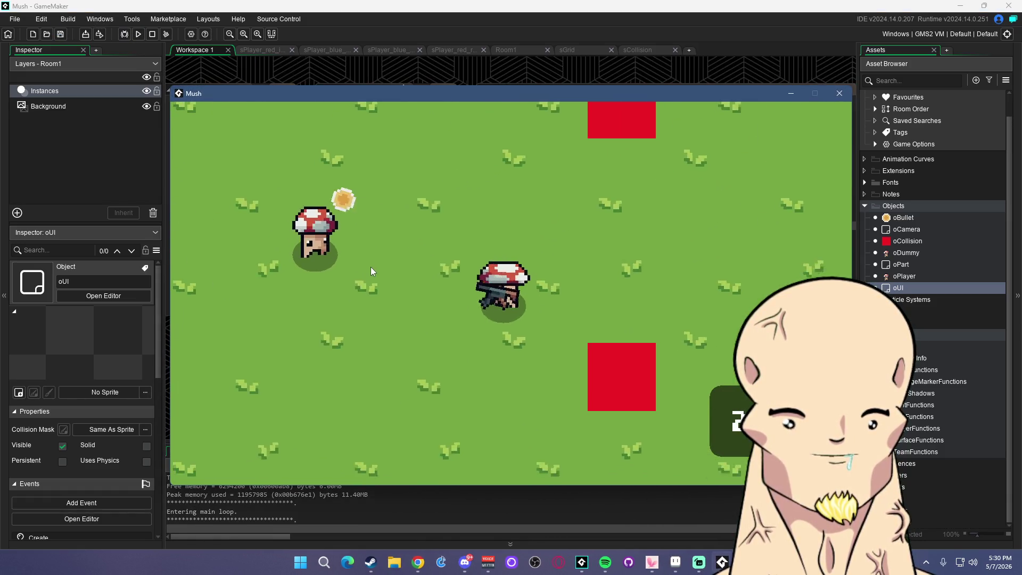
pyautogui.moveTo(388, 261)
pyautogui.mouseDown()
pyautogui.moveTo(388, 301)
pyautogui.moveTo(327, 319)
pyautogui.moveTo(280, 305)
pyautogui.moveTo(300, 311)
pyautogui.mouseUp()
pyautogui.press('a')
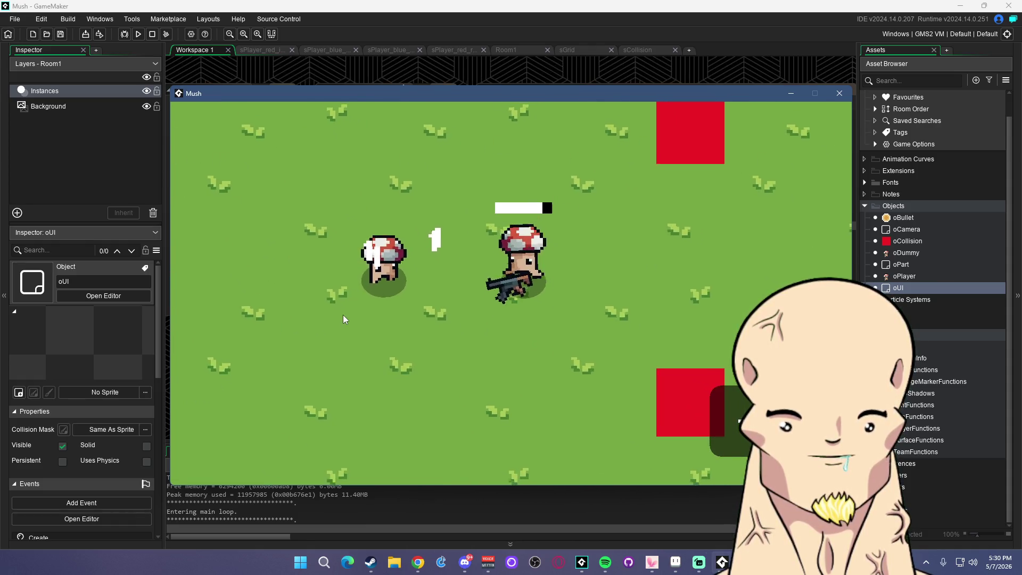
pyautogui.press('s')
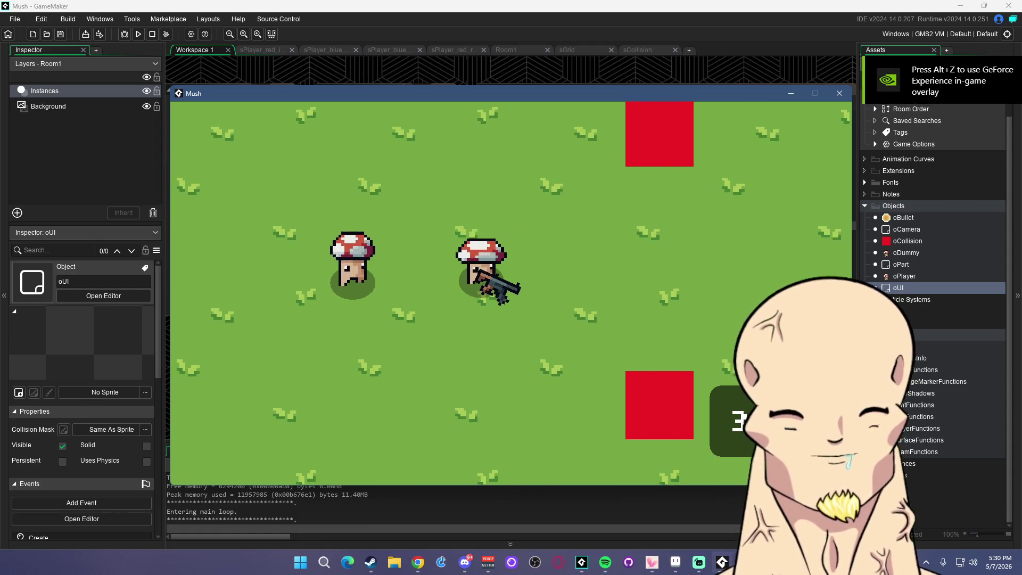
# Close the game, change the magazine text scale from .5 to .7, and rebuild
pyautogui.click(840, 94)
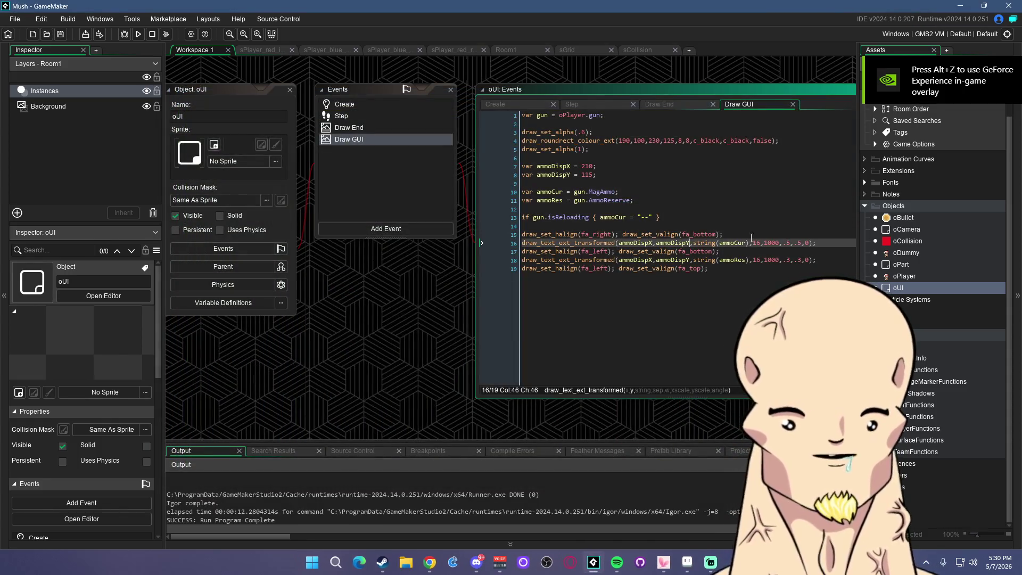
pyautogui.doubleClick(789, 243)
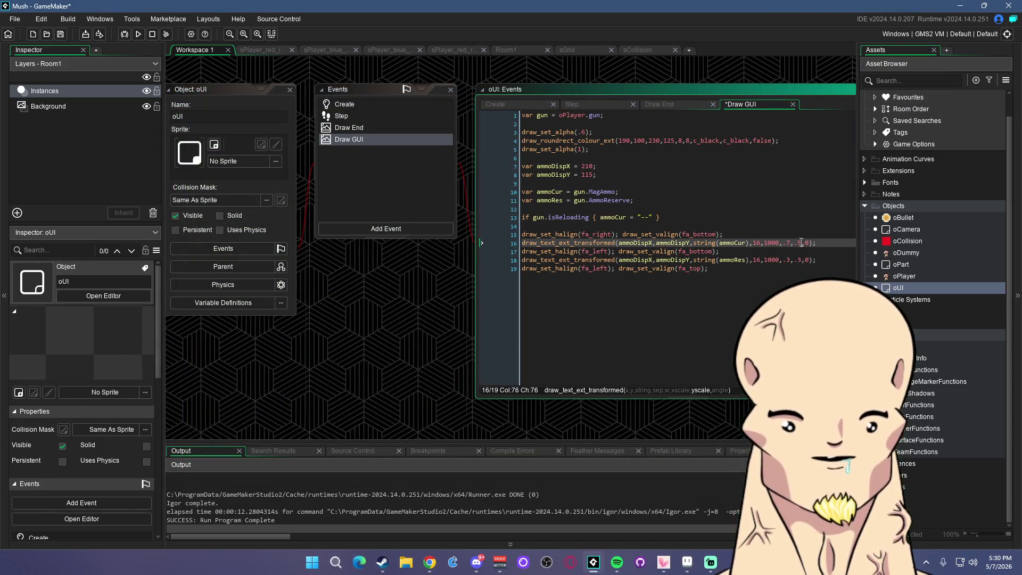
pyautogui.click(138, 34)
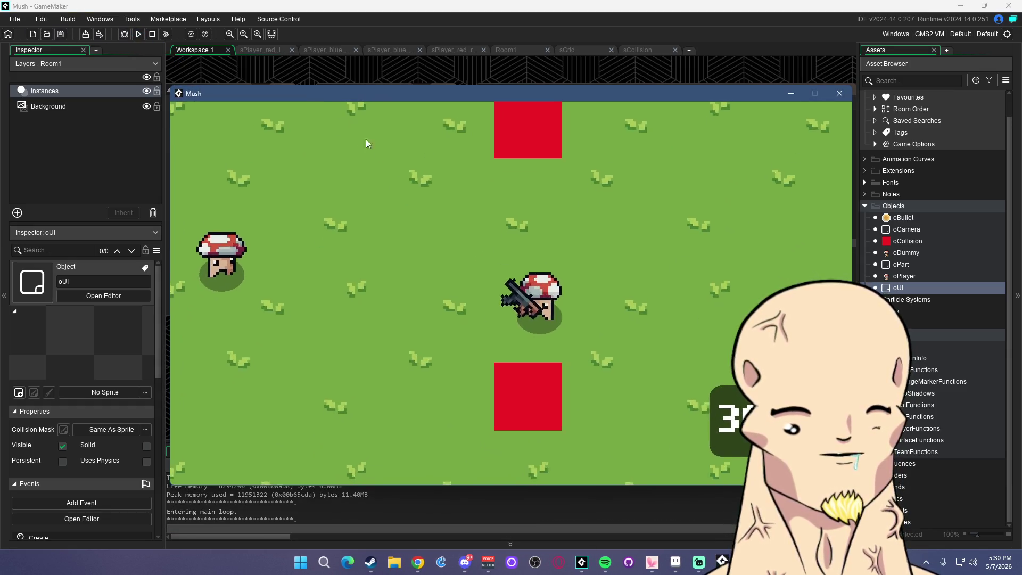
# Shoot at the dummy and watch the ammo counter drop
pyautogui.click(283, 267)
pyautogui.press('a')
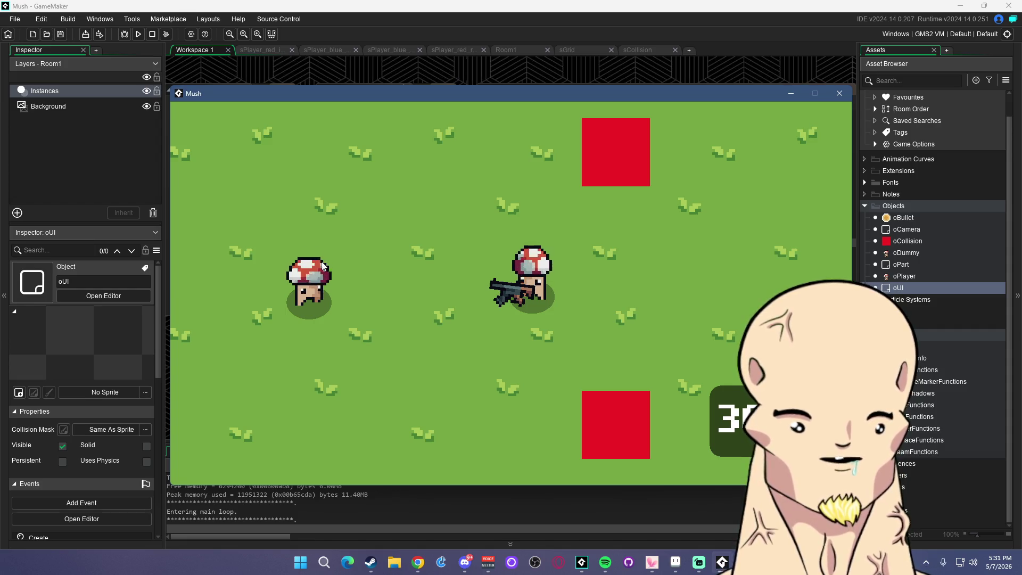
pyautogui.click(589, 272)
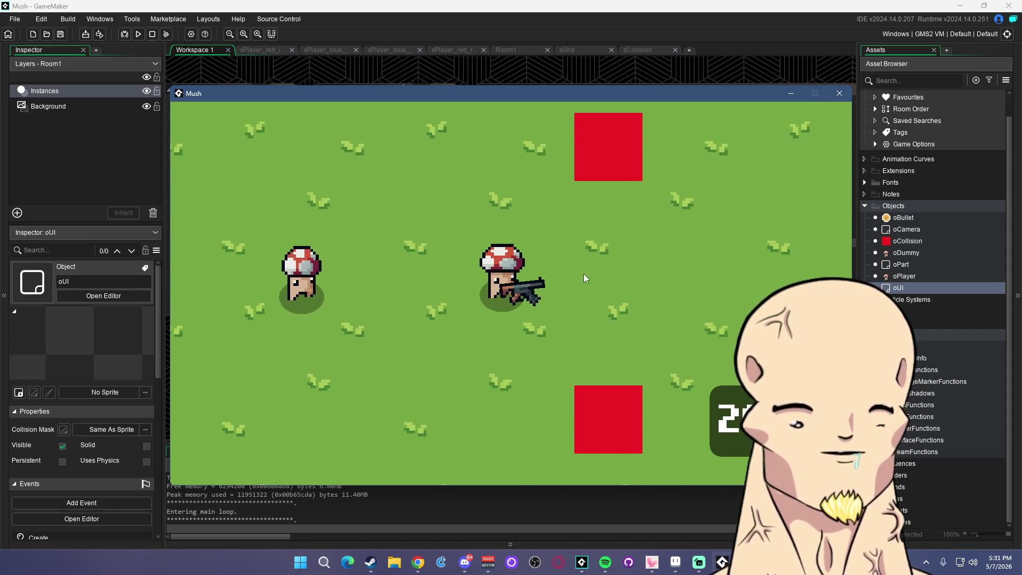
pyautogui.click(465, 565)
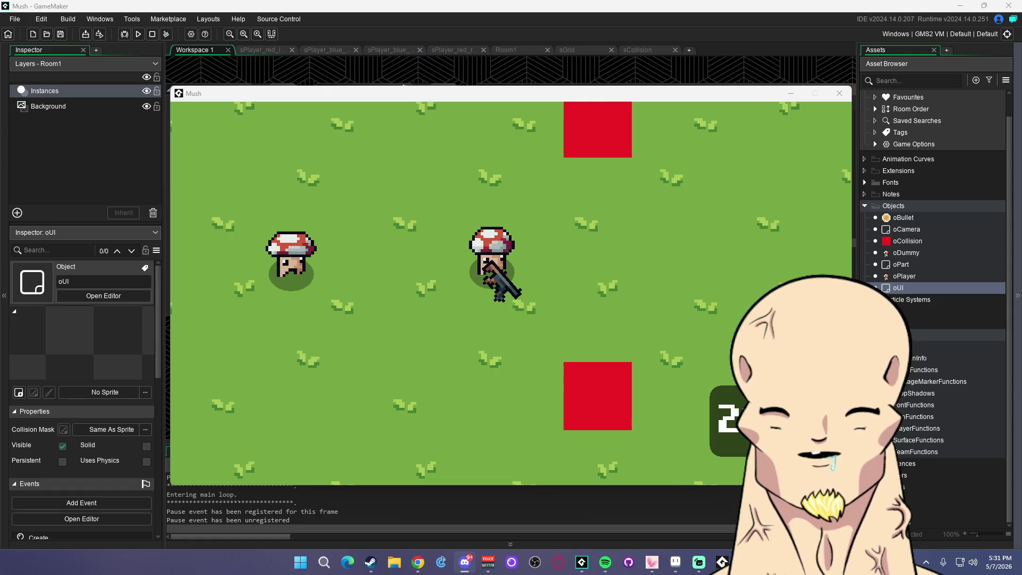
# Drain the magazine firing at the dummy, then reload with R so the counter refills to 30
pyautogui.click(403, 86)
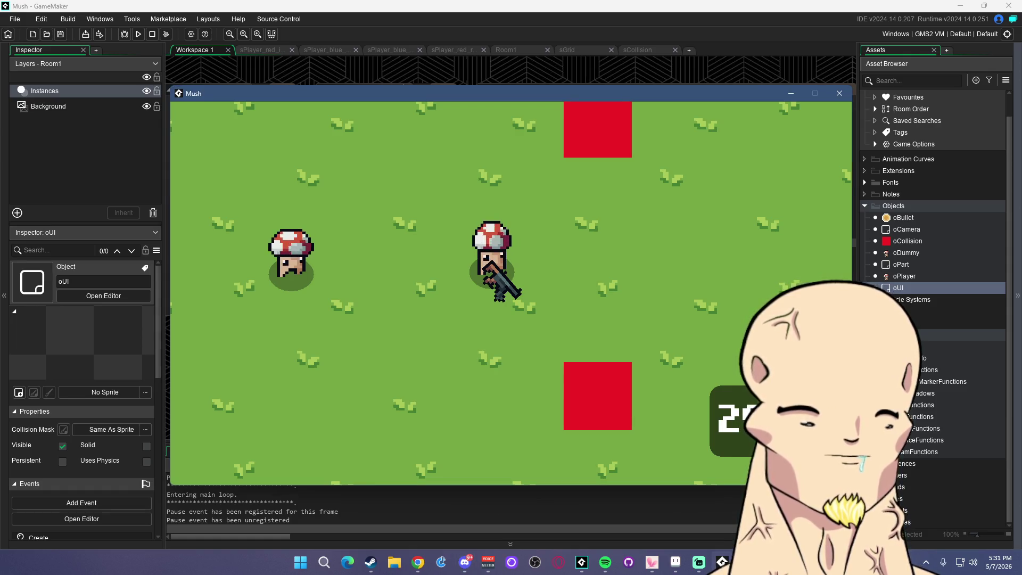
pyautogui.press('a')
pyautogui.click(352, 289)
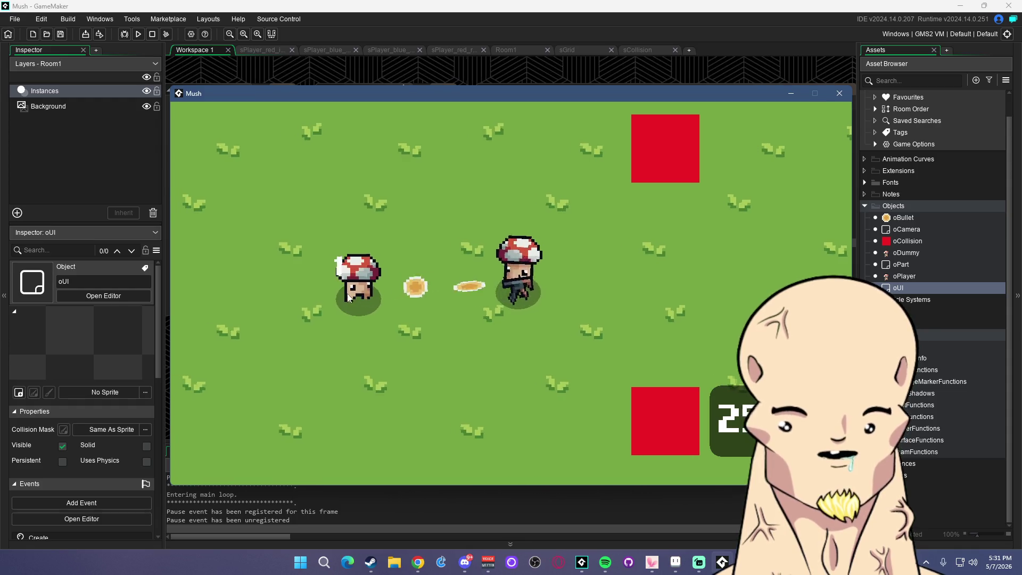
pyautogui.moveTo(348, 297); pyautogui.dragTo(369, 295)
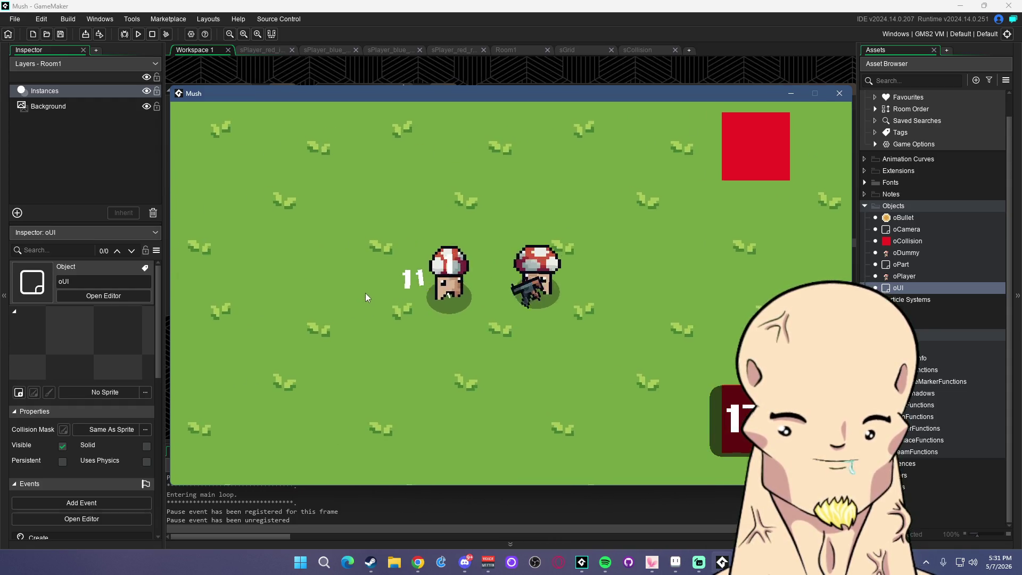
pyautogui.press('d')
pyautogui.press('r')
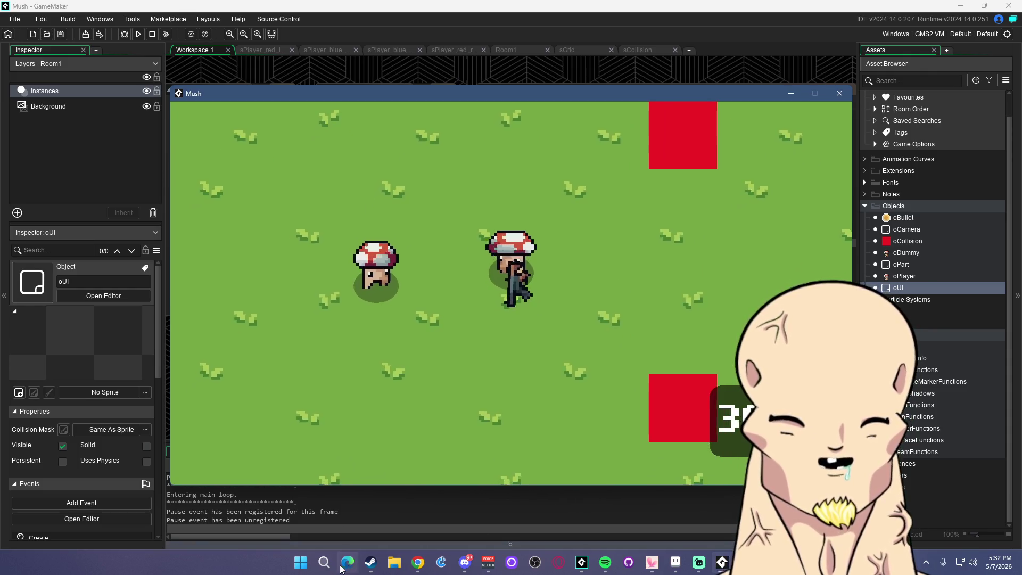
pyautogui.click(324, 564)
pyautogui.write('twitchpfp')
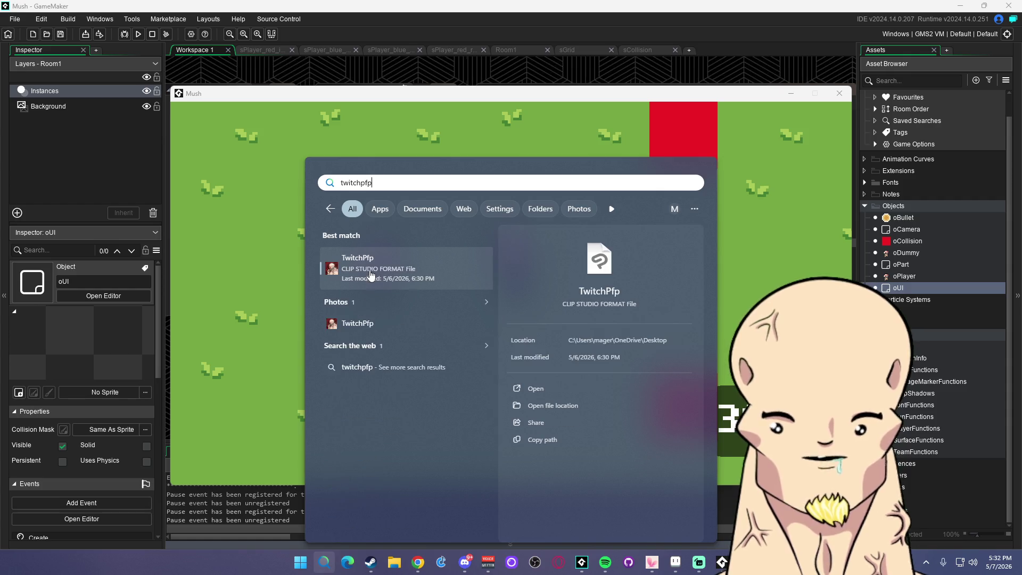
pyautogui.press('Return')
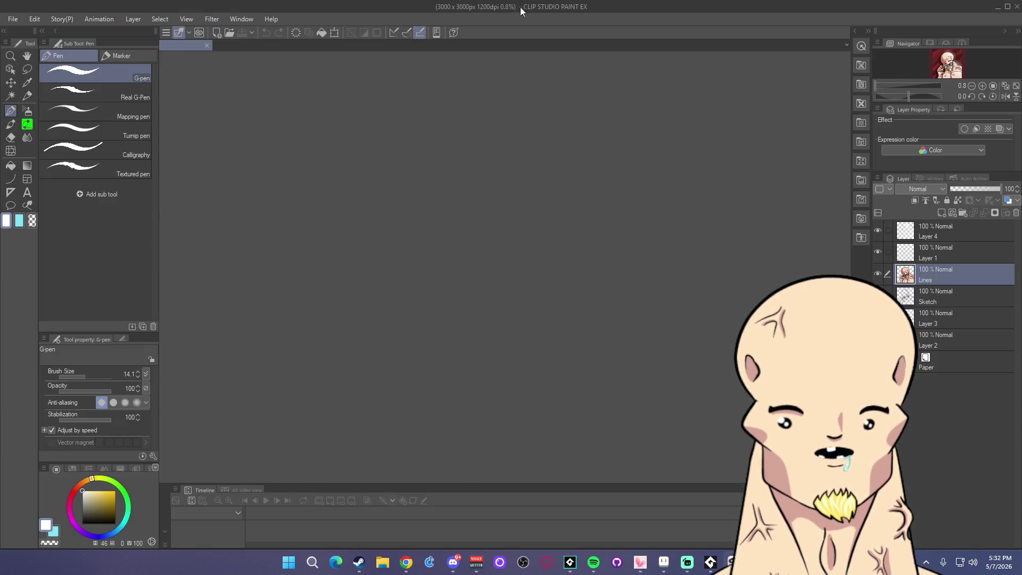
pyautogui.scroll(3, 539, 290)
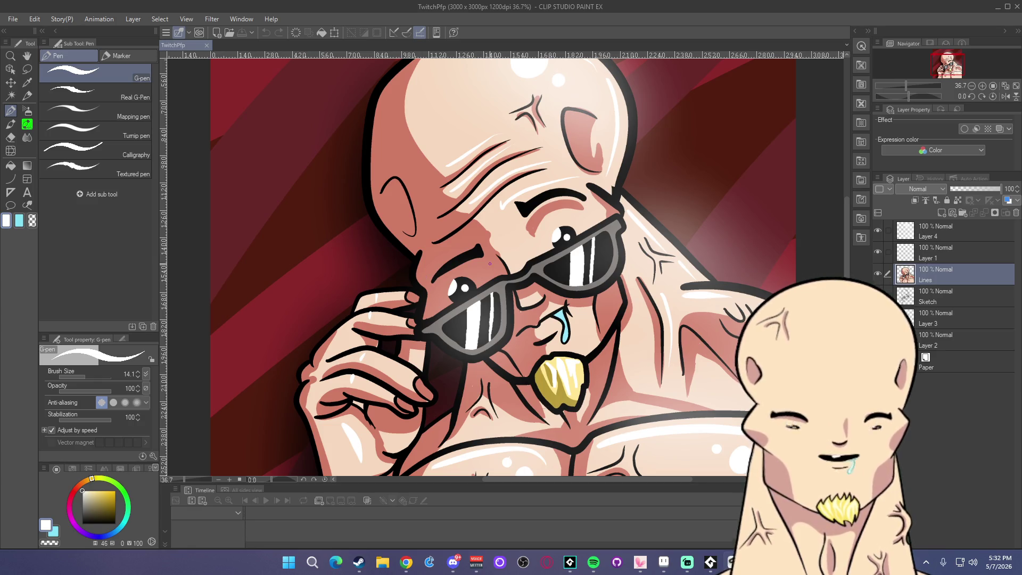
pyautogui.scroll(-4, 489, 264)
pyautogui.scroll(-1, 541, 273)
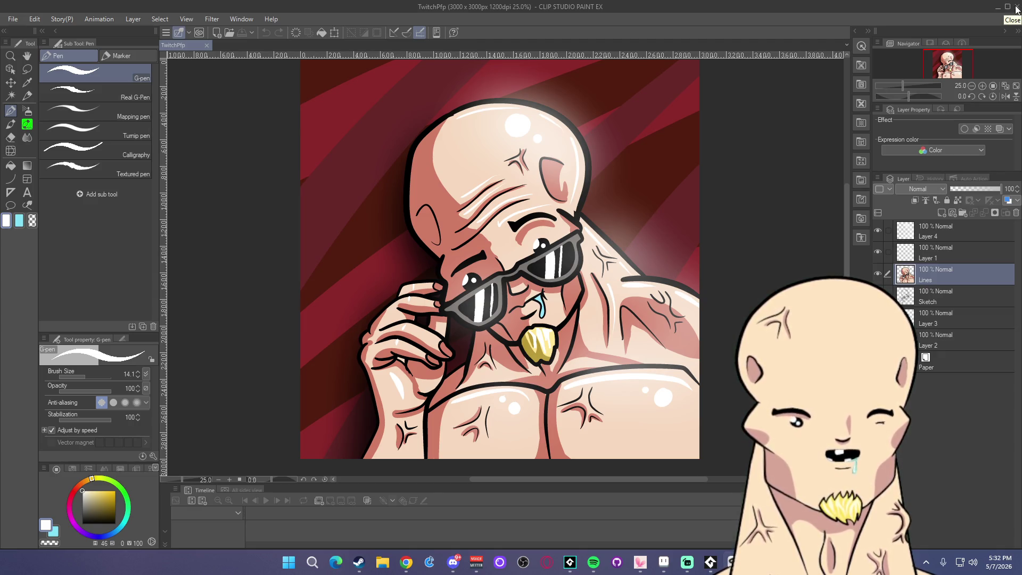
pyautogui.click(1017, 7)
pyautogui.hotkey('alt', 'Tab')
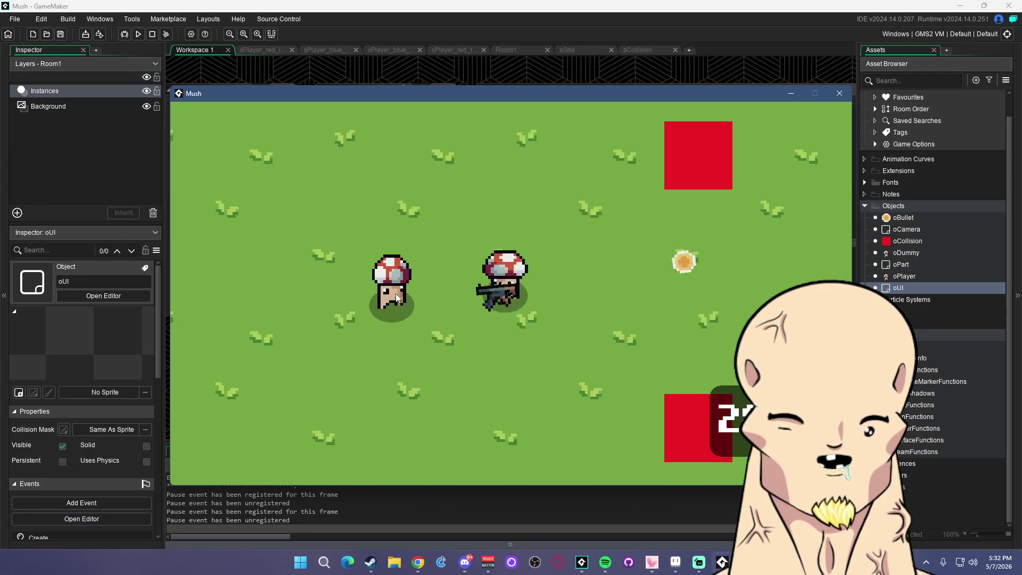
# Strafe left and right and fire several shots at the dummy
pyautogui.press('d')
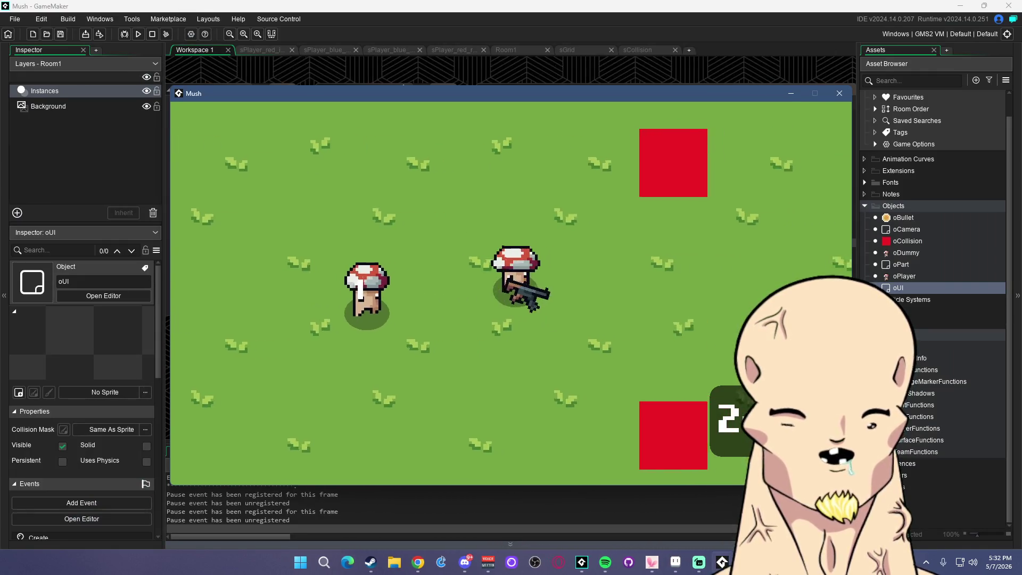
pyautogui.press('a')
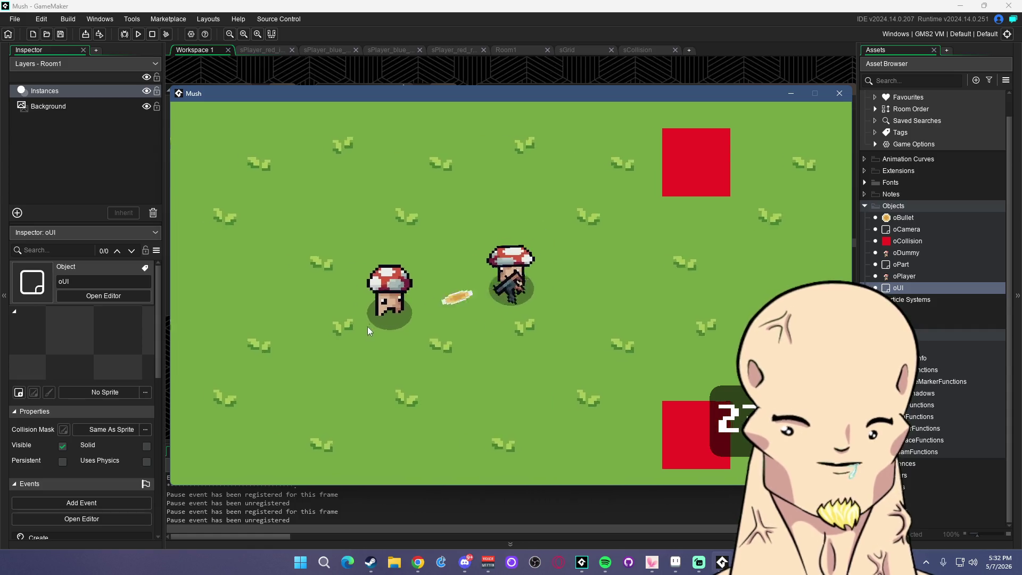
pyautogui.click(373, 325)
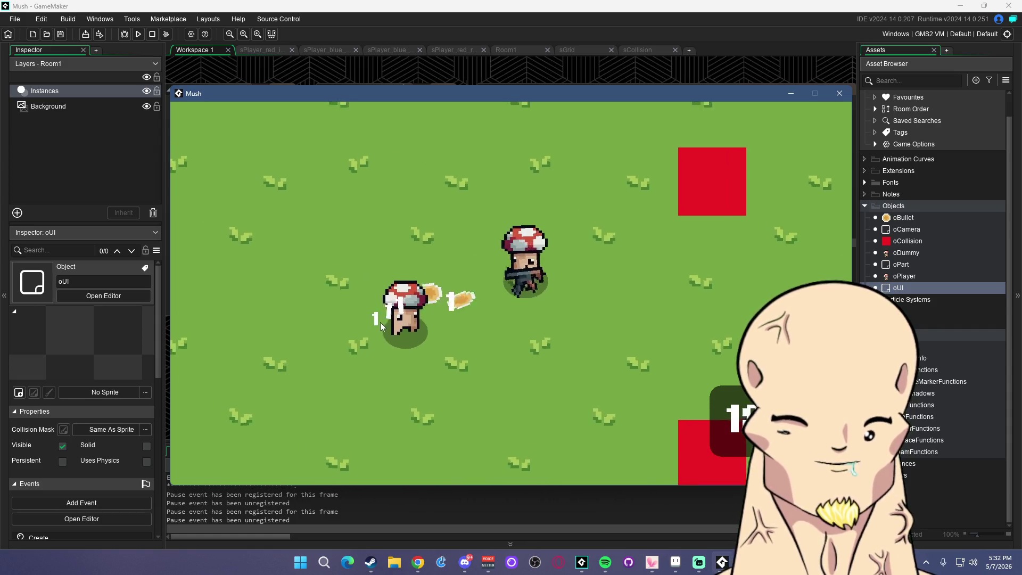
pyautogui.click(467, 568)
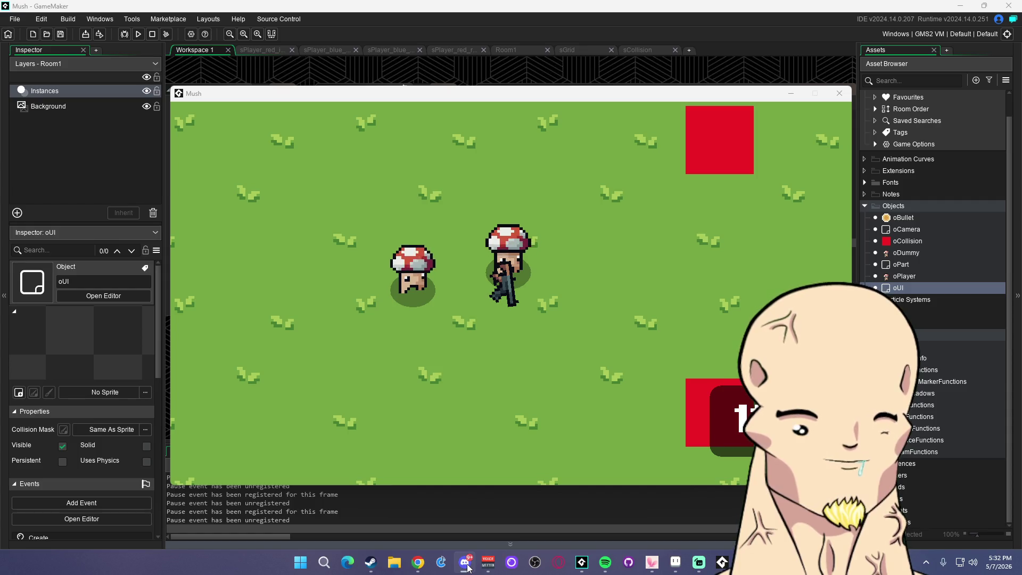
pyautogui.click(553, 333)
pyautogui.click(415, 306)
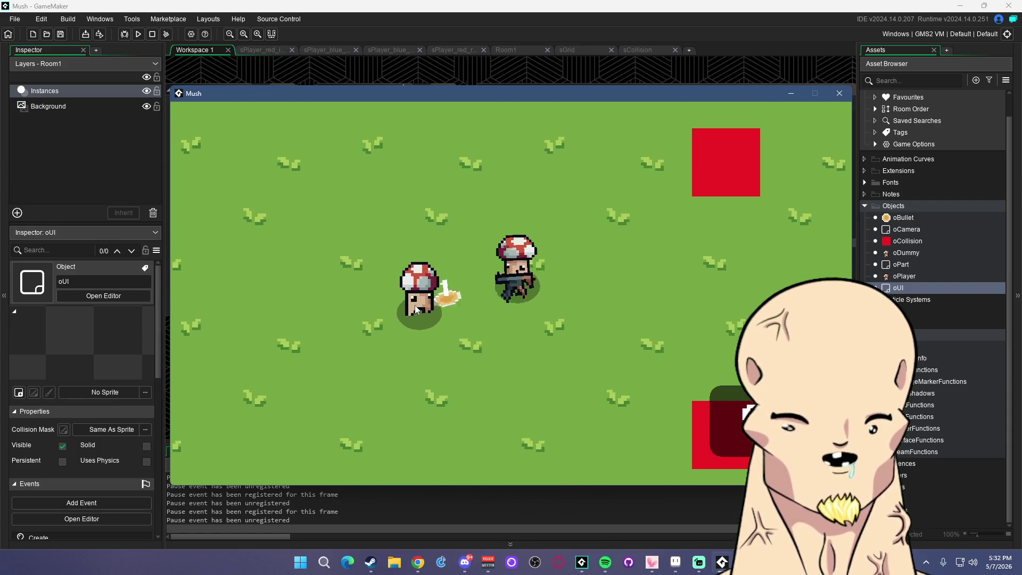
pyautogui.press('d')
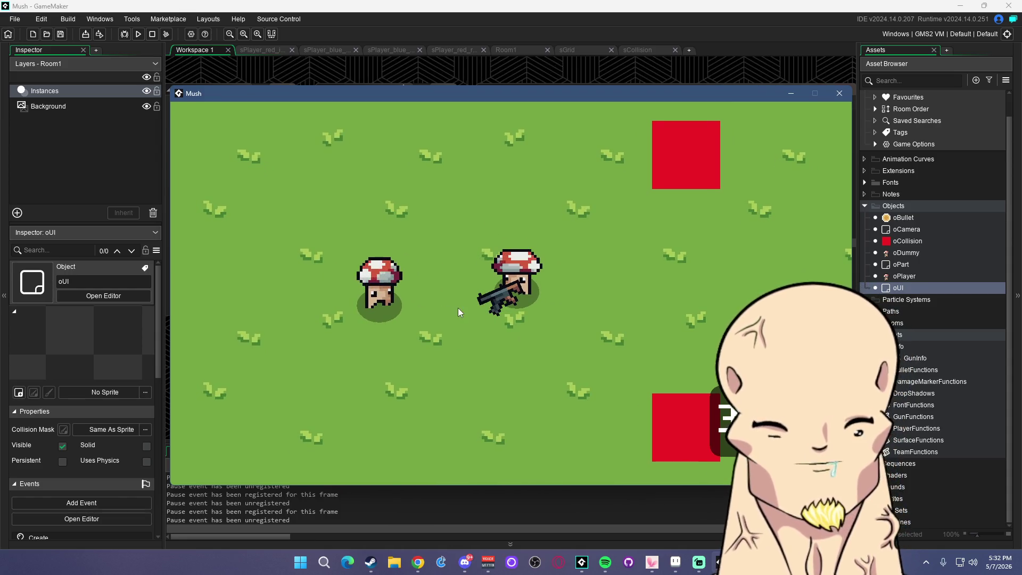
pyautogui.click(397, 303)
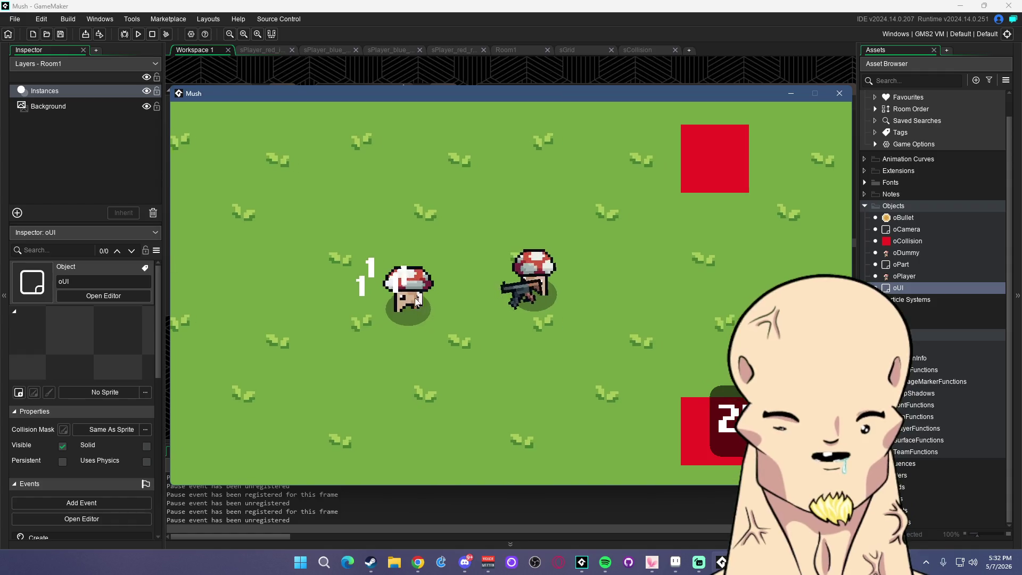
# Keep circling the dummy, firing while moving up, left and right
pyautogui.press('a')
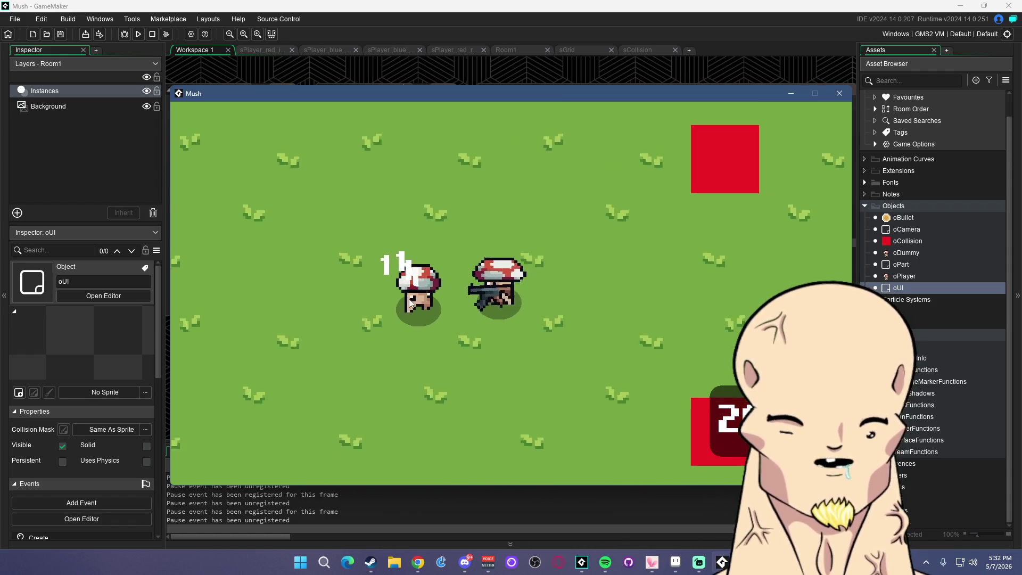
pyautogui.press('d')
pyautogui.press('w')
pyautogui.click(389, 330)
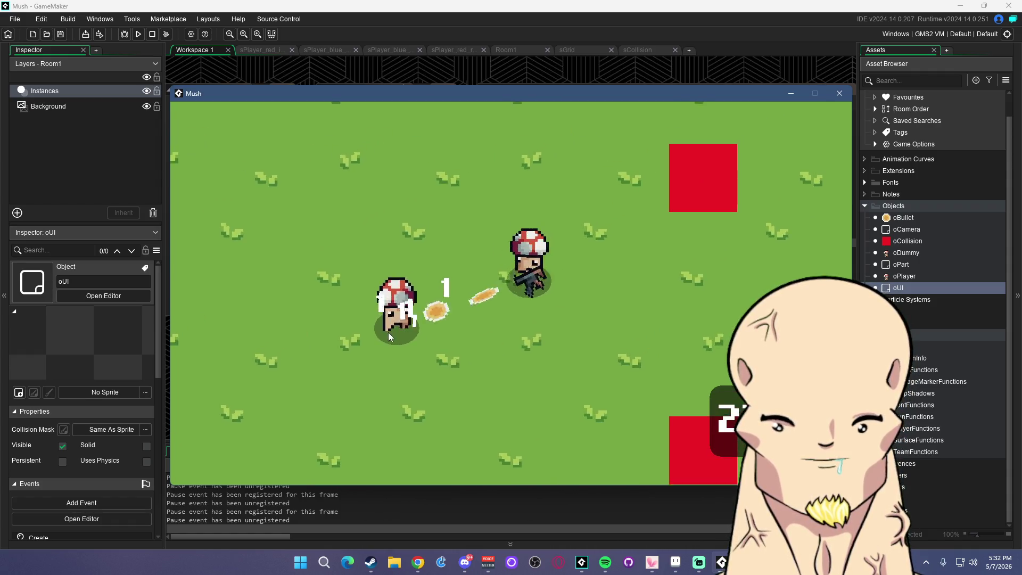
pyautogui.press('a')
pyautogui.click(441, 333)
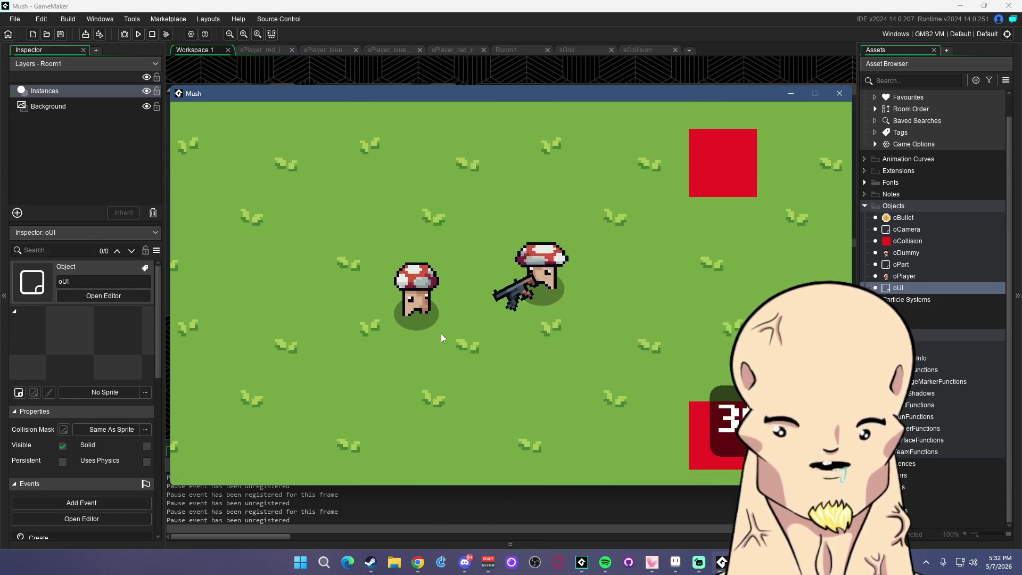
pyautogui.press('d')
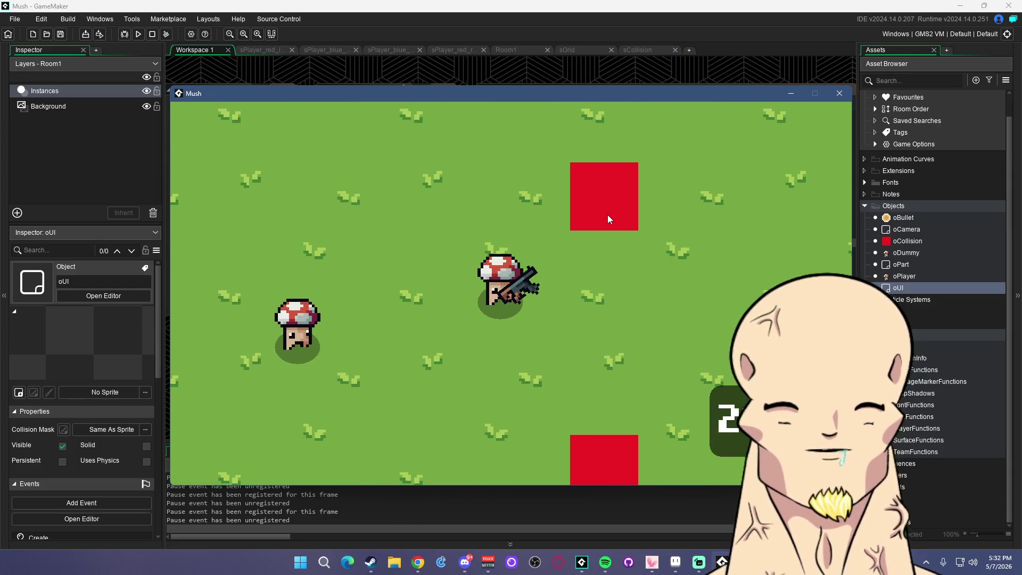
pyautogui.press('w')
pyautogui.press('a')
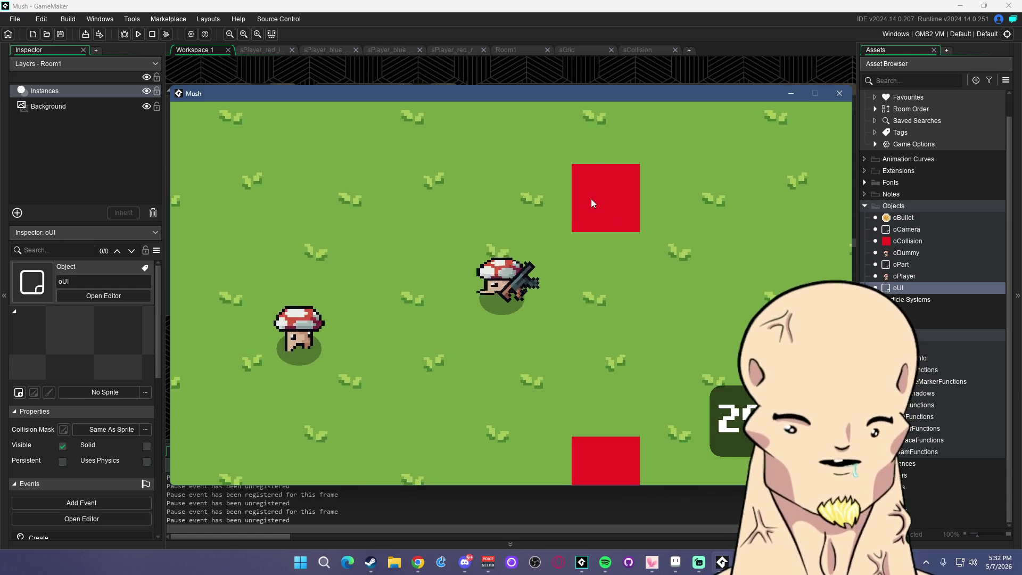
pyautogui.click(607, 219)
pyautogui.press('a')
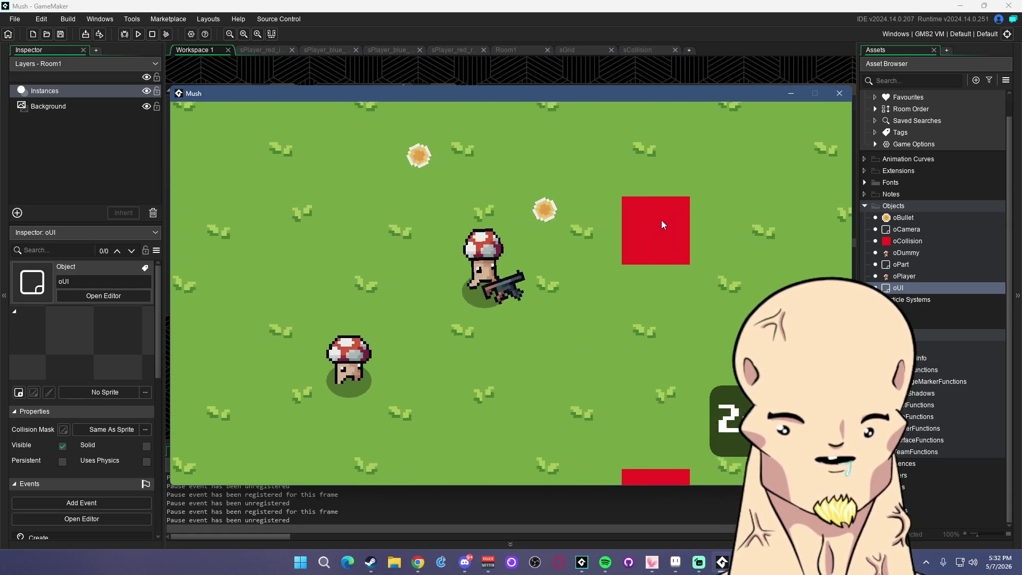
pyautogui.click(659, 222)
# Move down, reload the gun, fire a final burst at the dummy, and close the game
pyautogui.press('d')
pyautogui.press('a')
pyautogui.press('s')
pyautogui.click(652, 252)
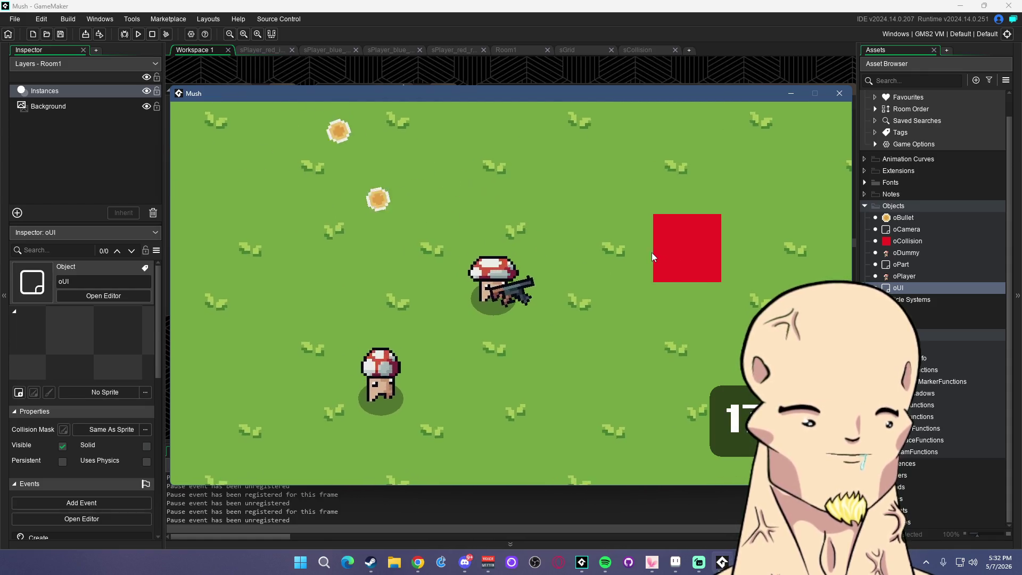
pyautogui.press('s')
pyautogui.click(401, 275)
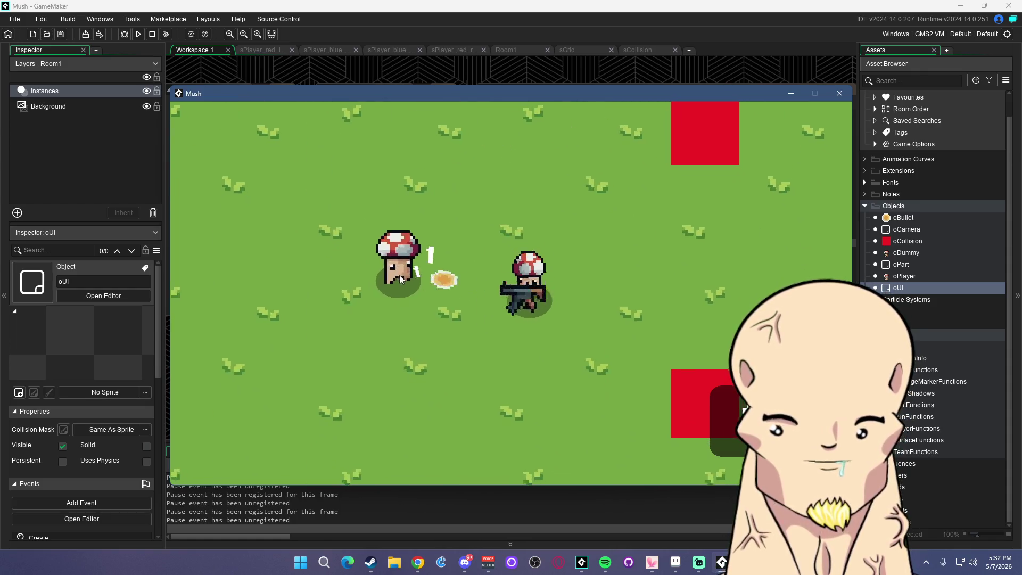
pyautogui.press('d')
pyautogui.press('s')
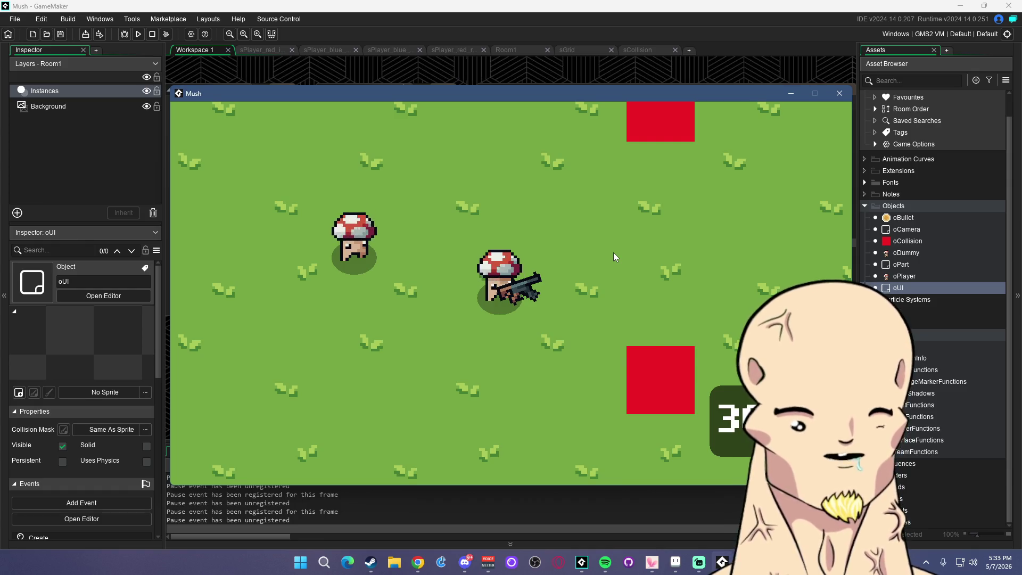
pyautogui.click(384, 299)
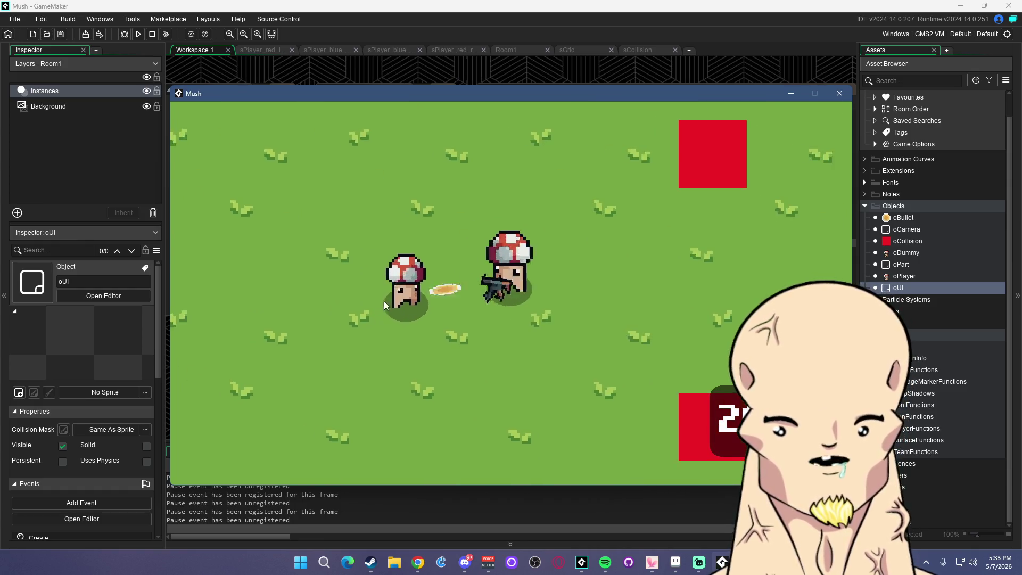
pyautogui.click(375, 305)
pyautogui.click(838, 96)
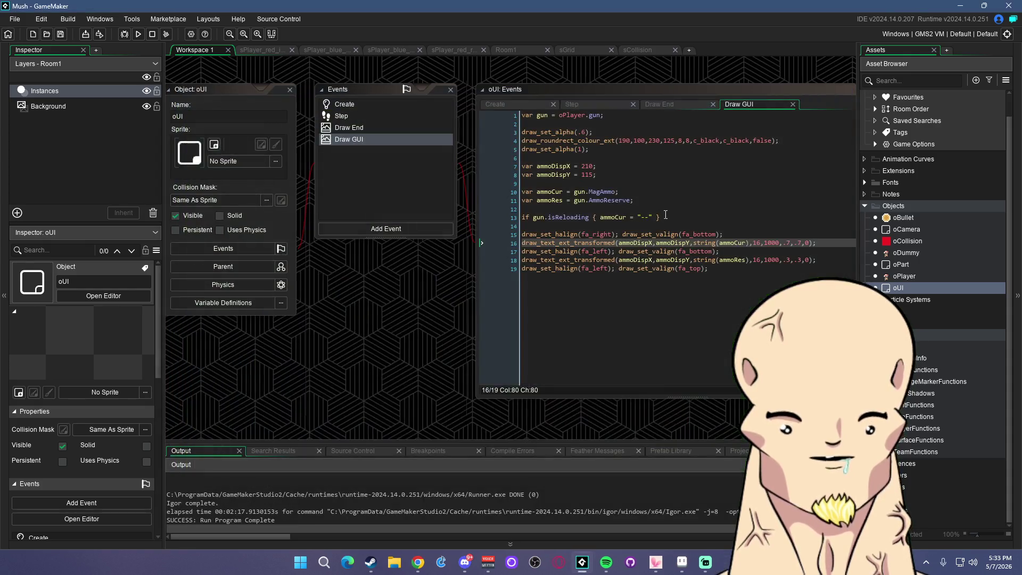
# Rebuild and run Mush, fire one shot, then close the test window
pyautogui.click(662, 198)
pyautogui.click(138, 34)
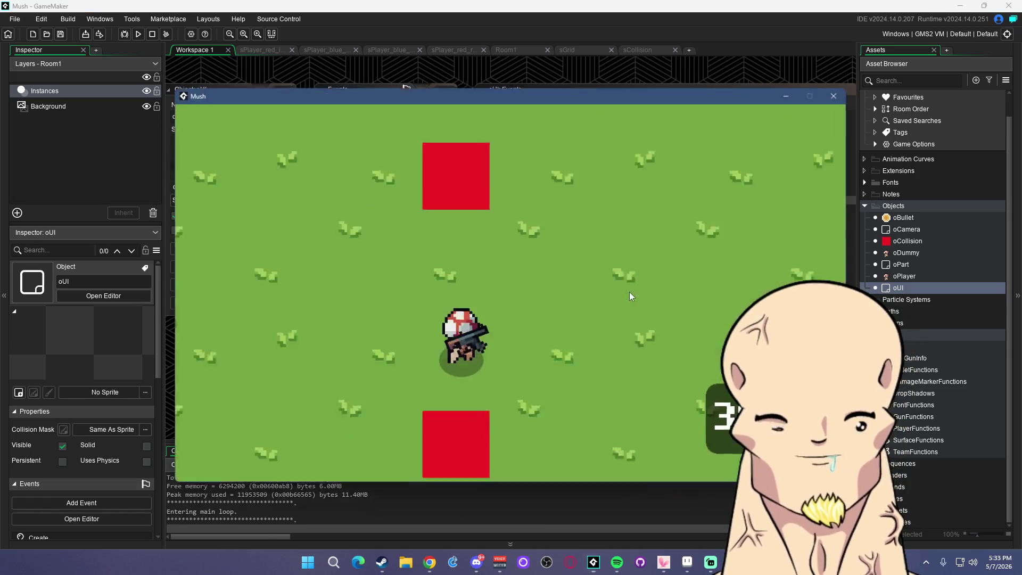
pyautogui.click(369, 305)
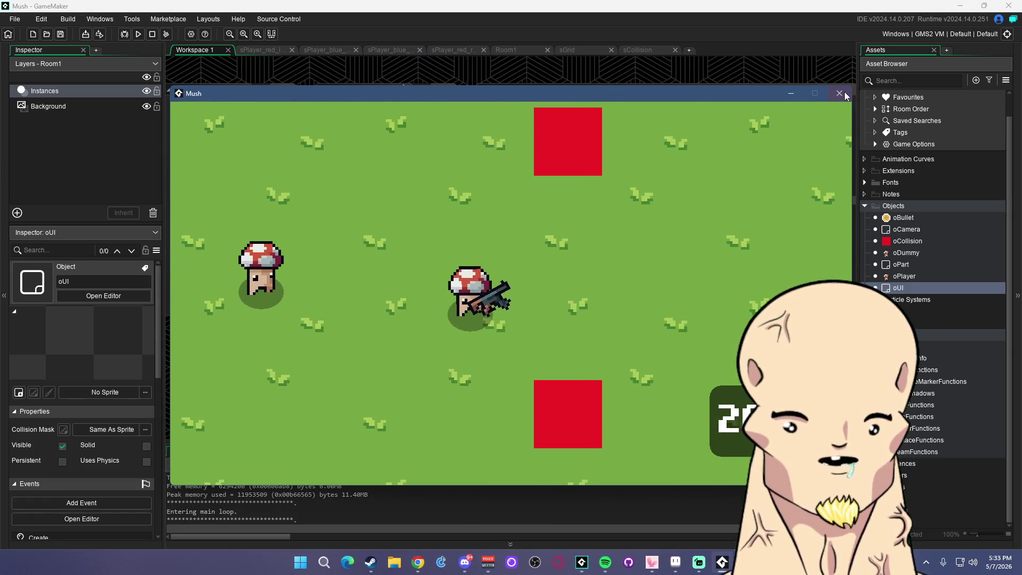
pyautogui.click(844, 91)
# Change ammoDispX from 210 to 215 on line 7 and rerun with F5
pyautogui.click(668, 235)
pyautogui.click(742, 234)
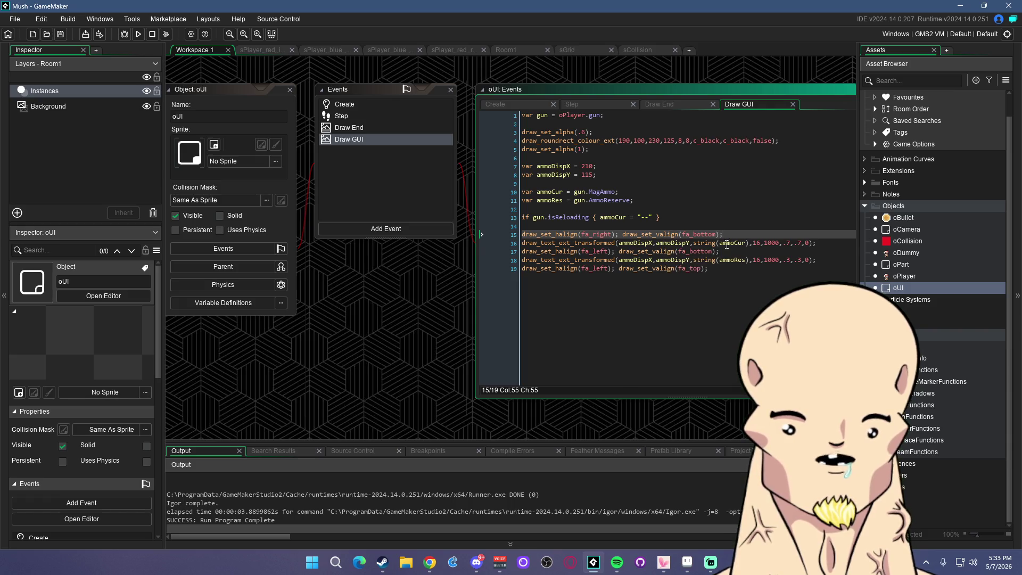
pyautogui.click(759, 243)
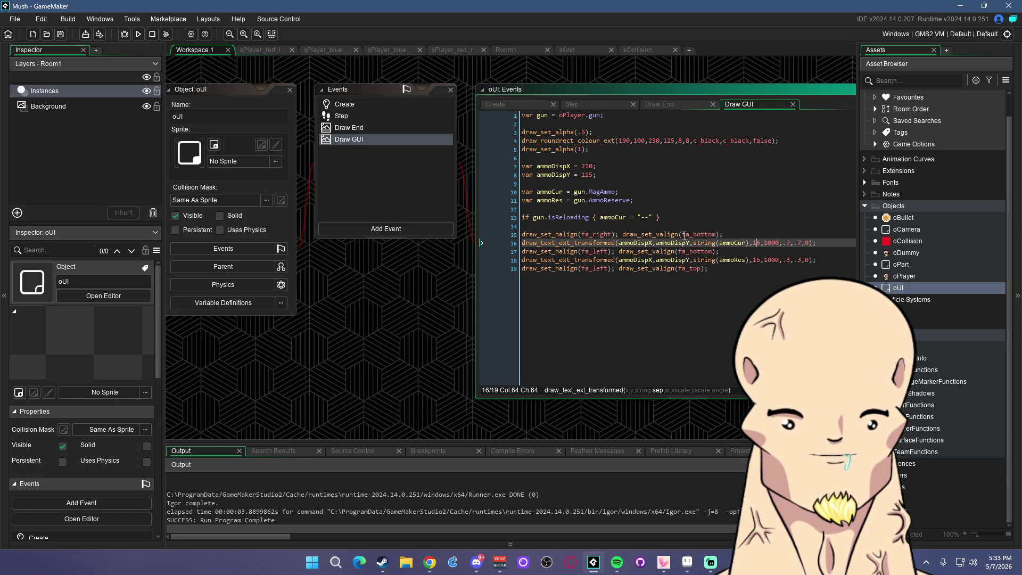
pyautogui.click(595, 166)
pyautogui.press('BackSpace')
pyautogui.write('5')
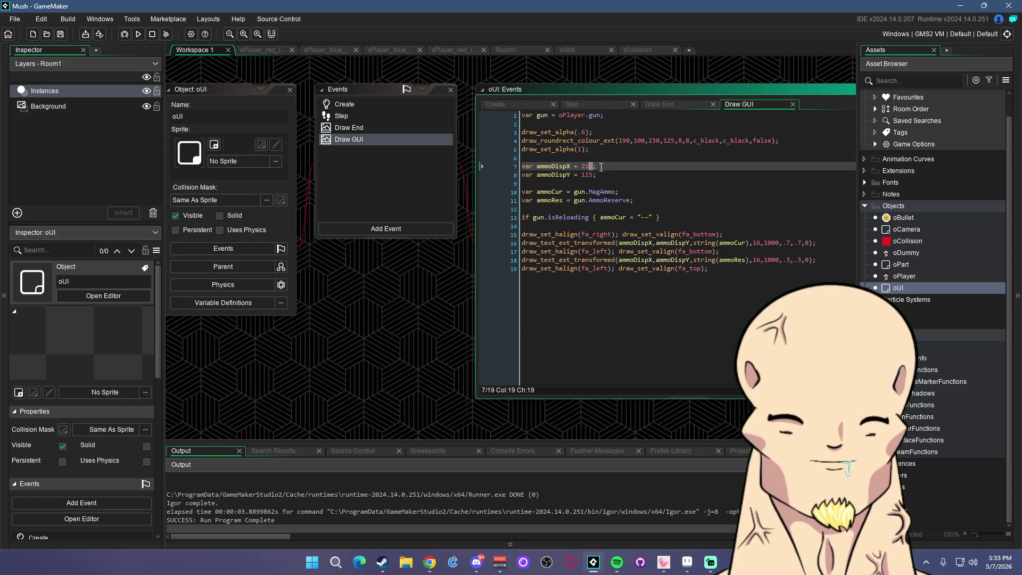
pyautogui.press('F5')
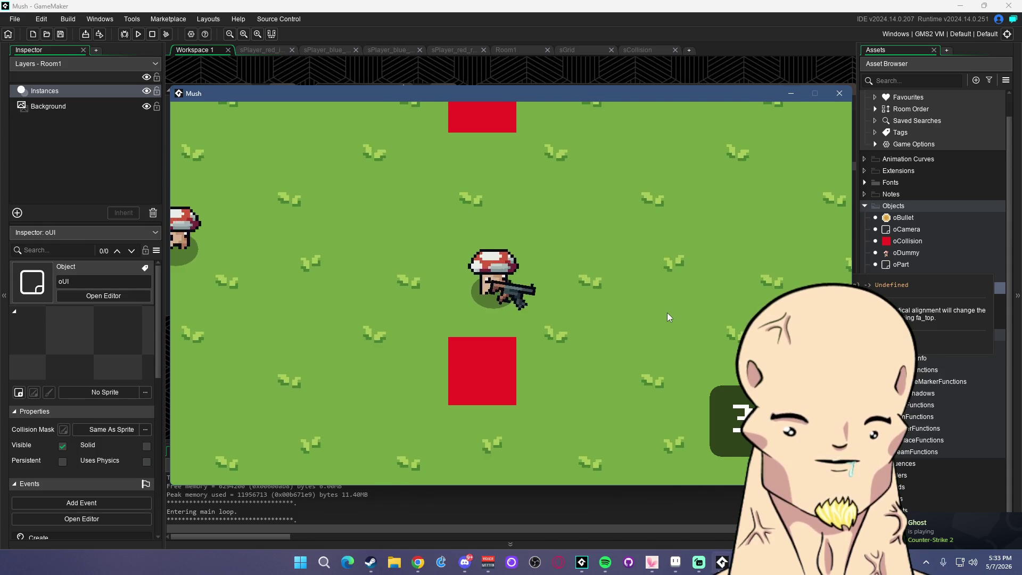
# Walk left and up, return toward the dummy, fire five shots, and close the game
pyautogui.press('a')
pyautogui.press('w')
pyautogui.press('a')
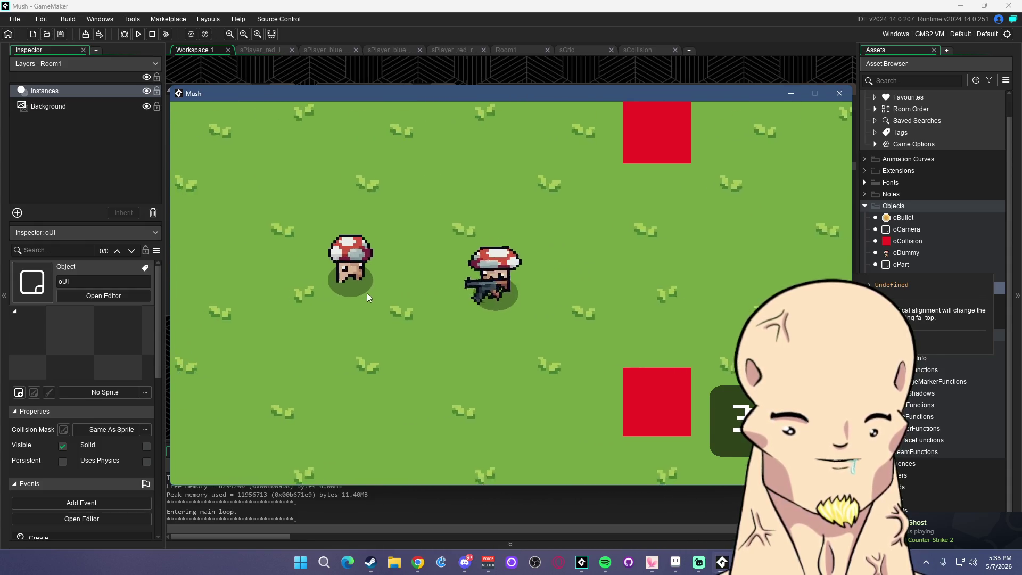
pyautogui.press('w')
pyautogui.press('d')
pyautogui.click(404, 302)
pyautogui.click(385, 302)
pyautogui.click(363, 293)
pyautogui.click(344, 305)
pyautogui.click(341, 308)
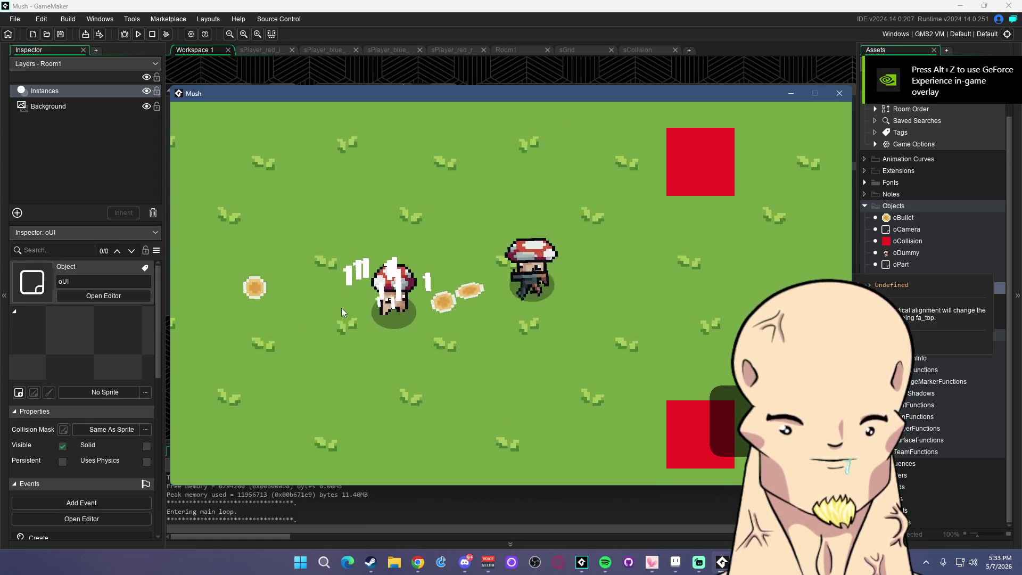
pyautogui.press('a')
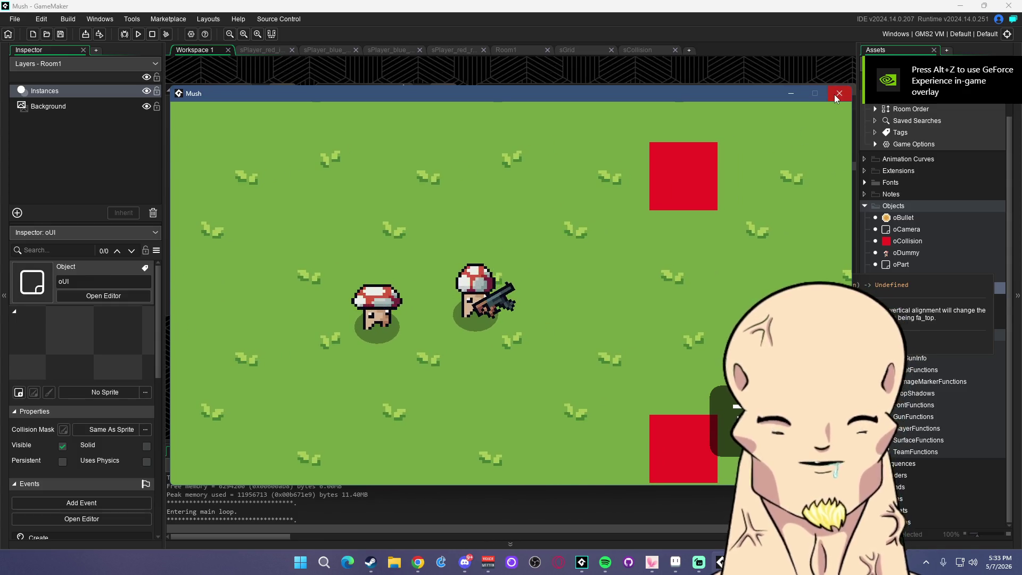
pyautogui.click(840, 94)
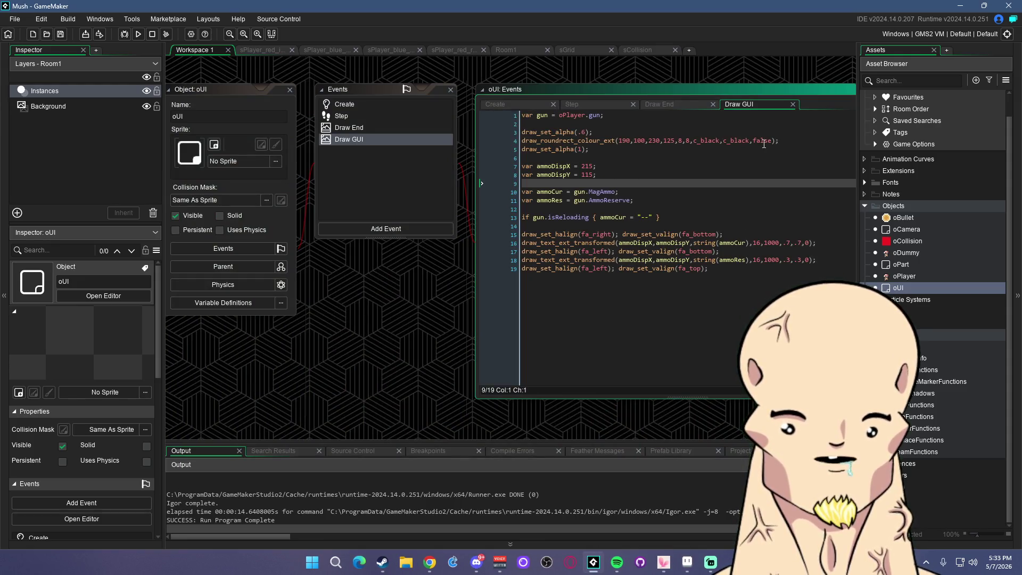
# Move the ammoCur, ammoRes and isReloading lines to just below line 1, removing the originals
pyautogui.click(612, 141)
pyautogui.click(612, 116)
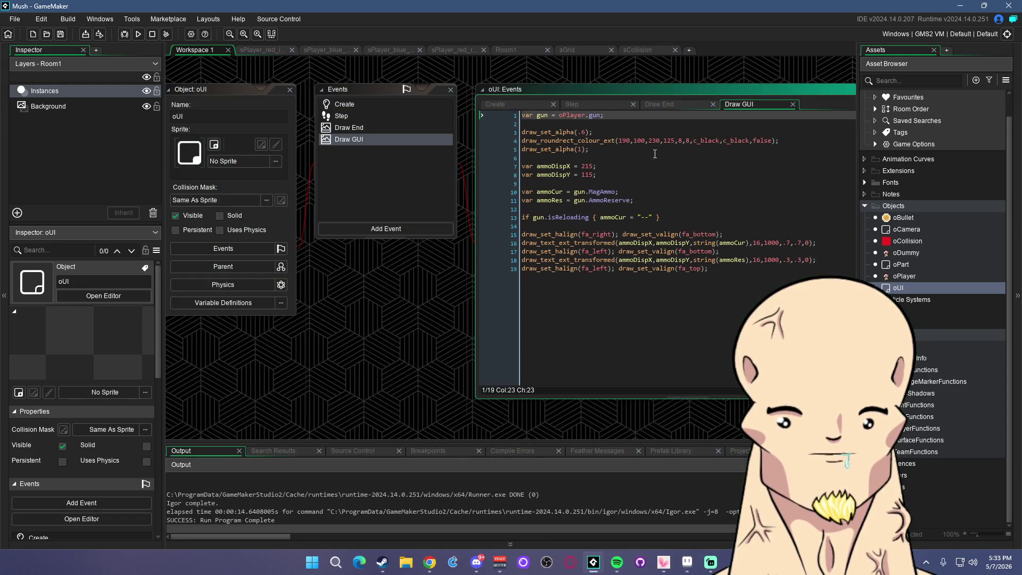
pyautogui.moveTo(661, 217)
pyautogui.mouseDown()
pyautogui.moveTo(520, 205)
pyautogui.moveTo(509, 192)
pyautogui.mouseUp()
pyautogui.hotkey('ctrl', 'c')
pyautogui.click(617, 115)
pyautogui.press('Return')
pyautogui.press('Return')
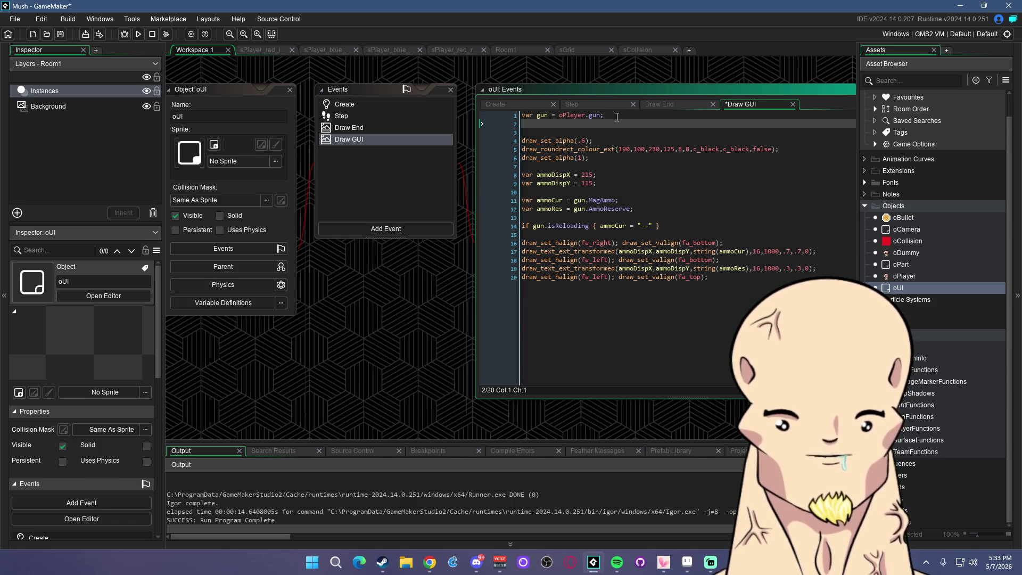
pyautogui.hotkey('ctrl', 'v')
pyautogui.moveTo(660, 260)
pyautogui.mouseDown()
pyautogui.moveTo(478, 225)
pyautogui.moveTo(503, 206)
pyautogui.mouseUp()
pyautogui.press('Delete')
# Move the ammoDispX and ammoDispY lines under the reload check, delete the duplicates, and save
pyautogui.hotkey('ctrl', 'c')
pyautogui.click(653, 160)
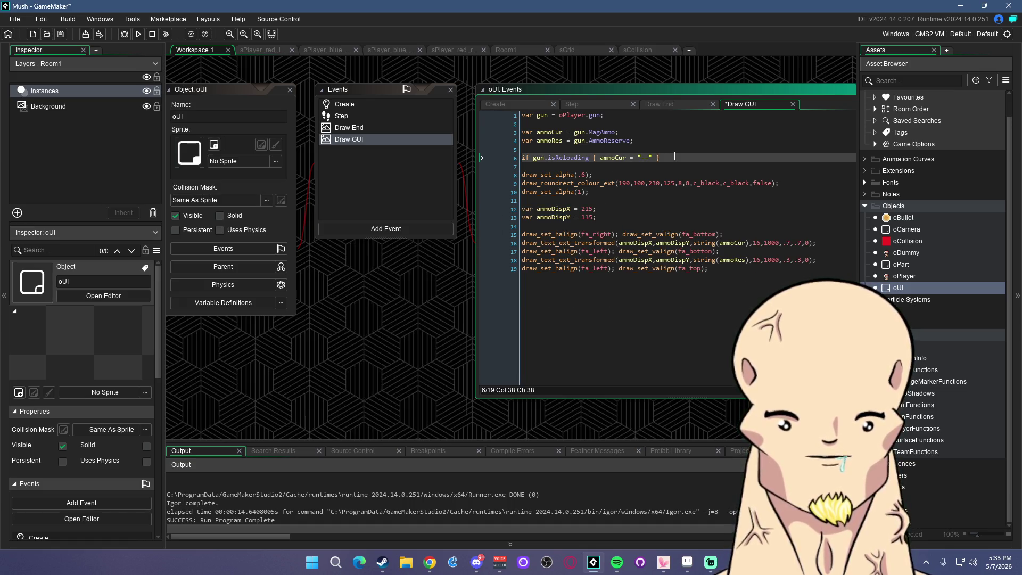
pyautogui.press('Return')
pyautogui.press('Return')
pyautogui.hotkey('ctrl', 'v')
pyautogui.moveTo(598, 243); pyautogui.dragTo(484, 234)
pyautogui.press('Delete')
pyautogui.press('BackSpace')
pyautogui.press('BackSpace')
pyautogui.hotkey('ctrl', 's')
pyautogui.click(610, 182)
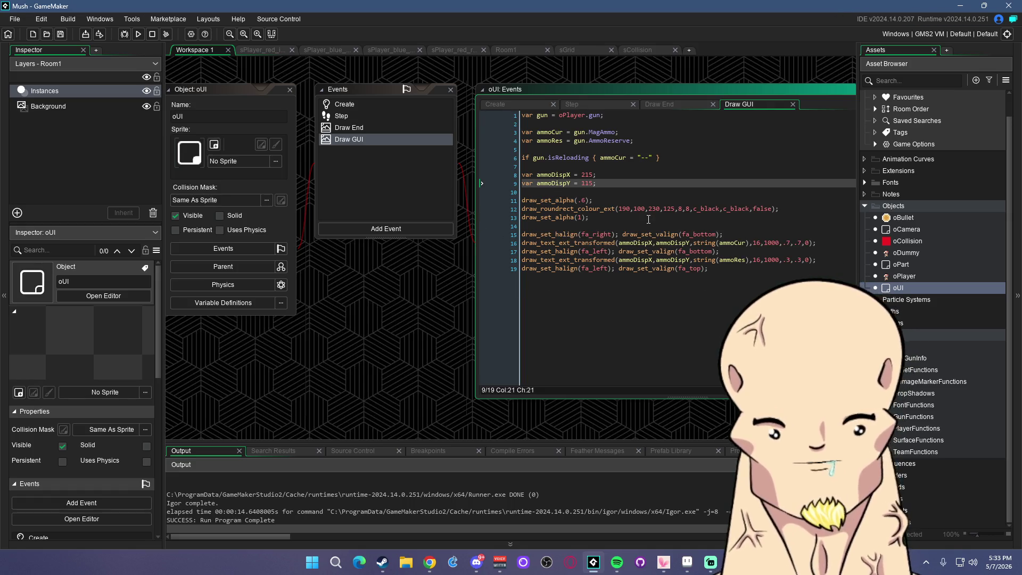
pyautogui.doubleClick(545, 175)
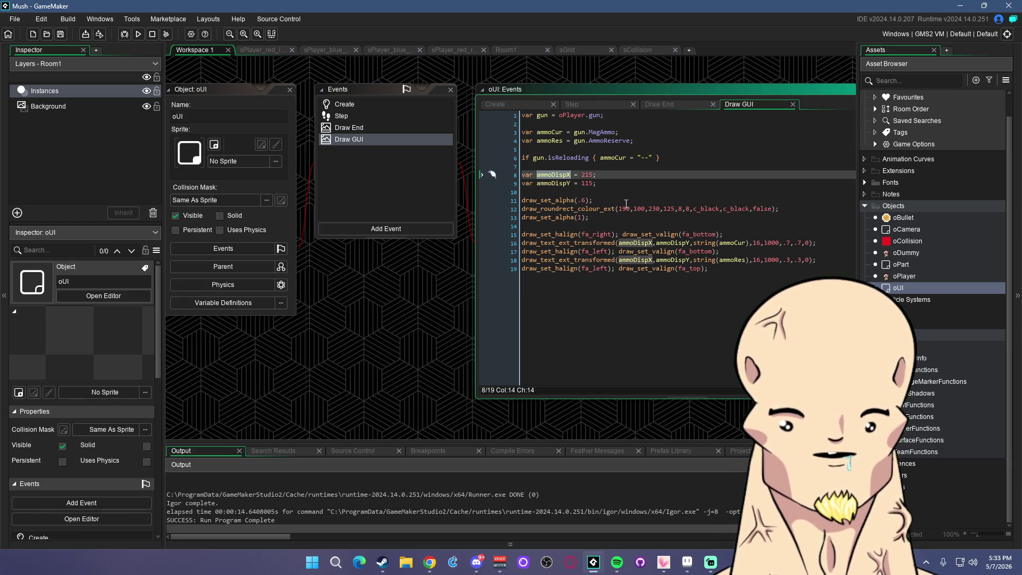
pyautogui.click(612, 184)
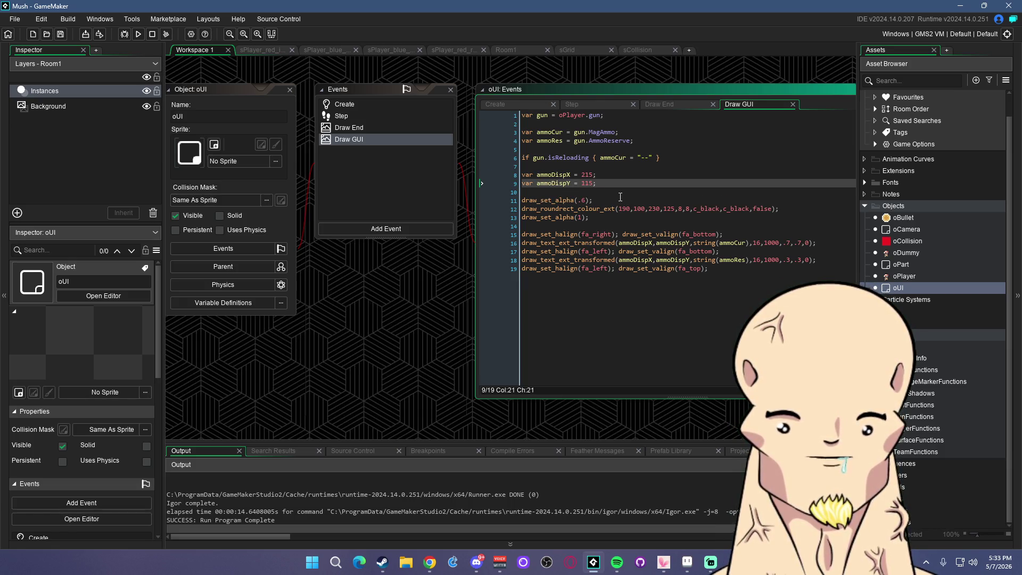
# Add 'var ammoBarW = string_width(ammoCur)' below the display position lines
pyautogui.press('Return')
pyautogui.press('Return')
pyautogui.write('var w')
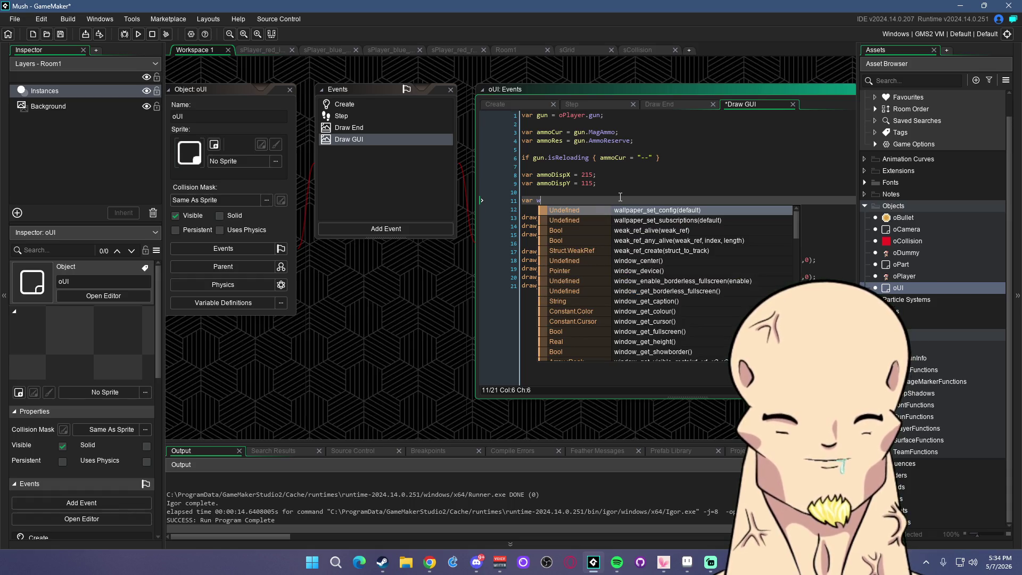
pyautogui.press('BackSpace')
pyautogui.write('ammoBarW = ')
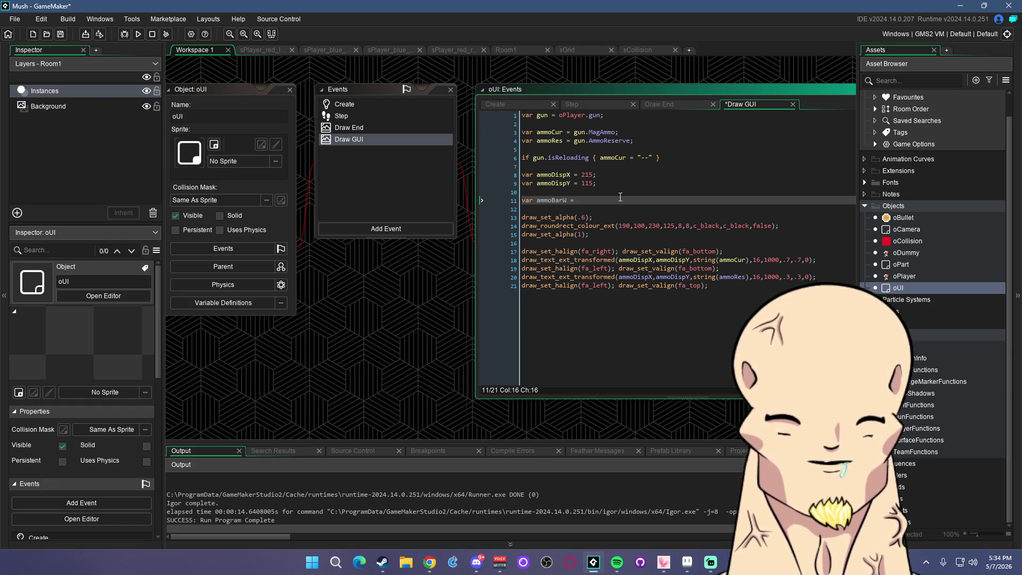
pyautogui.write('string_wi')
pyautogui.press('Return')
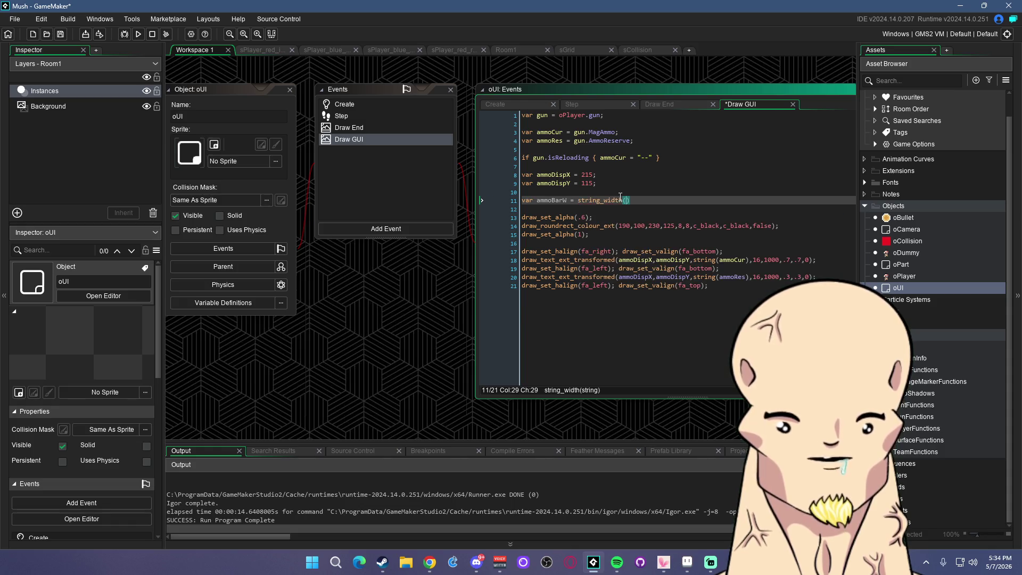
pyautogui.write('ammoCur')
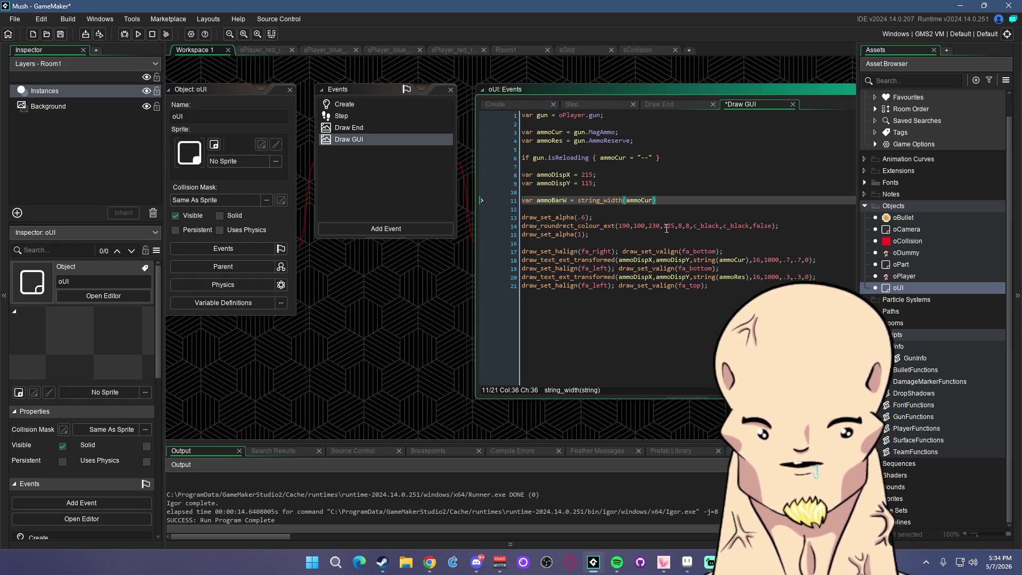
pyautogui.write(')')
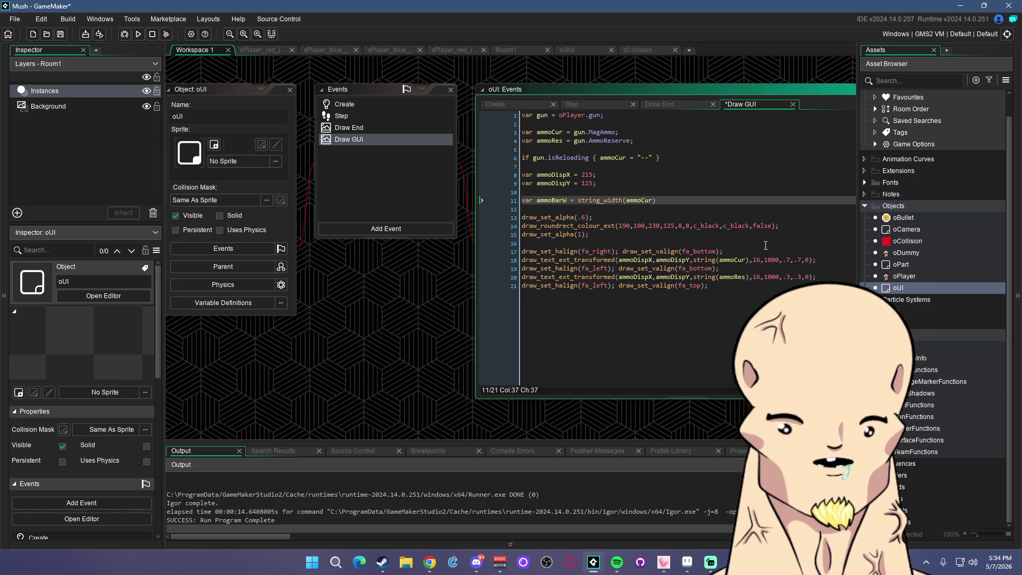
# Begin a new 'var' line above the ammoBarW line
pyautogui.click(604, 186)
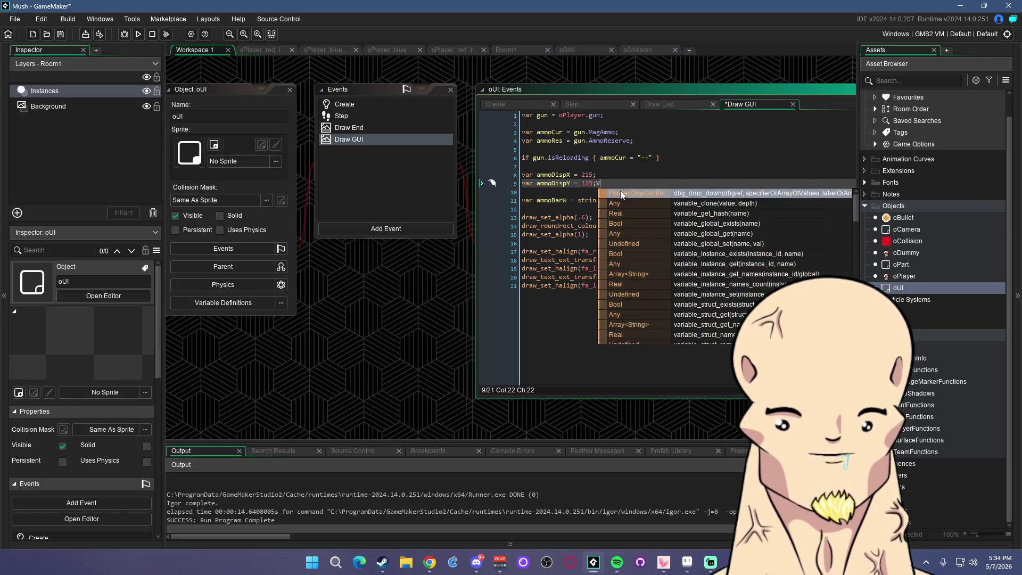
pyautogui.press('Return')
pyautogui.press('Return')
pyautogui.write('var')
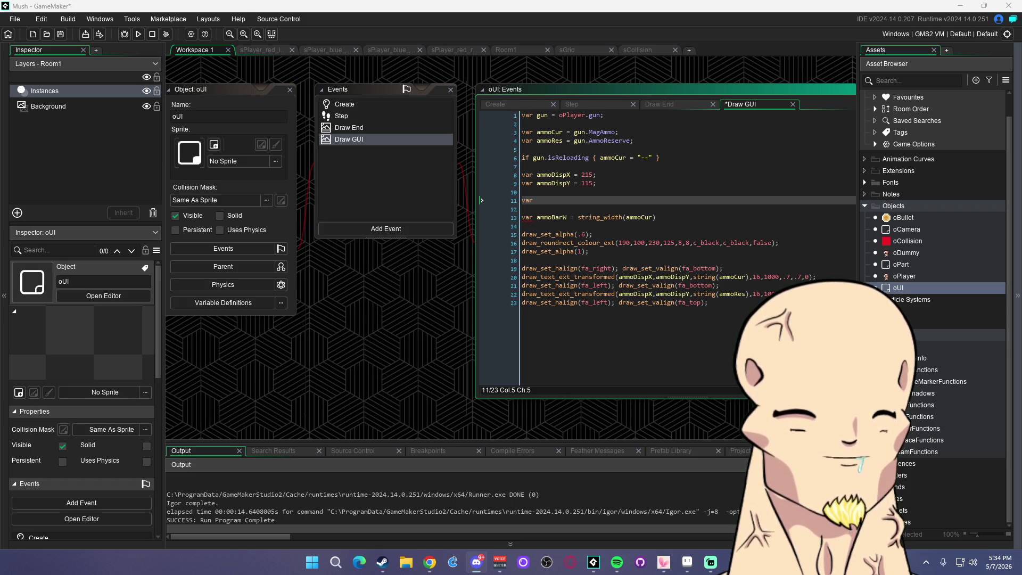
pyautogui.click(342, 569)
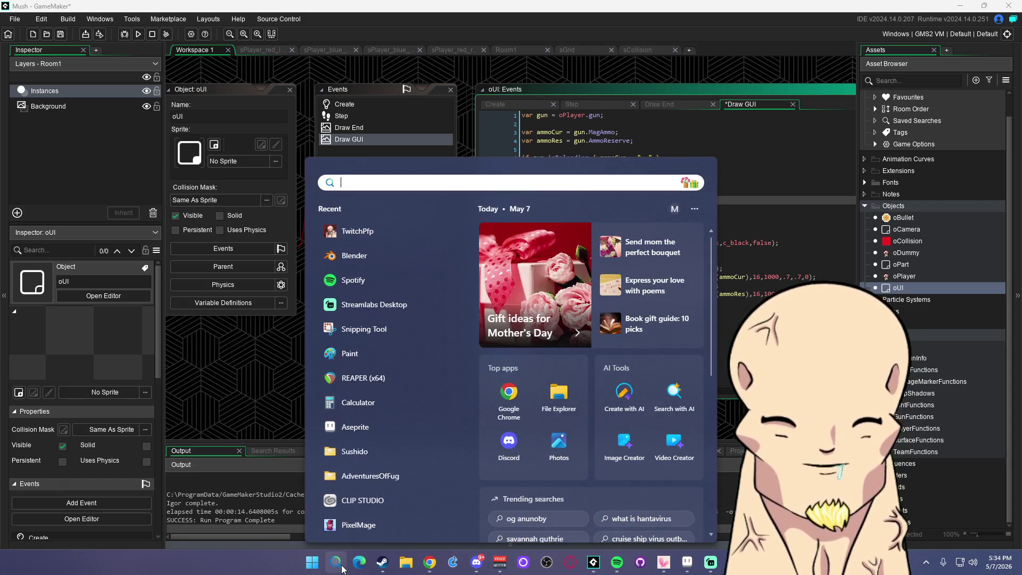
pyautogui.write('twitchpfp')
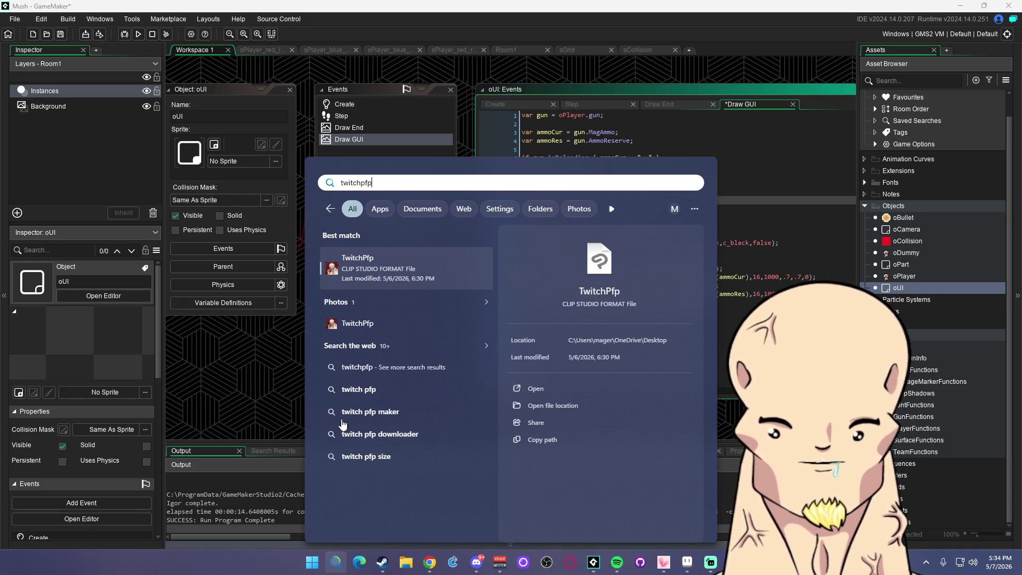
pyautogui.rightClick(370, 262)
pyautogui.rightClick(351, 327)
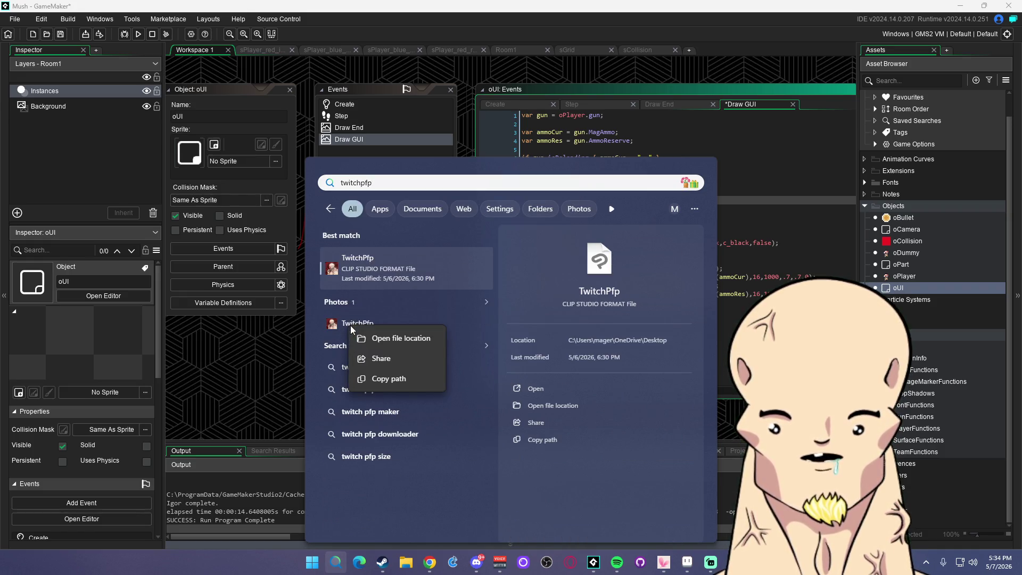
pyautogui.click(388, 339)
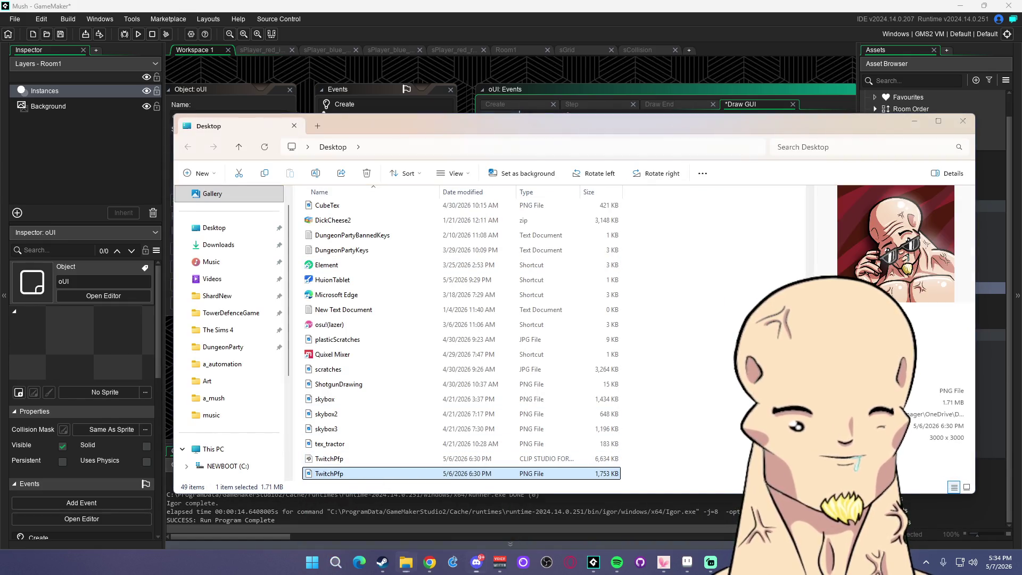
pyautogui.click(964, 121)
pyautogui.click(681, 233)
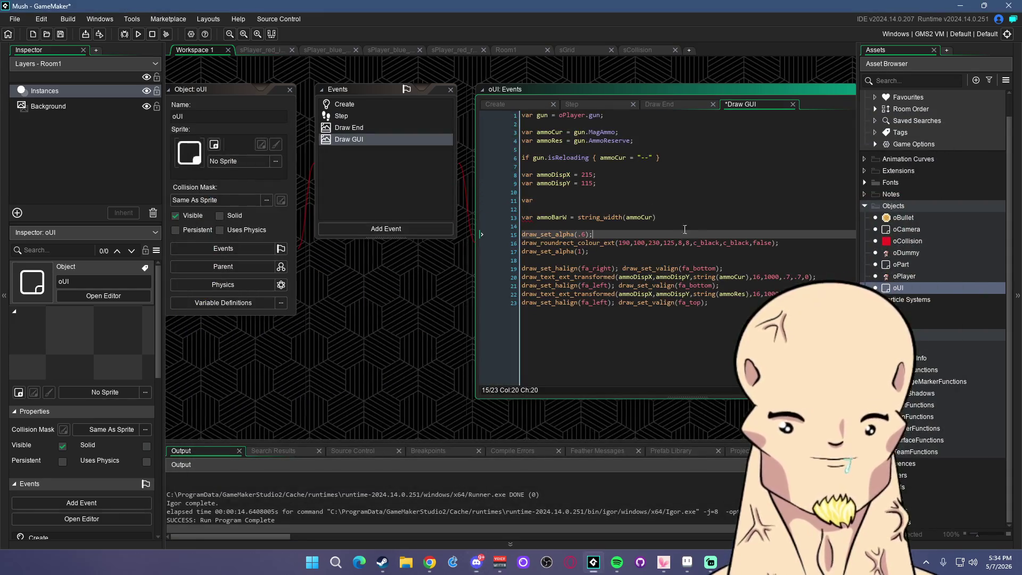
# Complete line 11 as 'var AmmoCurSize = .7;' and save
pyautogui.press('Up')
pyautogui.press('Up')
pyautogui.press('Up')
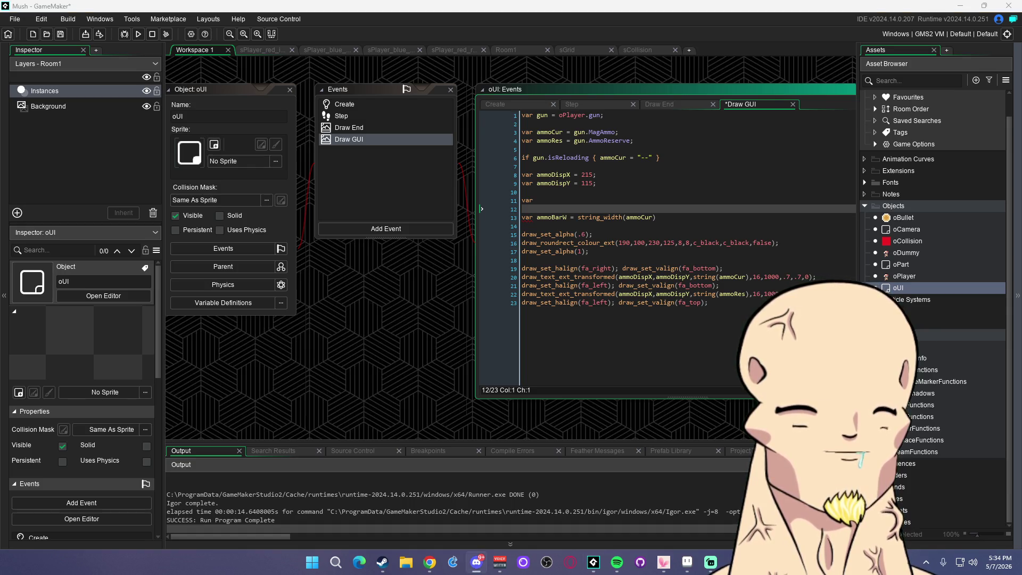
pyautogui.hotkey('alt', 'Tab')
pyautogui.hotkey('alt', 'Tab')
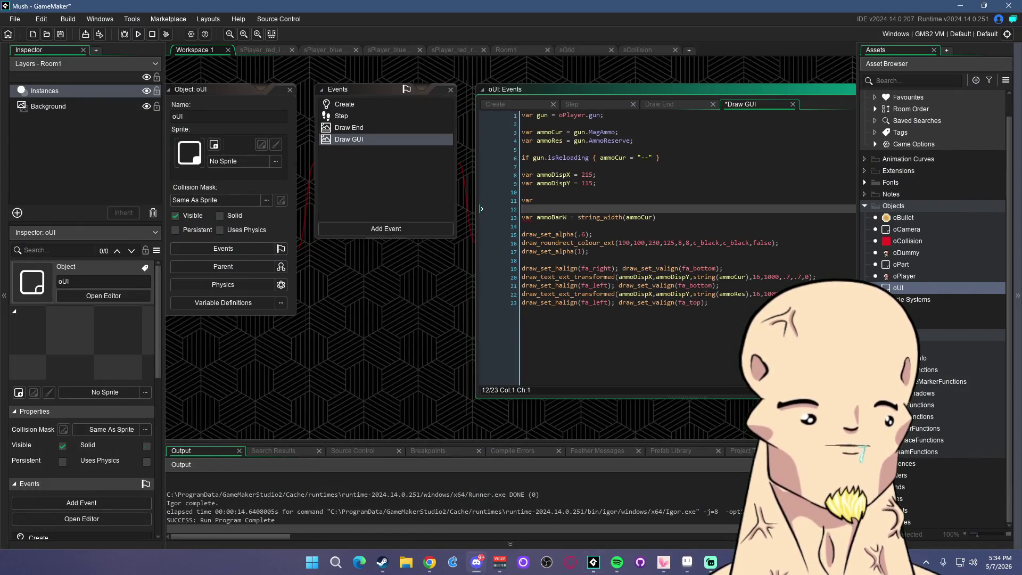
pyautogui.hotkey('ctrl', 's')
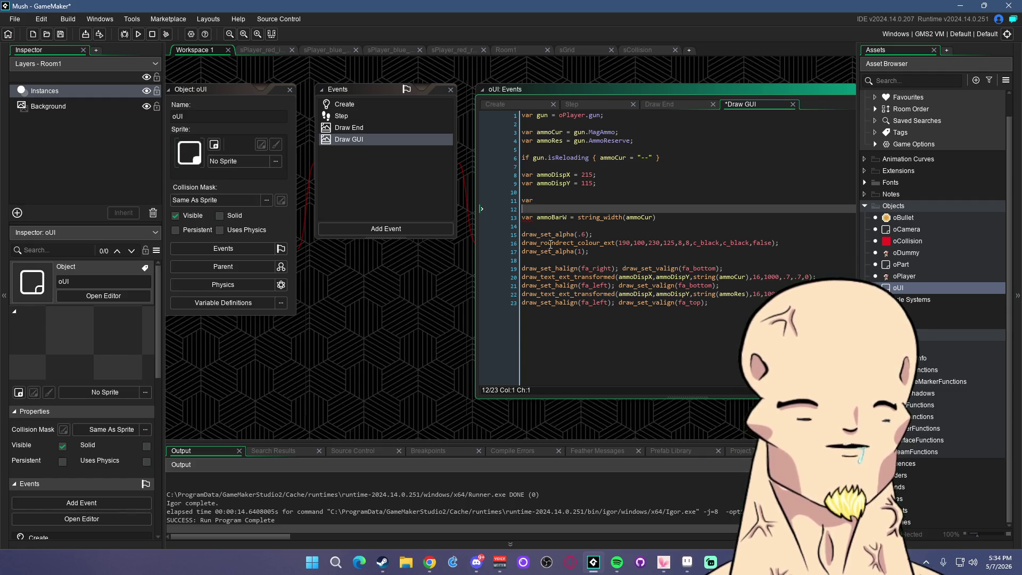
pyautogui.click(667, 214)
pyautogui.click(539, 201)
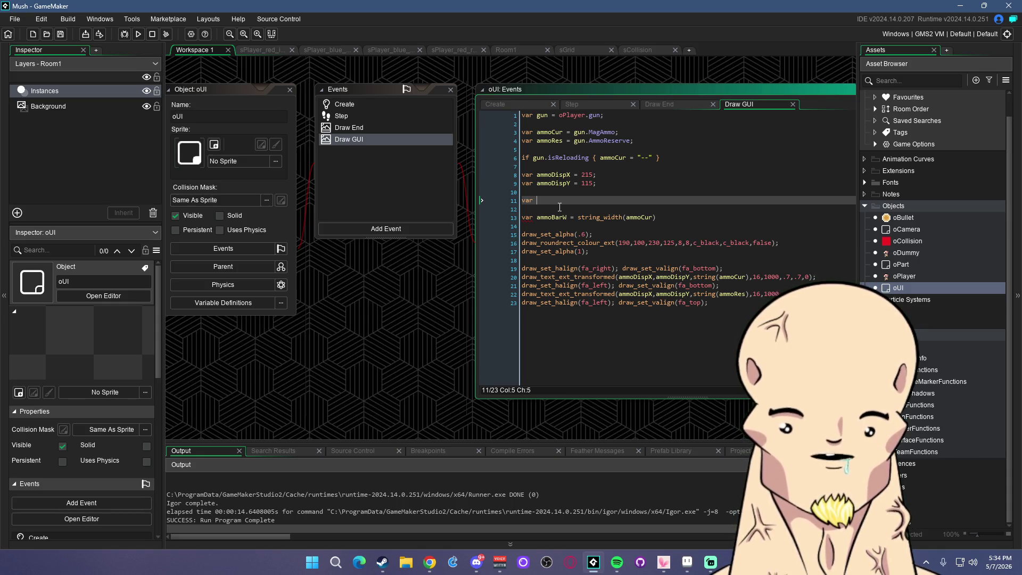
pyautogui.write('Mag')
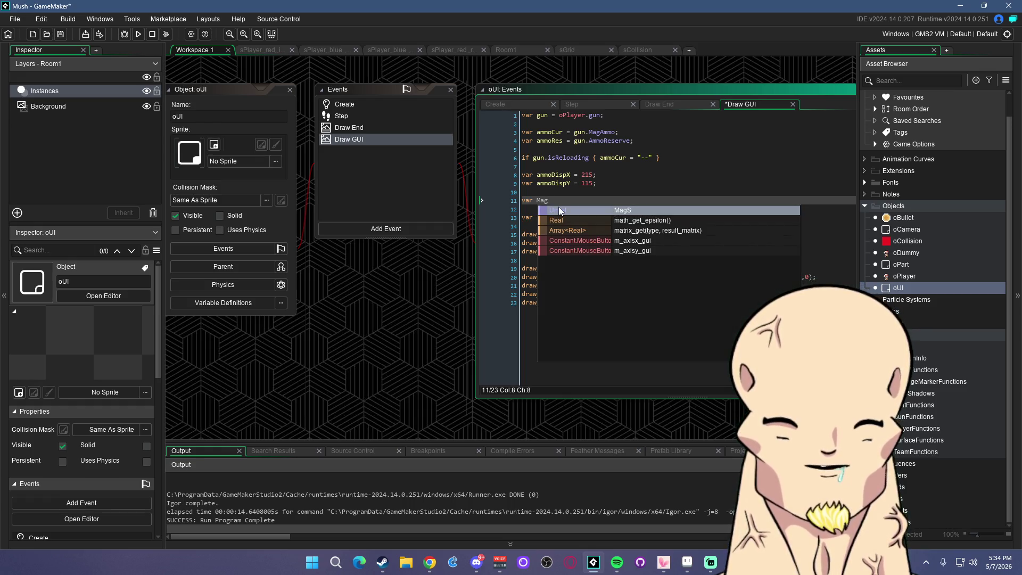
pyautogui.press('BackSpace')
pyautogui.press('BackSpace')
pyautogui.press('BackSpace')
pyautogui.write('s')
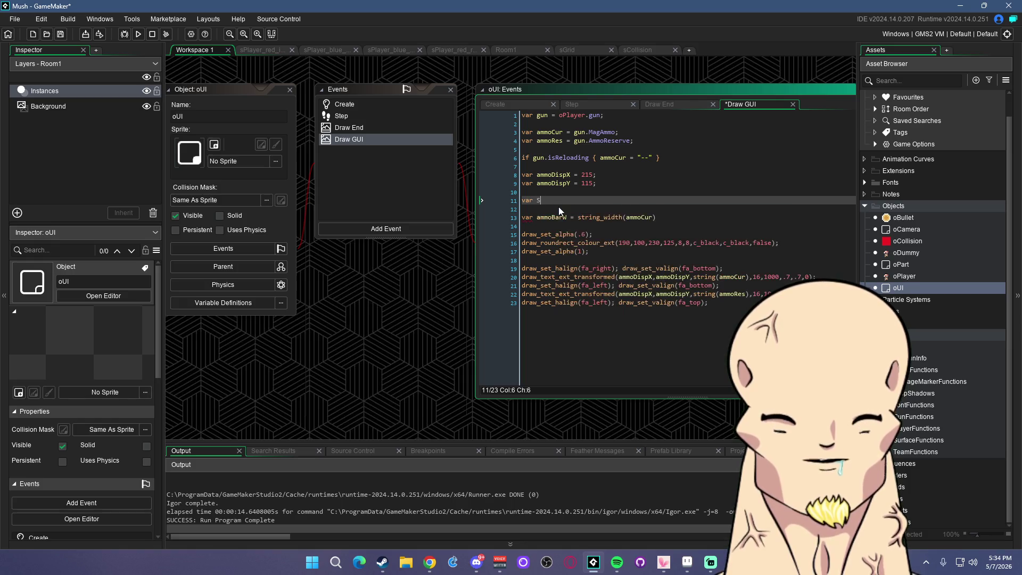
pyautogui.write('trMa')
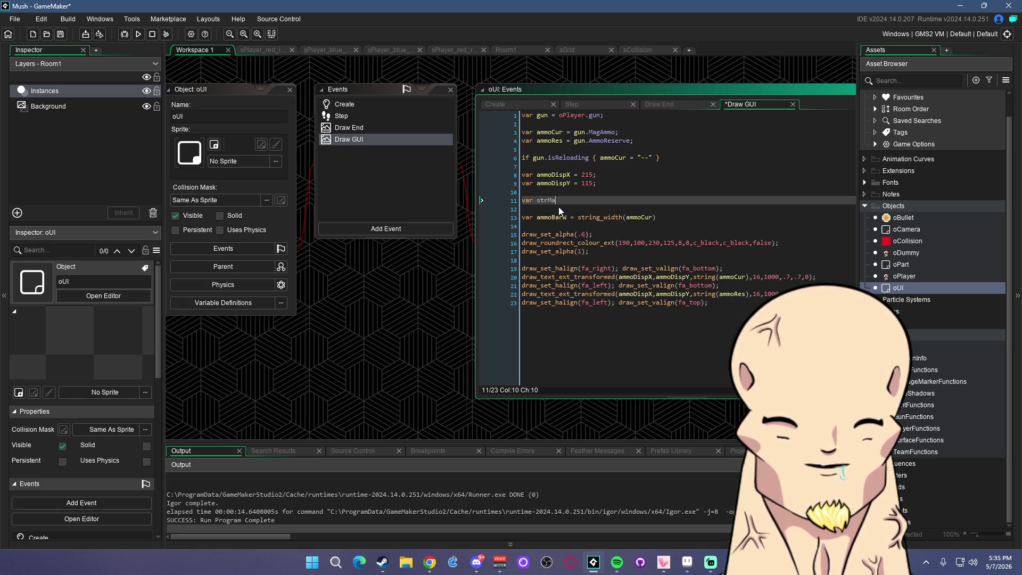
pyautogui.press('BackSpace')
pyautogui.press('BackSpace')
pyautogui.press('BackSpace')
pyautogui.write('AmmoCur =')
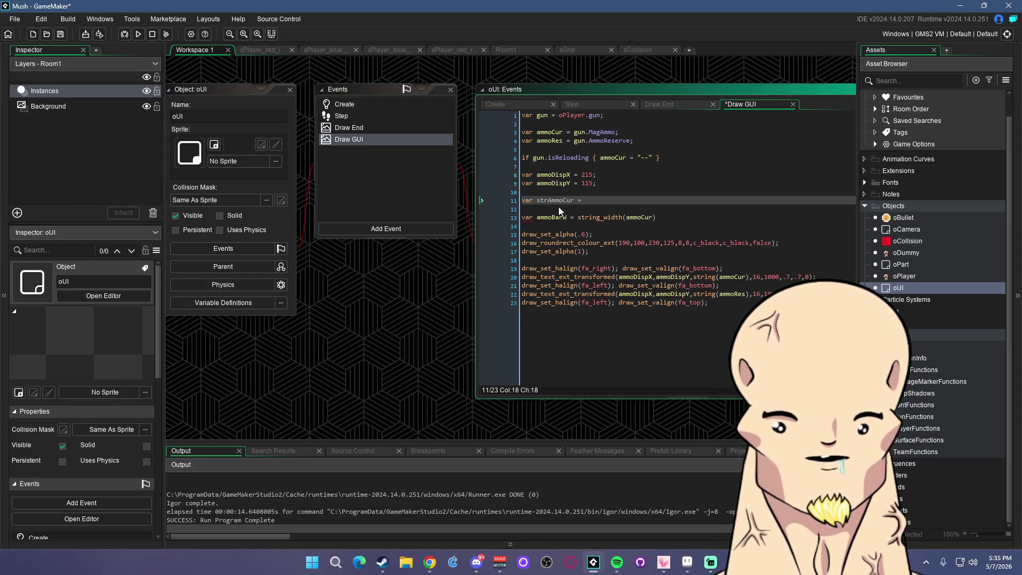
pyautogui.hotkey('ctrl', 'BackSpace')
pyautogui.hotkey('ctrl', 'BackSpace')
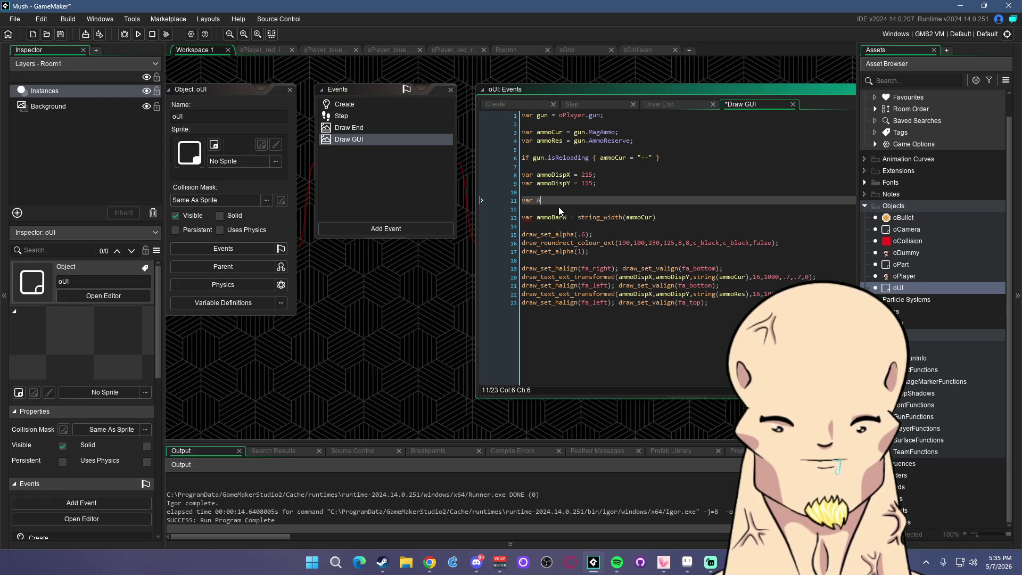
pyautogui.write('AmmoC')
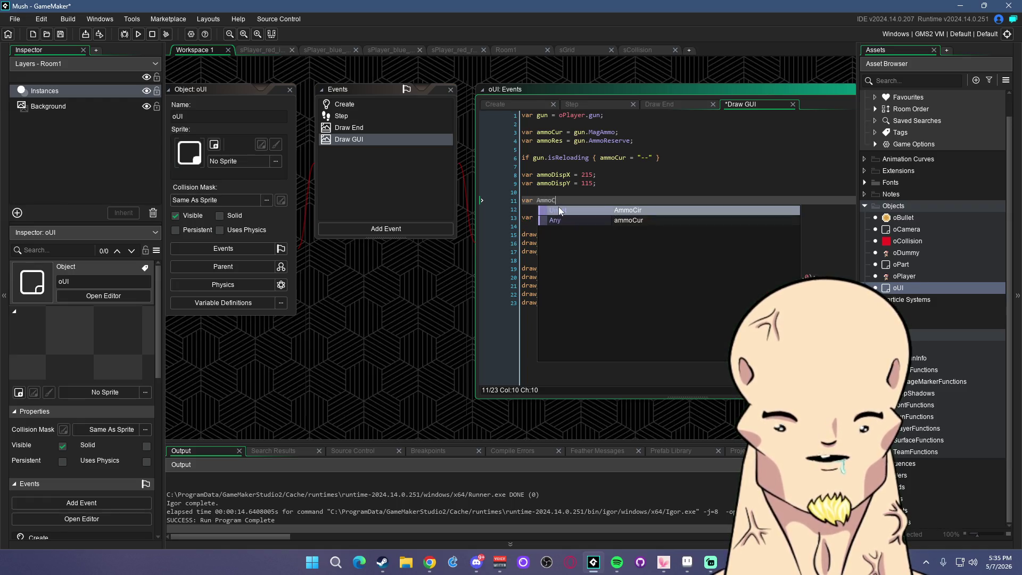
pyautogui.write('urSize = ')
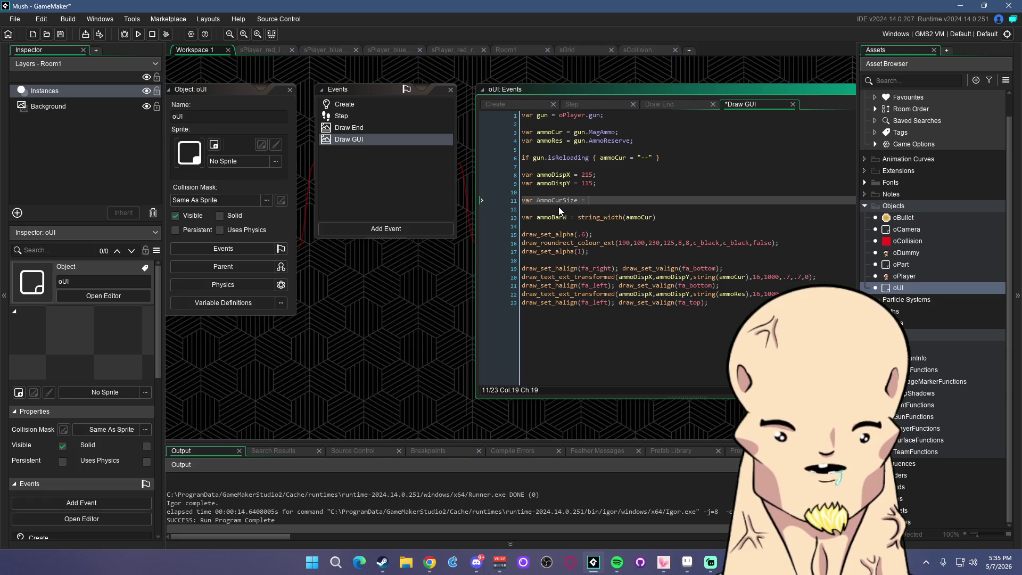
pyautogui.write('.7;')
pyautogui.hotkey('ctrl', 's')
# Replace the .7 scale on the magazine count text with AmmoCurSize
pyautogui.doubleClick(558, 202)
pyautogui.hotkey('ctrl', 'c')
pyautogui.doubleClick(785, 277)
pyautogui.hotkey('ctrl', 'v')
pyautogui.hotkey('ctrl', 'v')
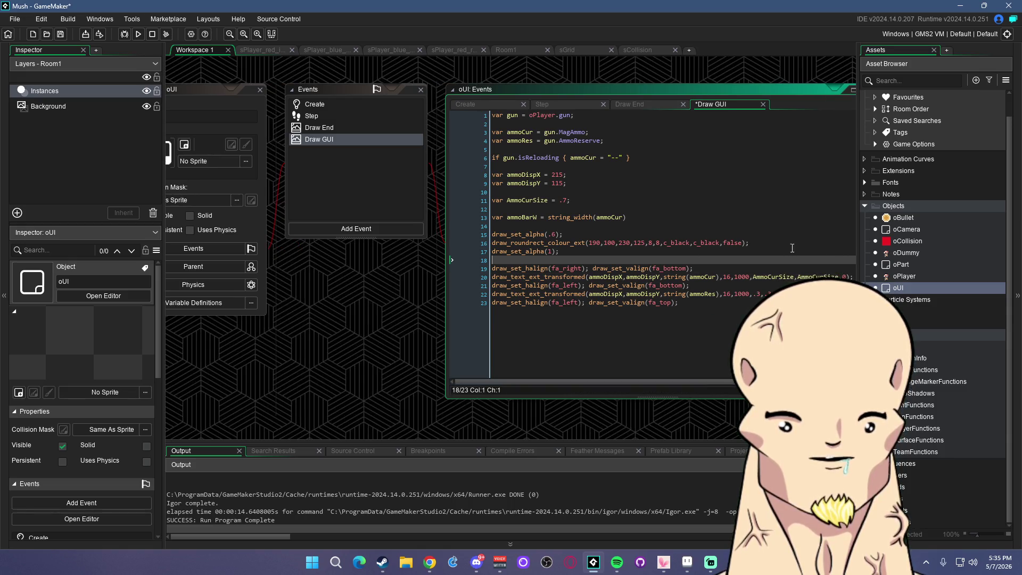
pyautogui.click(579, 202)
pyautogui.hotkey('ctrl', 's')
# Duplicate the size line as 'var AmmoResSize = .3;' and save
pyautogui.hotkey('ctrl', 'd')
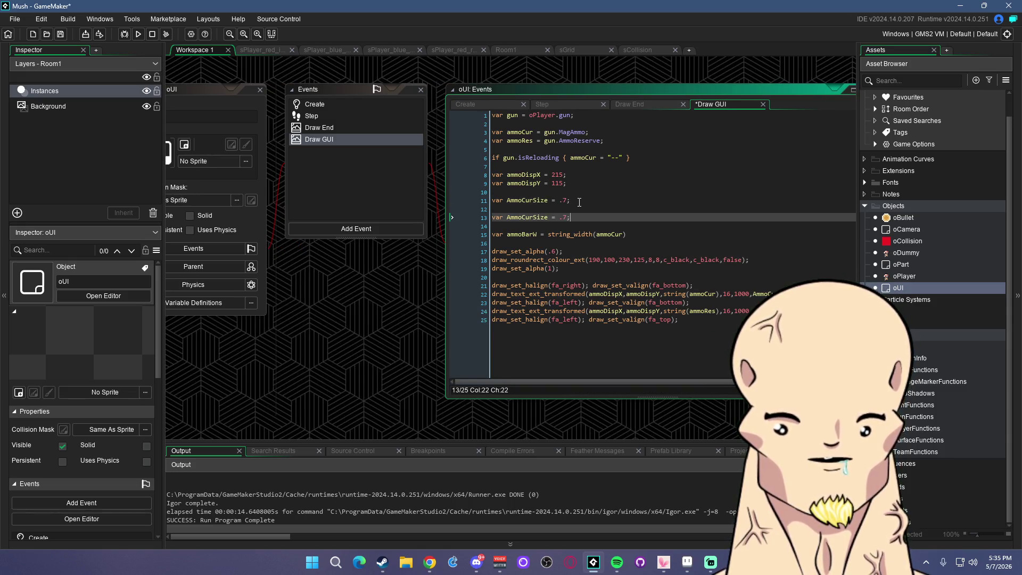
pyautogui.moveTo(522, 209); pyautogui.dragTo(533, 209)
pyautogui.write('Res')
pyautogui.click(802, 302)
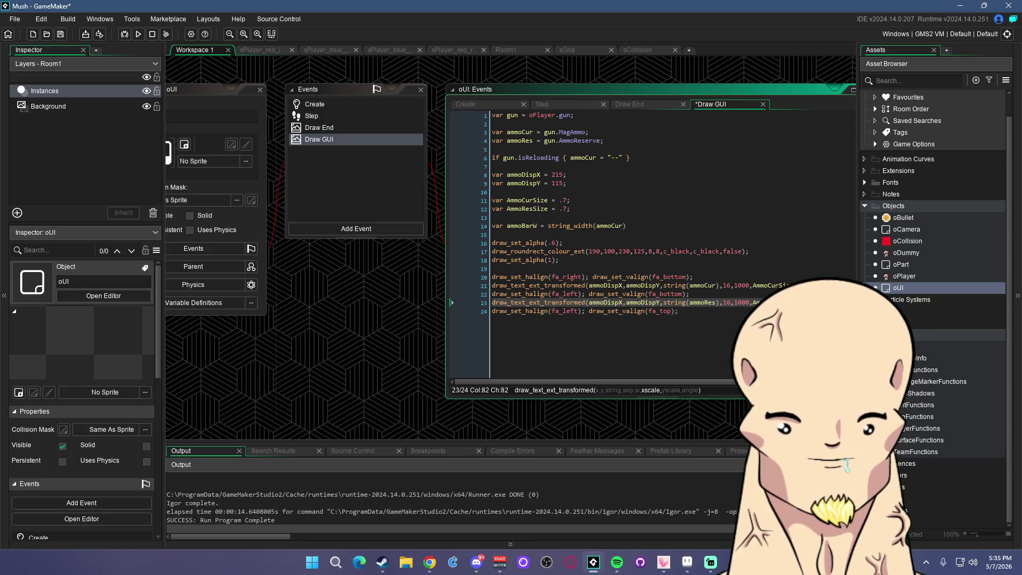
pyautogui.click(571, 213)
pyautogui.press('Left')
pyautogui.press('BackSpace')
pyautogui.write('3')
pyautogui.hotkey('ctrl', 's')
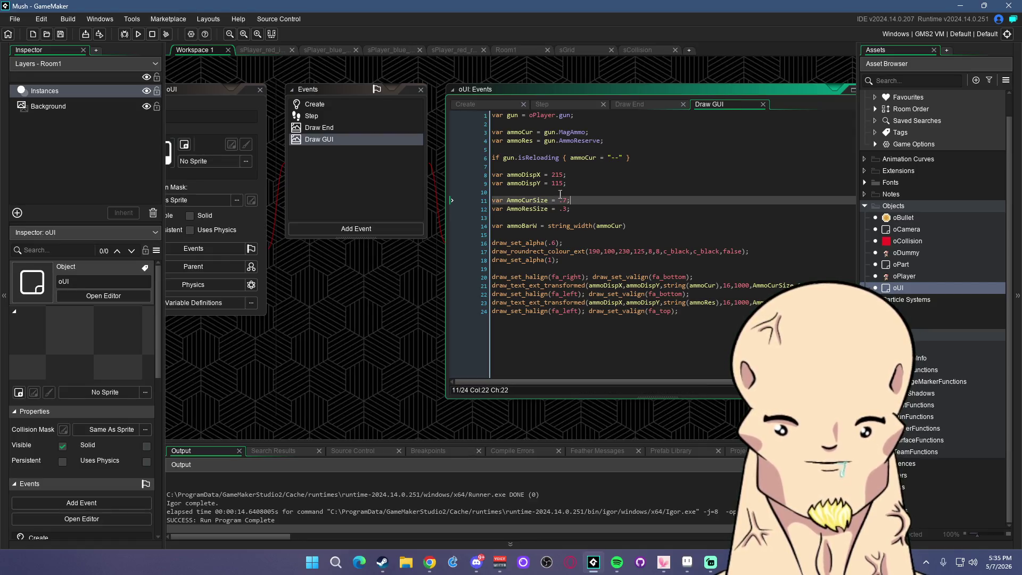
# Run Mush to check the HUD, close it, and return to the code editor
pyautogui.click(138, 33)
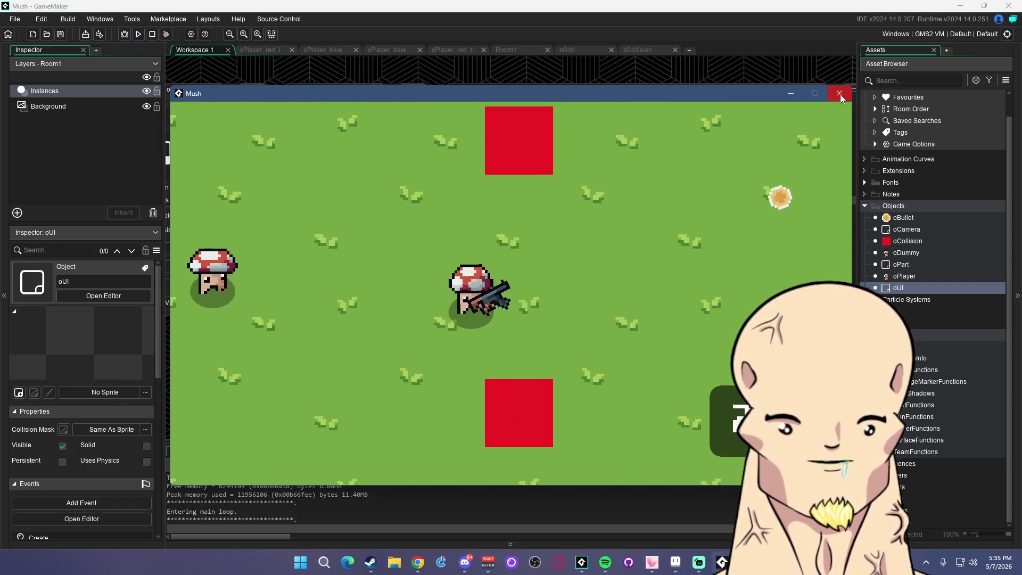
pyautogui.click(839, 94)
pyautogui.hotkey('alt', 'Tab')
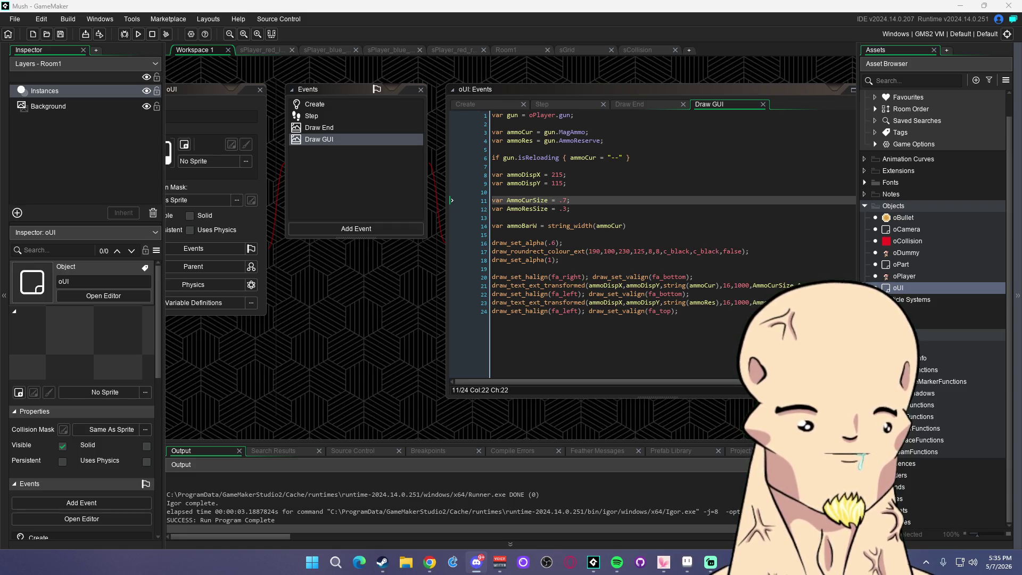
pyautogui.hotkey('alt', 'Tab')
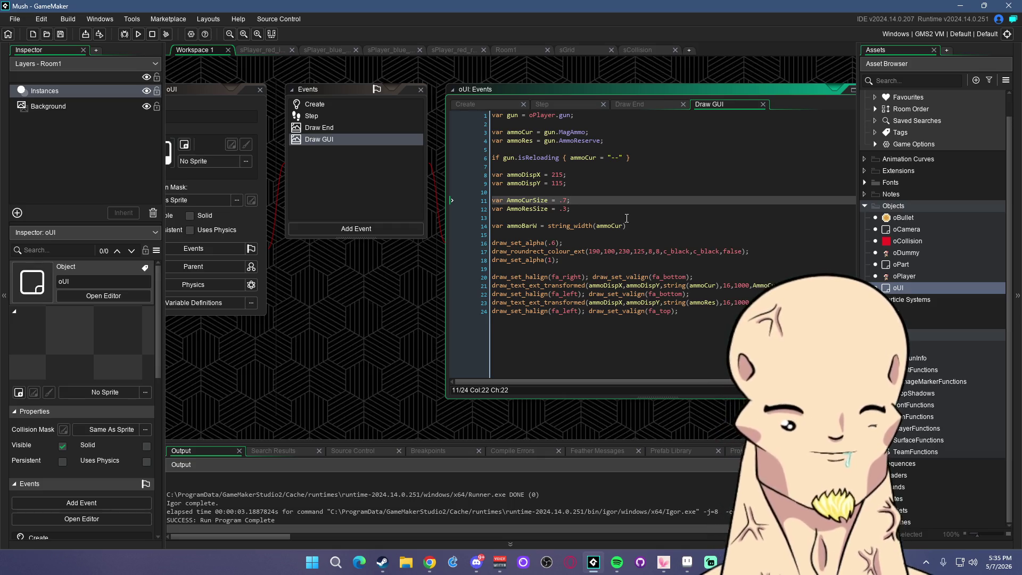
# Multiply string_width(ammoCur) by AmmoCurSize on line 14, rename ammoBarW to ammoBarLeft, and save
pyautogui.press('Up')
pyautogui.press('Up')
pyautogui.press('Up')
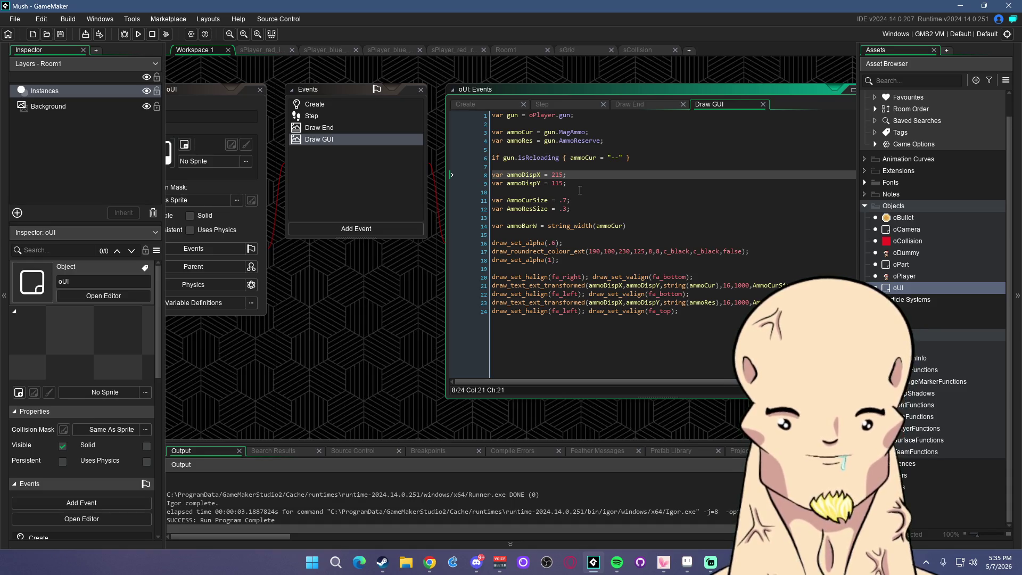
pyautogui.click(586, 209)
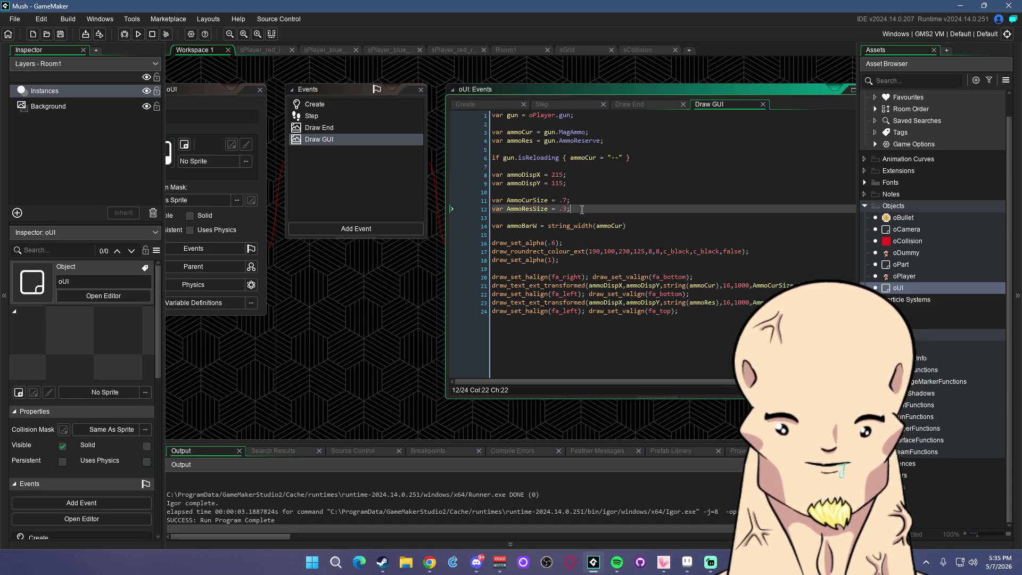
pyautogui.click(630, 227)
pyautogui.write('*')
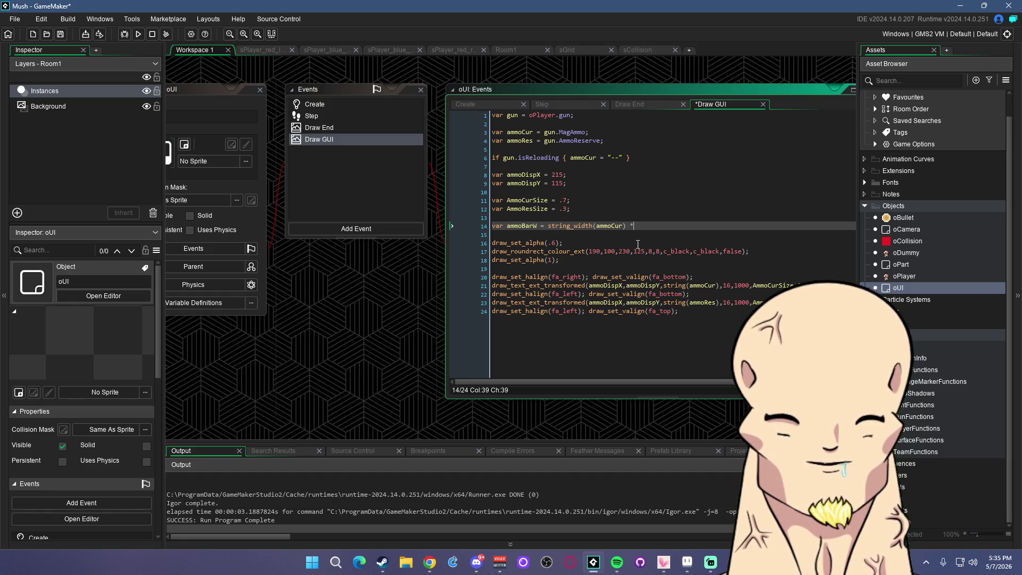
pyautogui.press('BackSpace')
pyautogui.write('Ammo')
pyautogui.press('Return')
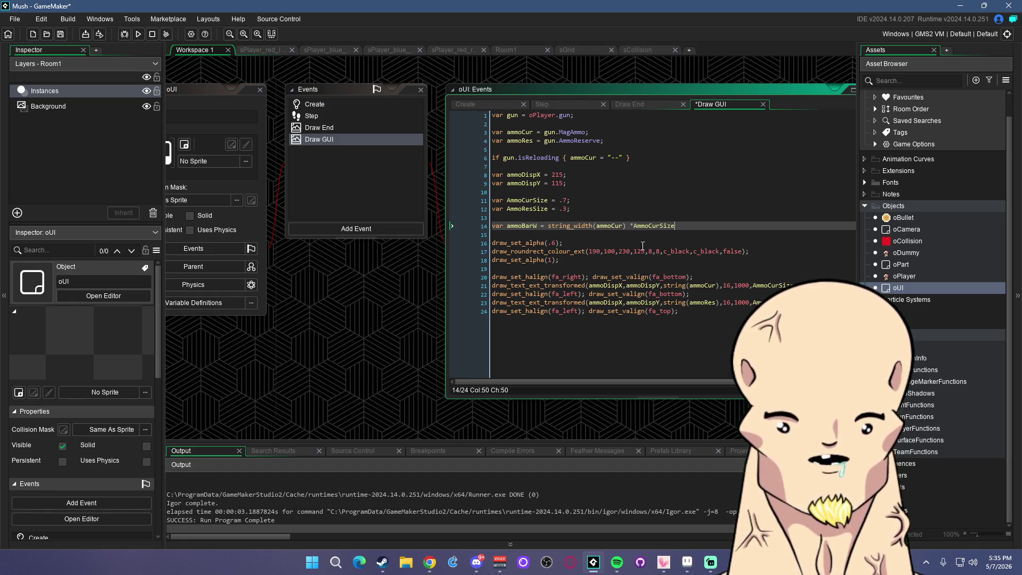
pyautogui.press('End')
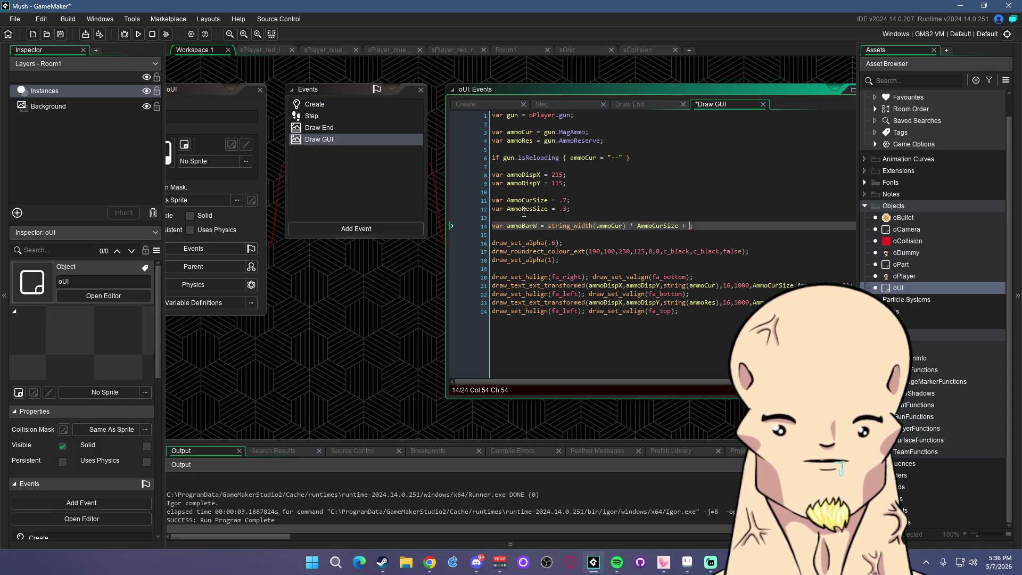
pyautogui.moveTo(691, 226)
pyautogui.press('BackSpace')
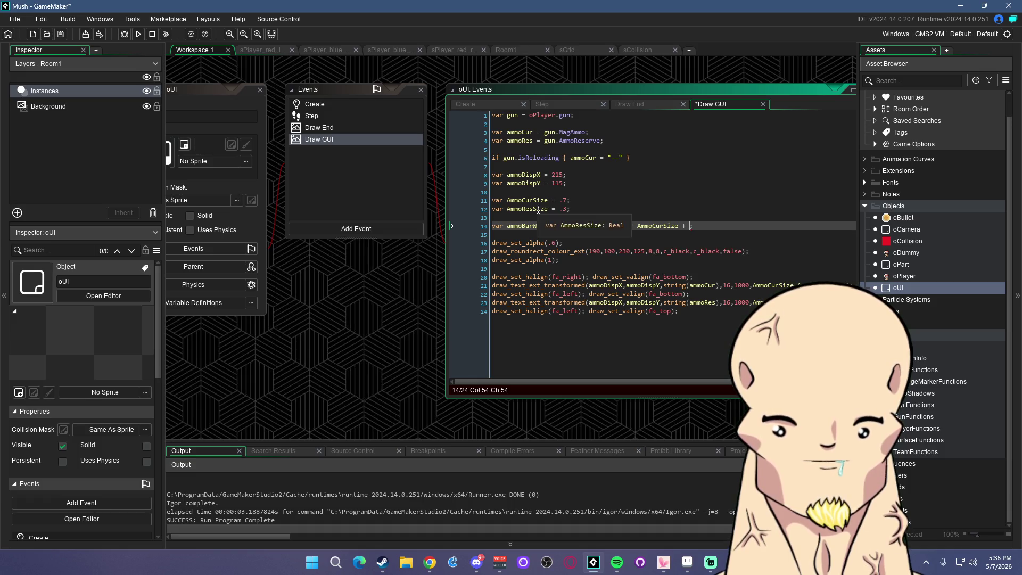
pyautogui.press('BackSpace')
pyautogui.press('BackSpace')
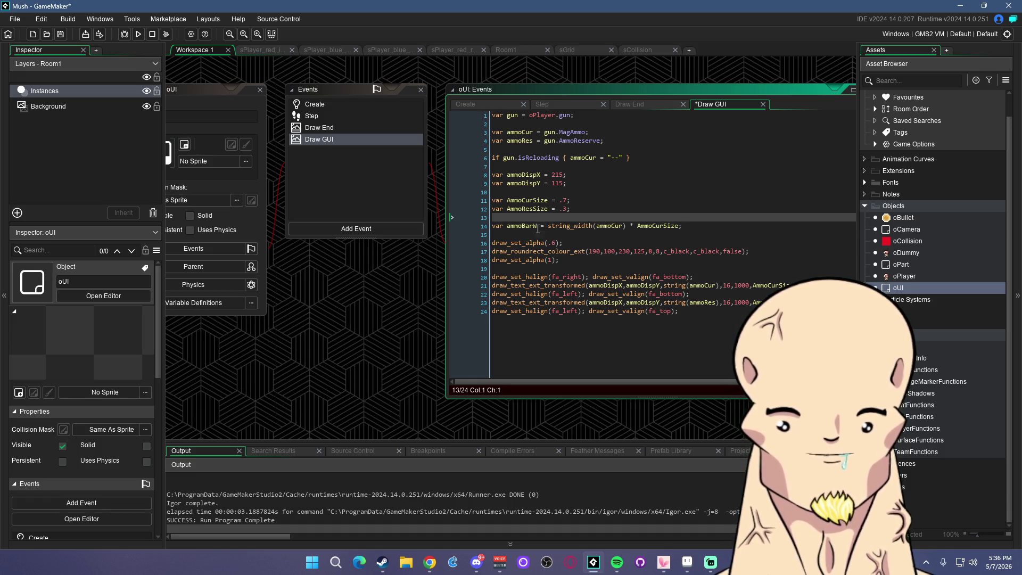
pyautogui.click(535, 228)
pyautogui.write('Left')
pyautogui.hotkey('ctrl', 's')
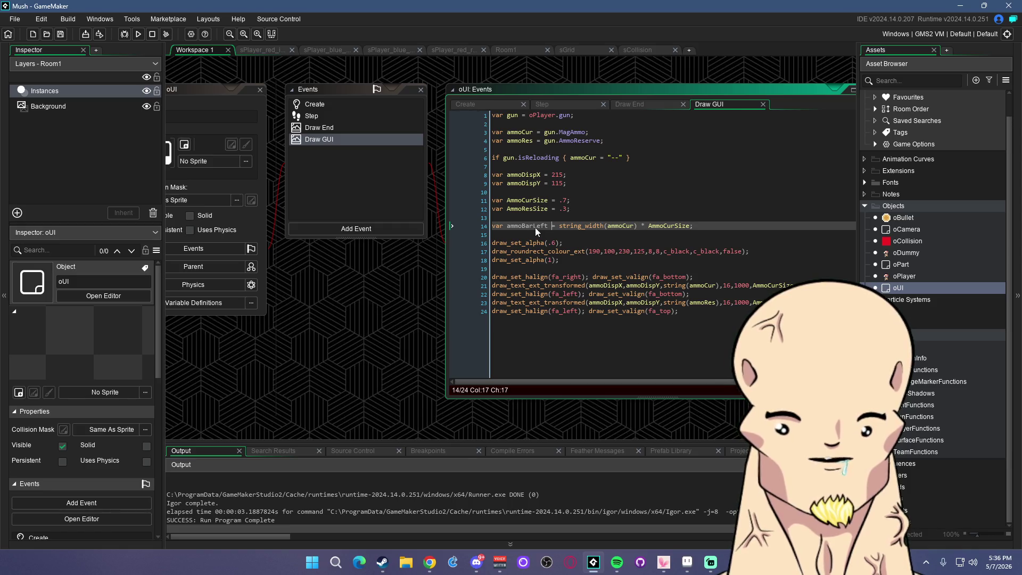
# Duplicate the ammoBarLeft line as a new line 15
pyautogui.click(614, 209)
pyautogui.moveTo(694, 226); pyautogui.dragTo(487, 223)
pyautogui.hotkey('ctrl', 'c')
pyautogui.press('End')
pyautogui.press('Return')
pyautogui.hotkey('ctrl', 'v')
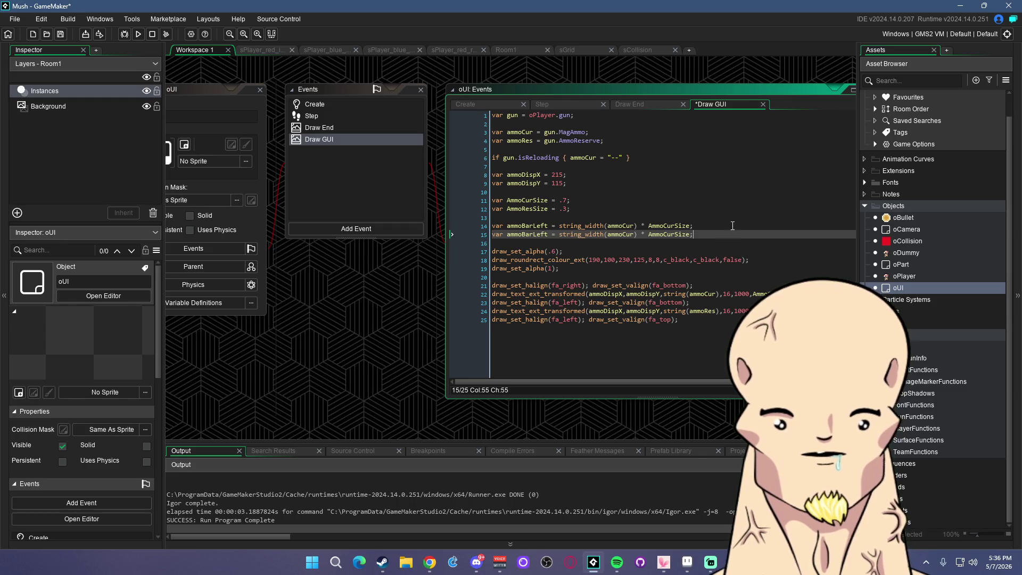
# Turn line 15 into ammoBarRight using ammoRes and ammoResSize, and save
pyautogui.doubleClick(520, 140)
pyautogui.hotkey('ctrl', 'c')
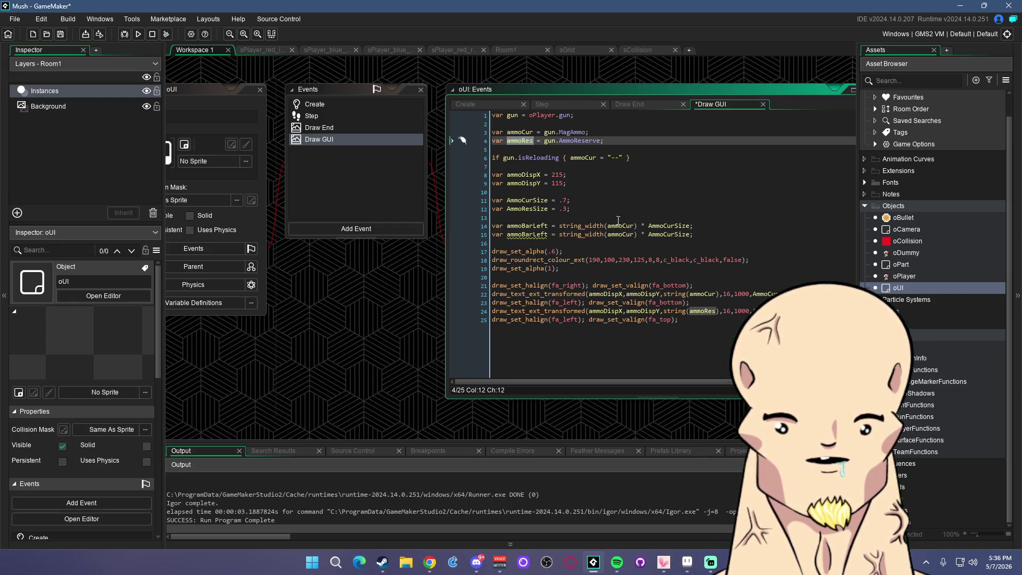
pyautogui.doubleClick(621, 234)
pyautogui.hotkey('ctrl', 'v')
pyautogui.click(681, 236)
pyautogui.doubleClick(681, 236)
pyautogui.write('ammoResSize')
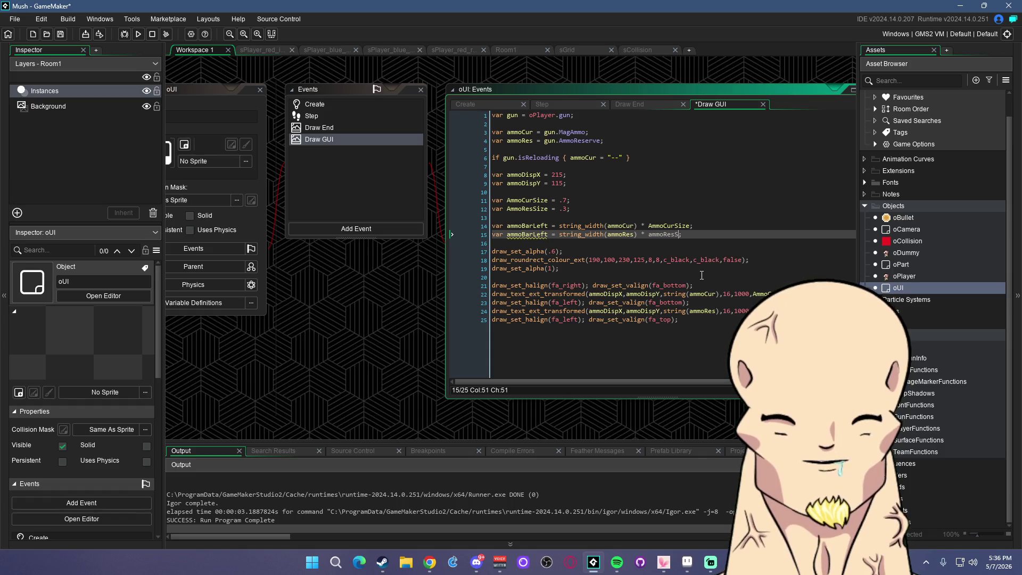
pyautogui.hotkey('ctrl', 's')
pyautogui.doubleClick(538, 235)
pyautogui.write('ammoBarRight')
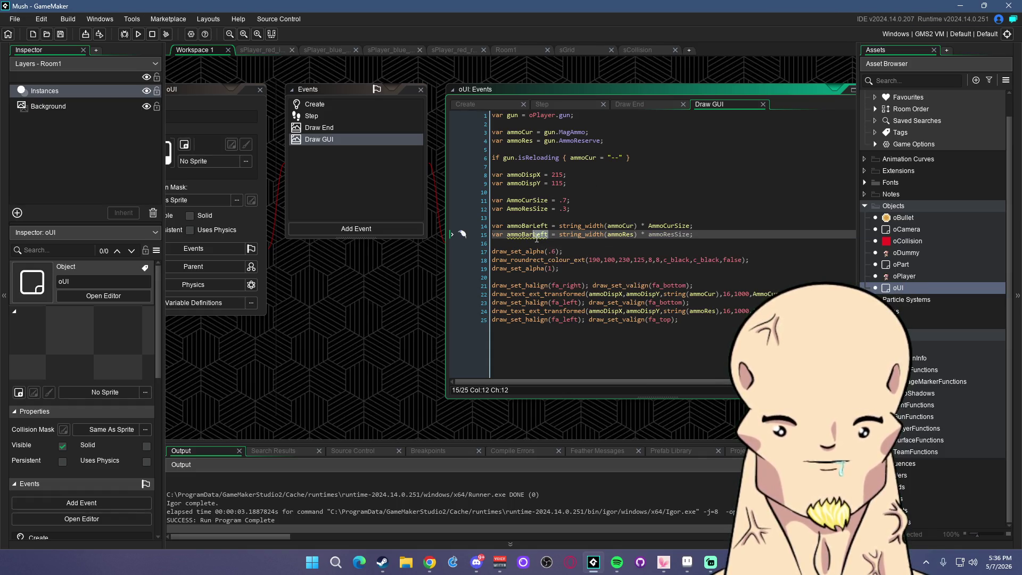
pyautogui.hotkey('ctrl', 's')
# Go to the rounded rectangle line to reuse ammoDispX
pyautogui.press('Up')
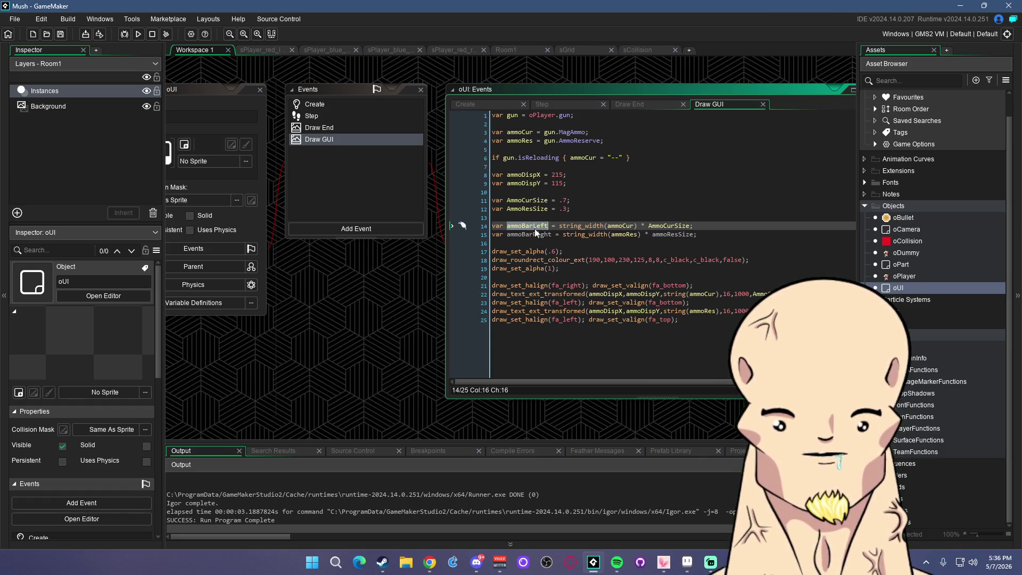
pyautogui.press('Up')
pyautogui.press('Up')
pyautogui.press('Up')
pyautogui.press('End')
pyautogui.click(595, 257)
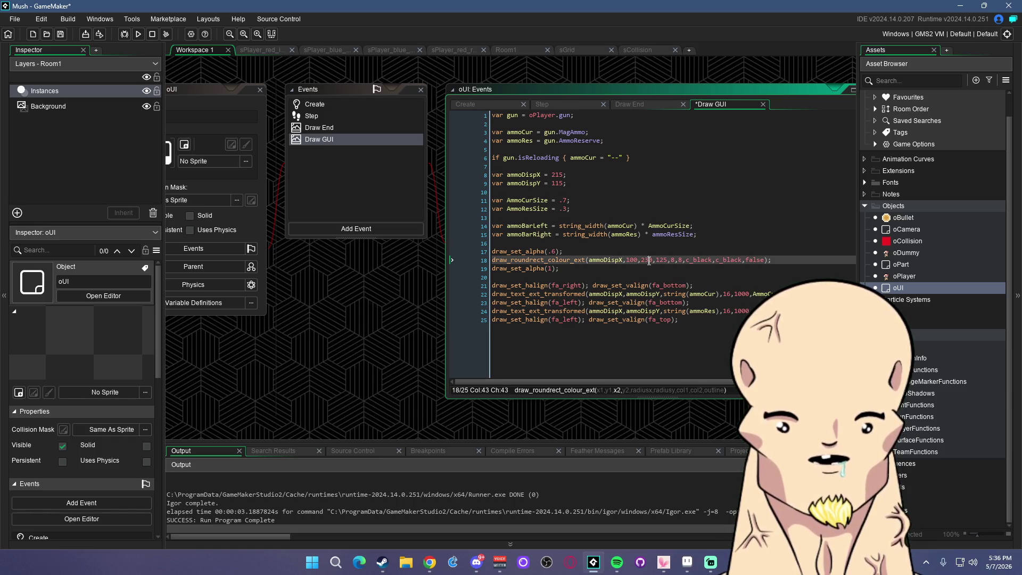
# Replace the box's hard-coded 100 coordinate with ammoDispY and save
pyautogui.doubleClick(523, 184)
pyautogui.doubleClick(633, 261)
pyautogui.hotkey('ctrl', 'v')
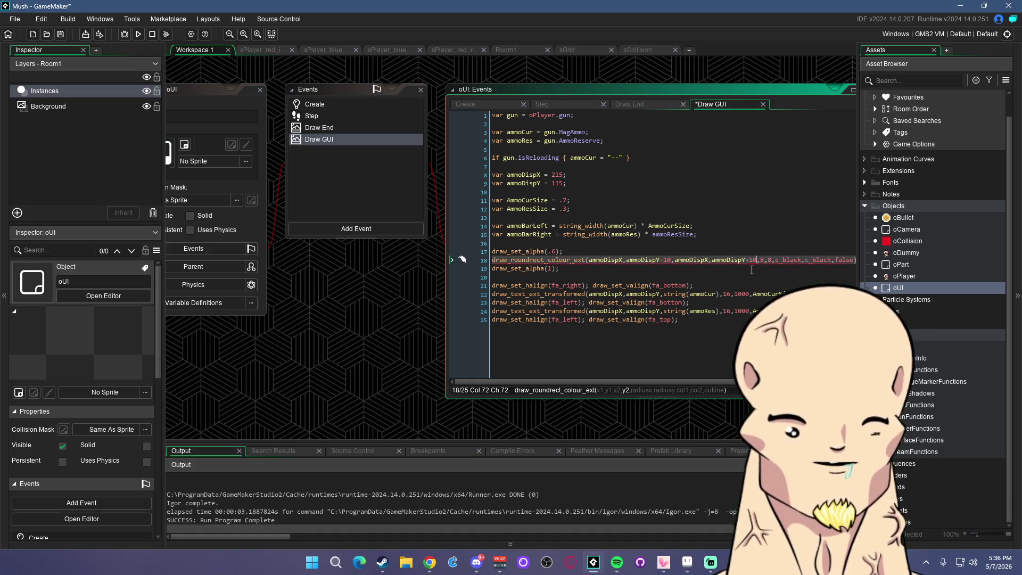
pyautogui.hotkey('alt', 'Tab')
pyautogui.hotkey('alt', 'Tab')
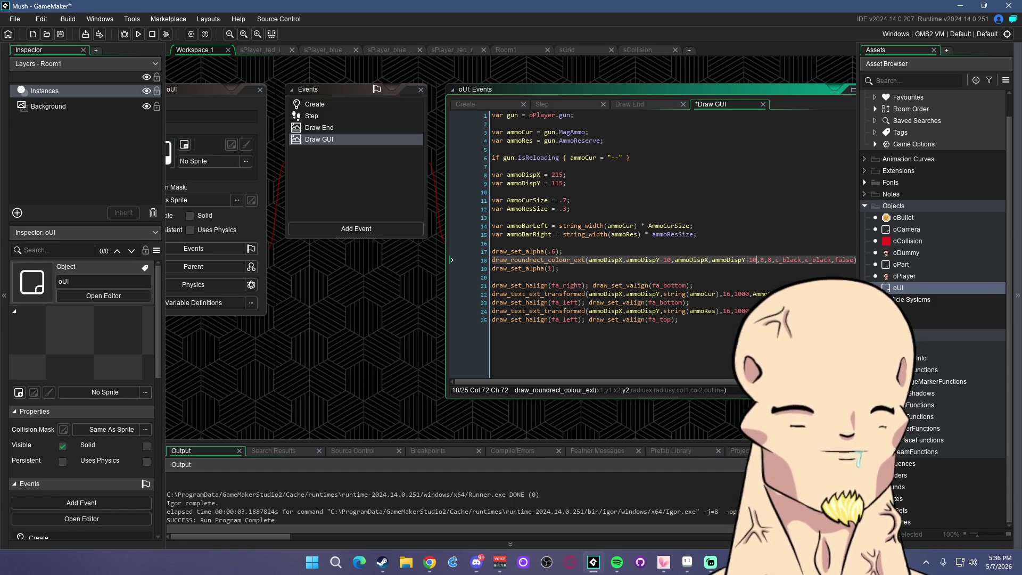
pyautogui.click(586, 277)
pyautogui.hotkey('ctrl', 's')
# Make the rectangle span ammoDispX-ammoBarLeft to ammoDispX+ammoBarRight, then run the game
pyautogui.keyDown('shift'); pyautogui.click(648, 261); pyautogui.keyUp('shift')
pyautogui.click(624, 260)
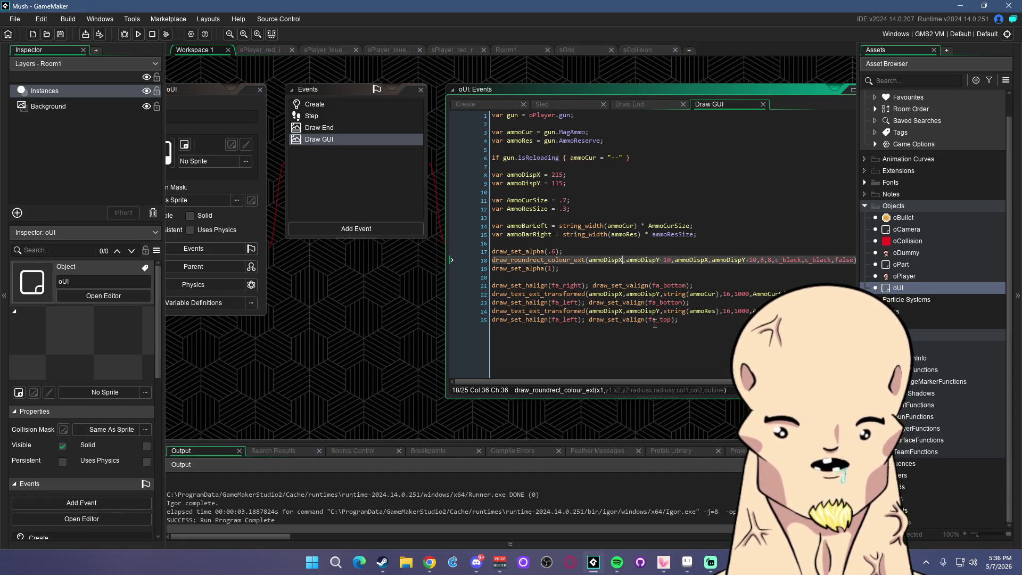
pyautogui.write('-')
pyautogui.doubleClick(527, 226)
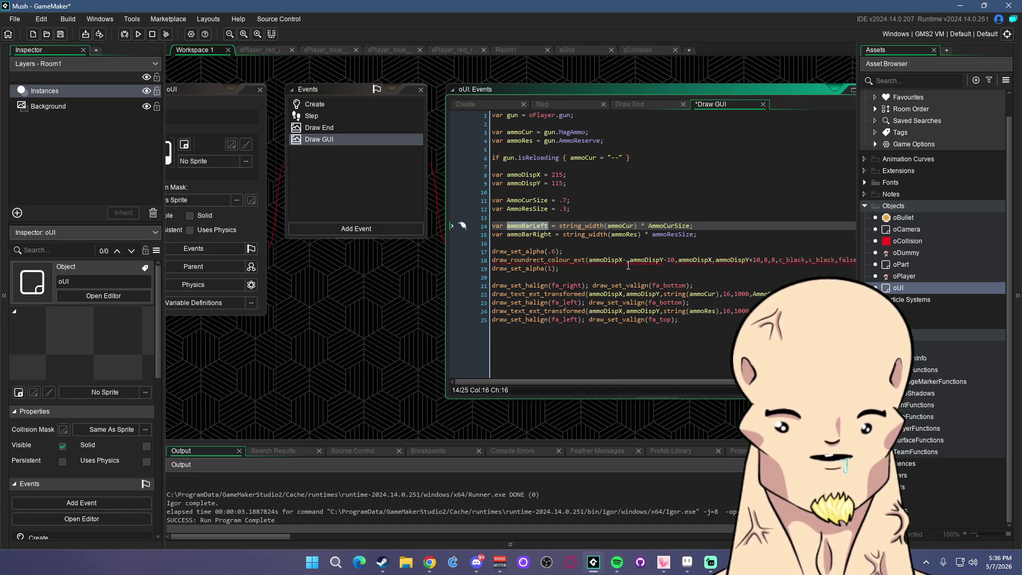
pyautogui.hotkey('ctrl', 'c')
pyautogui.click(627, 260)
pyautogui.hotkey('ctrl', 'v')
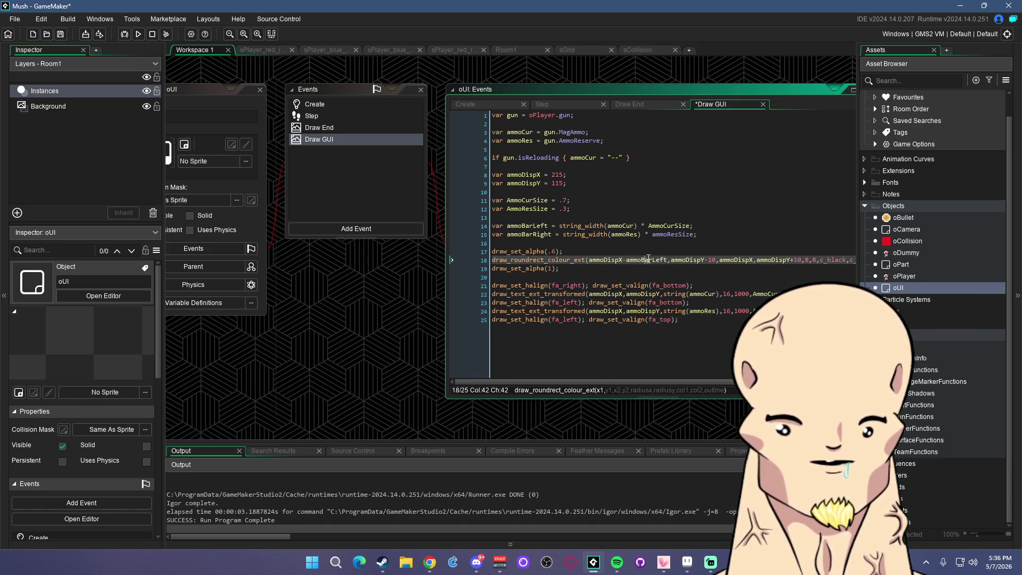
pyautogui.click(754, 261)
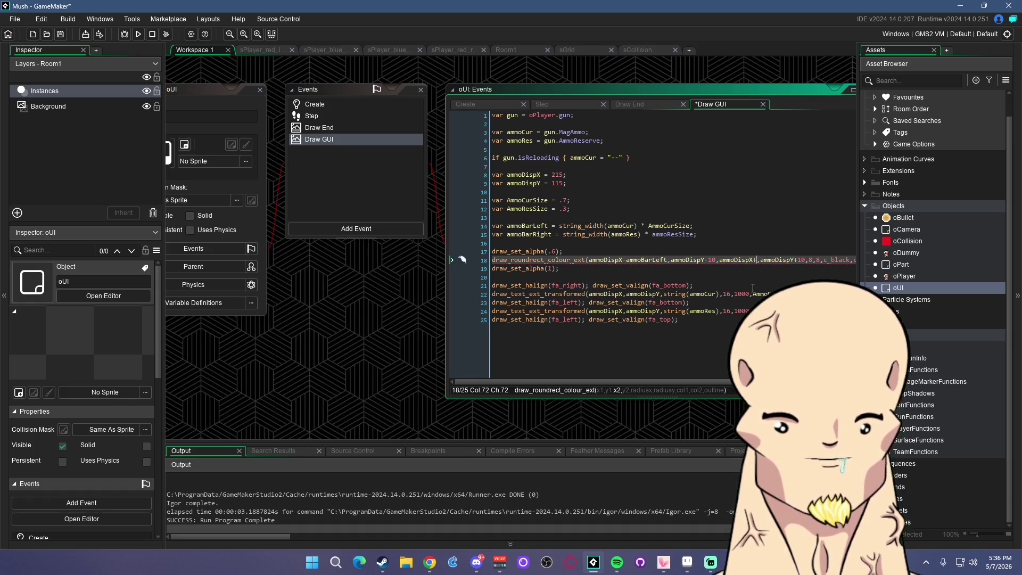
pyautogui.press('BackSpace')
pyautogui.press('BackSpace')
pyautogui.press('BackSpace')
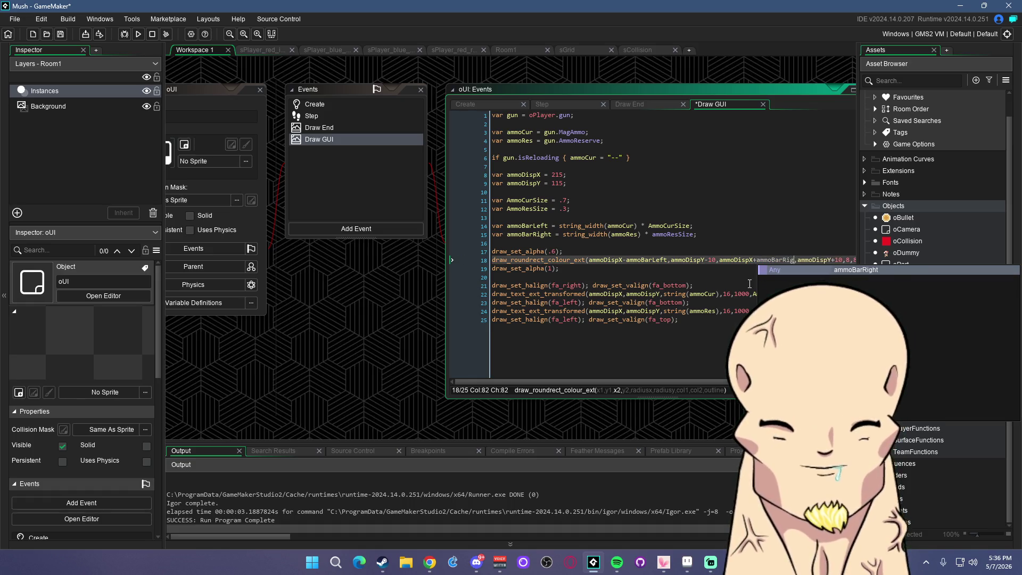
pyautogui.press('Return')
pyautogui.click(138, 34)
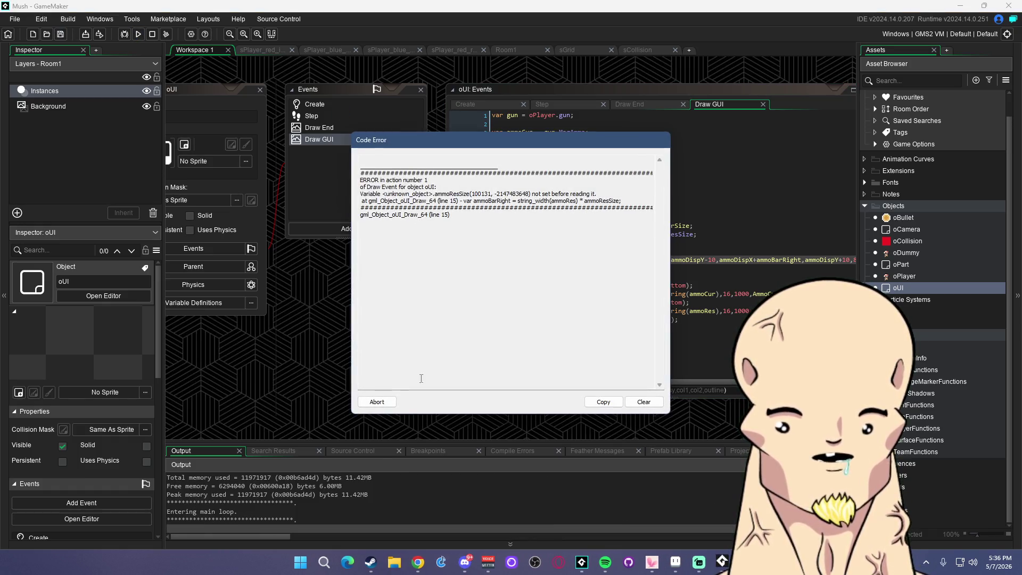
# Abort the Code Error and rename the reserve size variable to lowercase ammoResSize
pyautogui.click(377, 402)
pyautogui.click(536, 209)
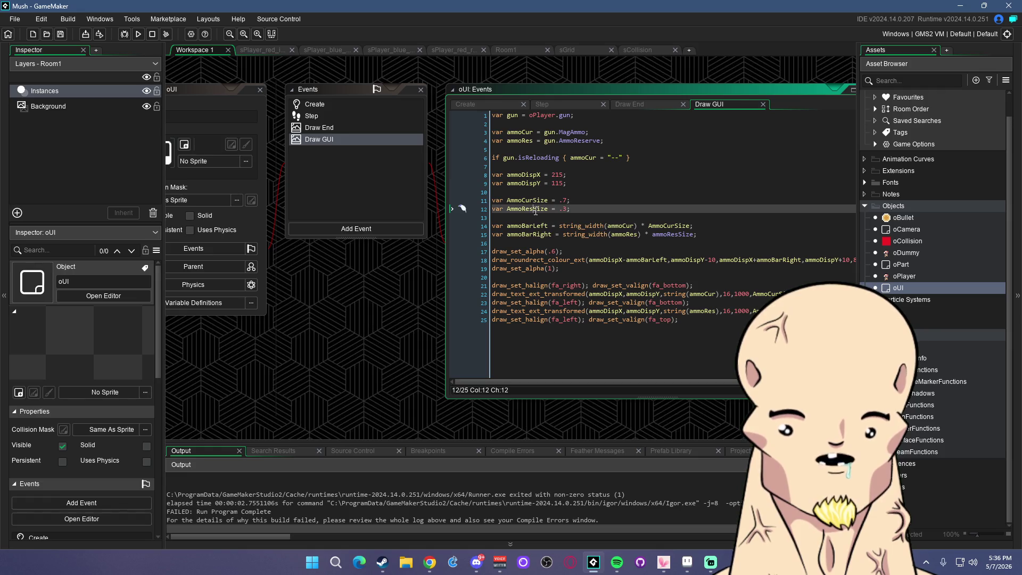
pyautogui.doubleClick(673, 235)
pyautogui.hotkey('ctrl', 'v')
pyautogui.click(720, 223)
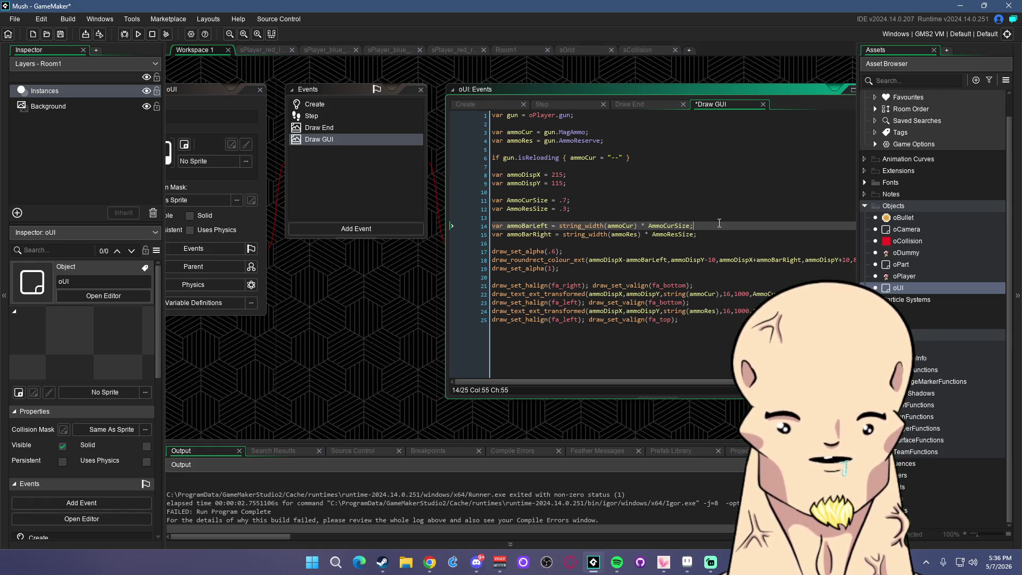
pyautogui.click(549, 200)
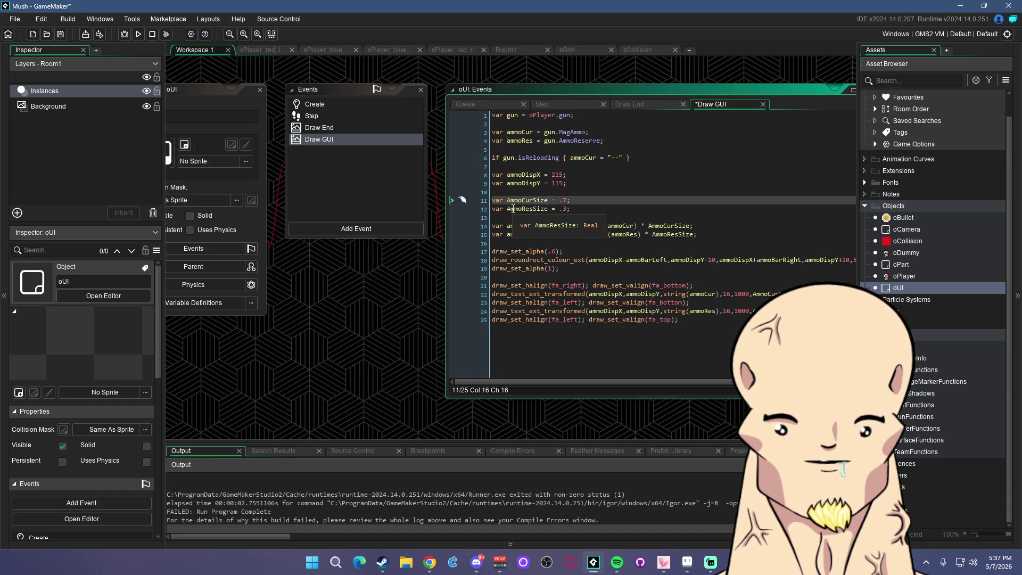
pyautogui.click(508, 209)
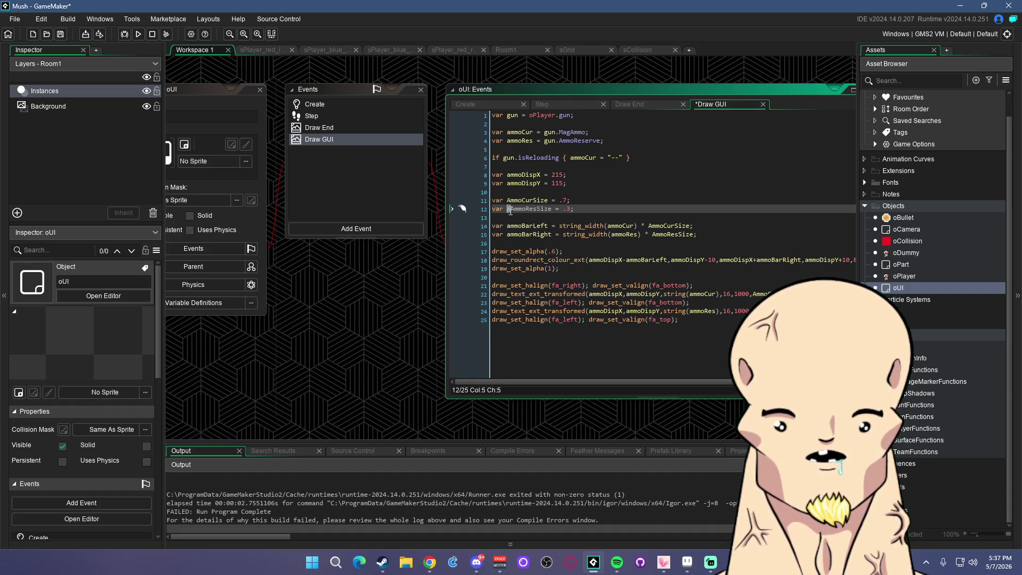
pyautogui.press('Delete')
# Rename AmmoCurSize to ammoCurSize in its declaration and uses, then run the game
pyautogui.click(509, 202)
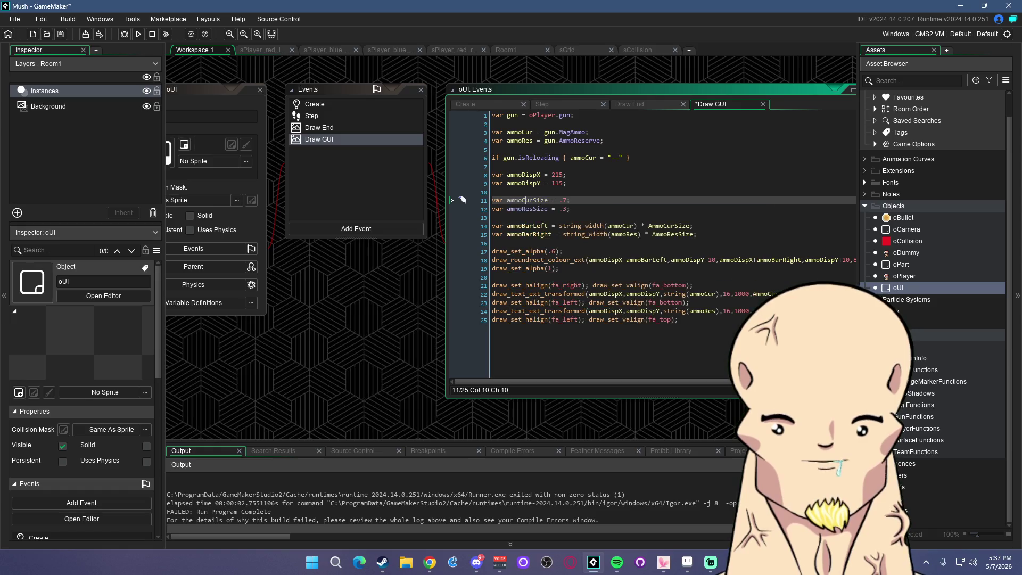
pyautogui.doubleClick(669, 226)
pyautogui.hotkey('ctrl', 'v')
pyautogui.doubleClick(527, 209)
pyautogui.doubleClick(673, 235)
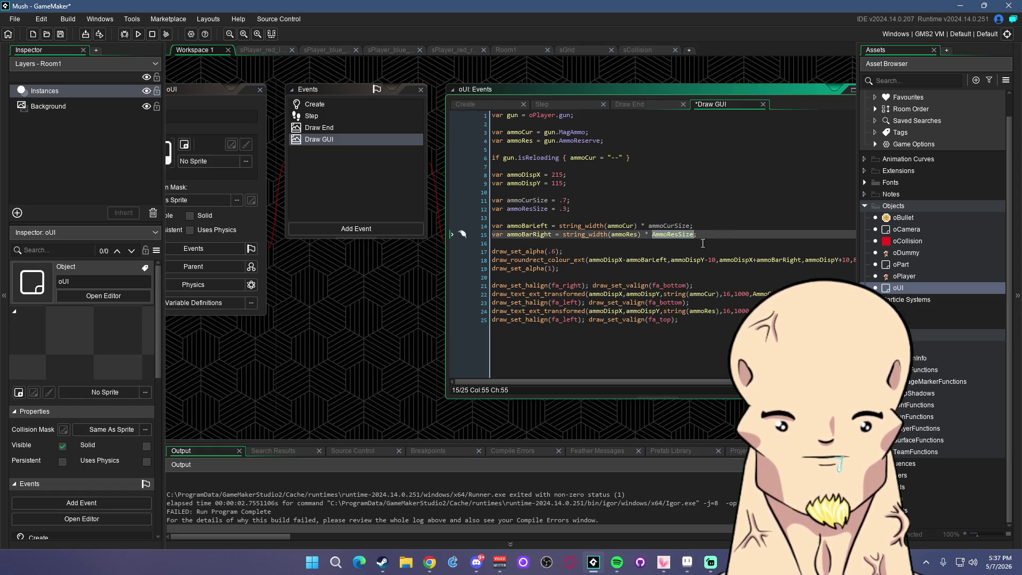
pyautogui.doubleClick(862, 311)
pyautogui.click(527, 200)
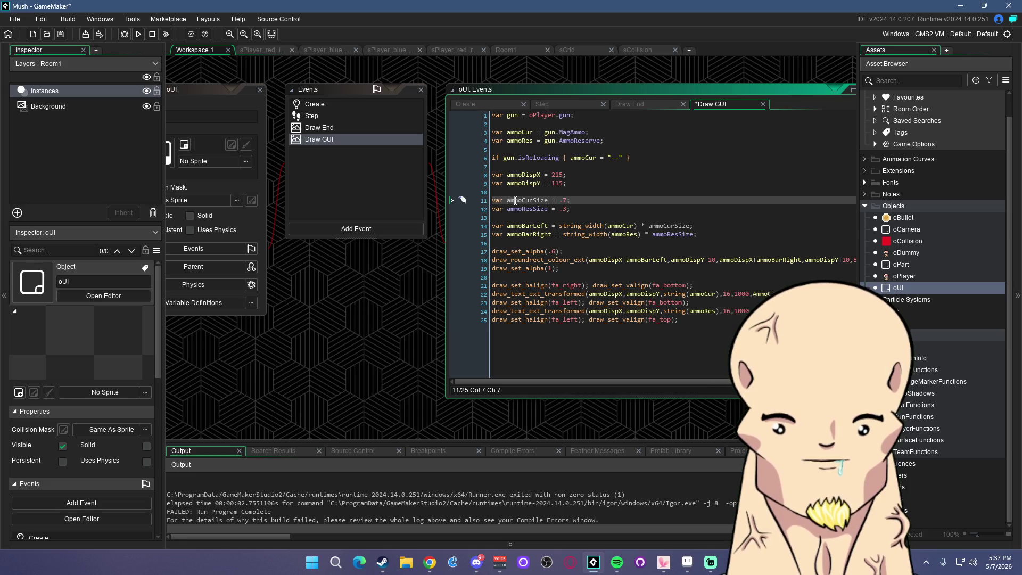
pyautogui.click(666, 294)
pyautogui.click(798, 267)
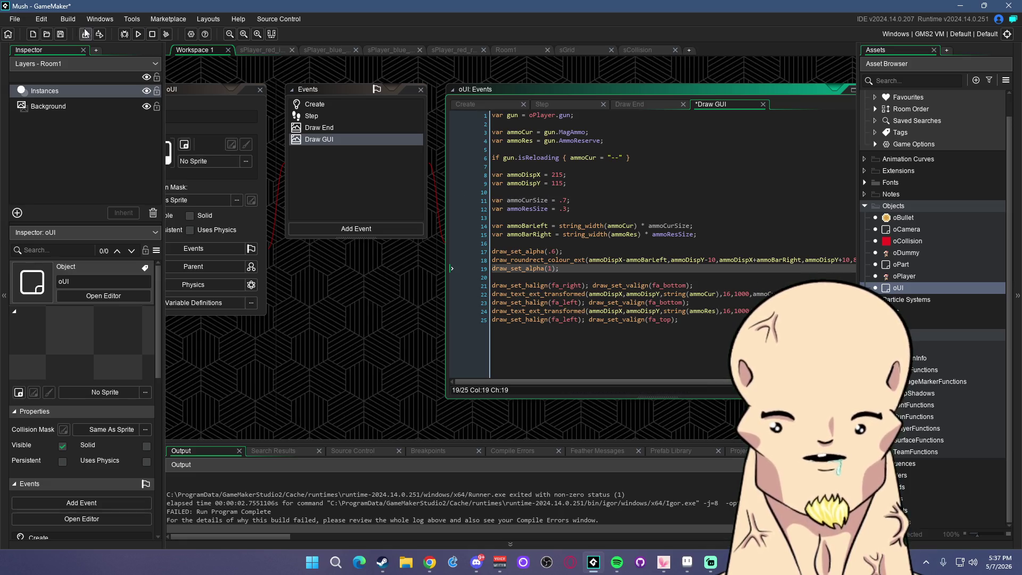
pyautogui.click(138, 33)
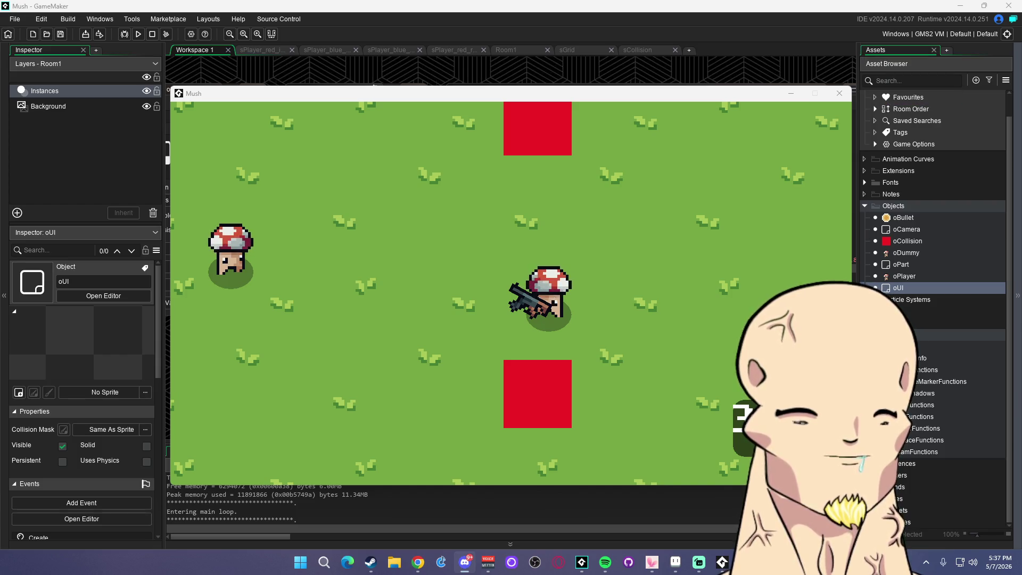
# Playtest Mush by walking toward the dummy and shooting it, then close the game
pyautogui.click(340, 266)
pyautogui.press('a')
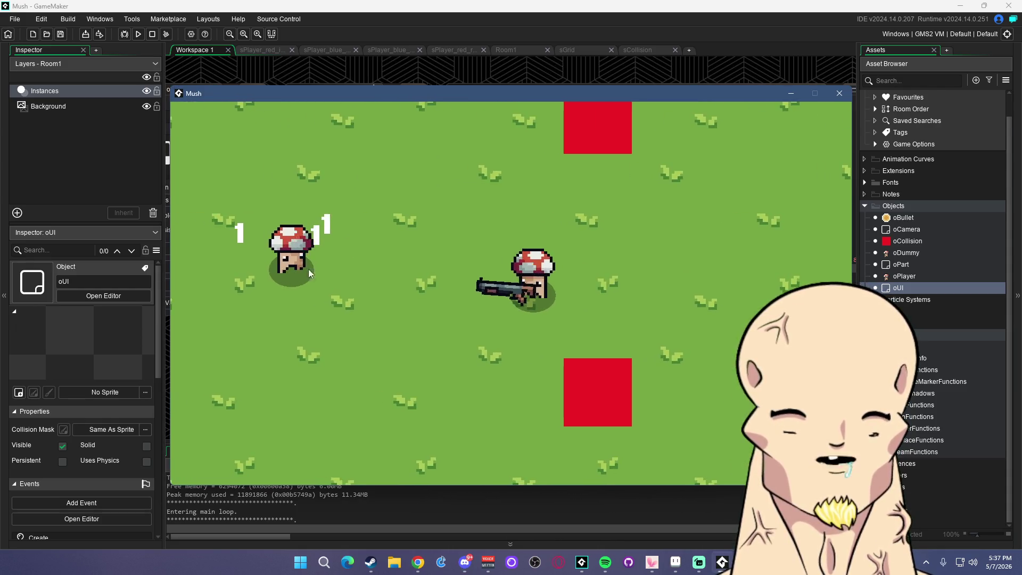
pyautogui.scroll(-2, 334, 264)
pyautogui.scroll(2, 334, 264)
pyautogui.click(320, 261)
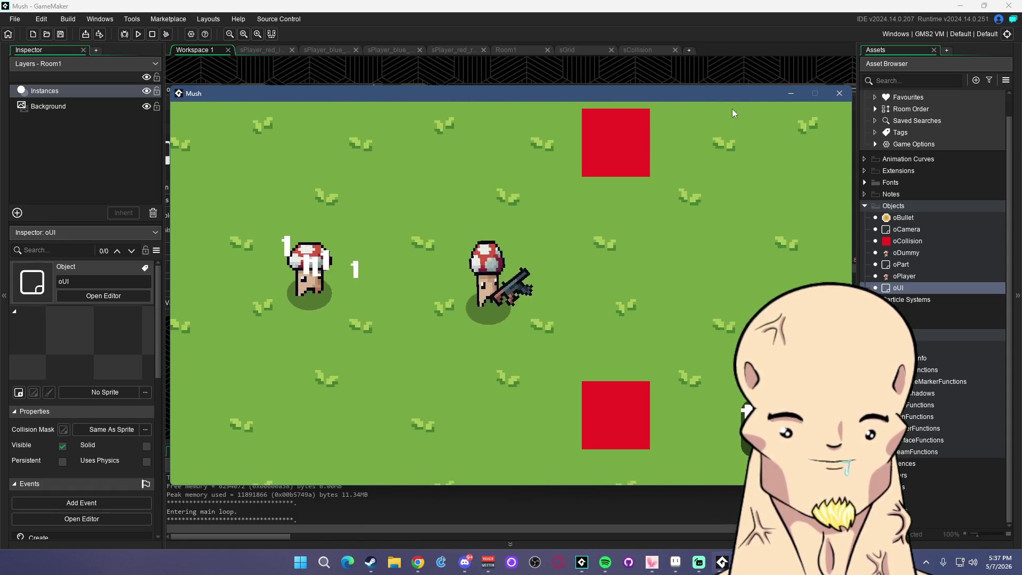
pyautogui.click(840, 93)
pyautogui.click(701, 227)
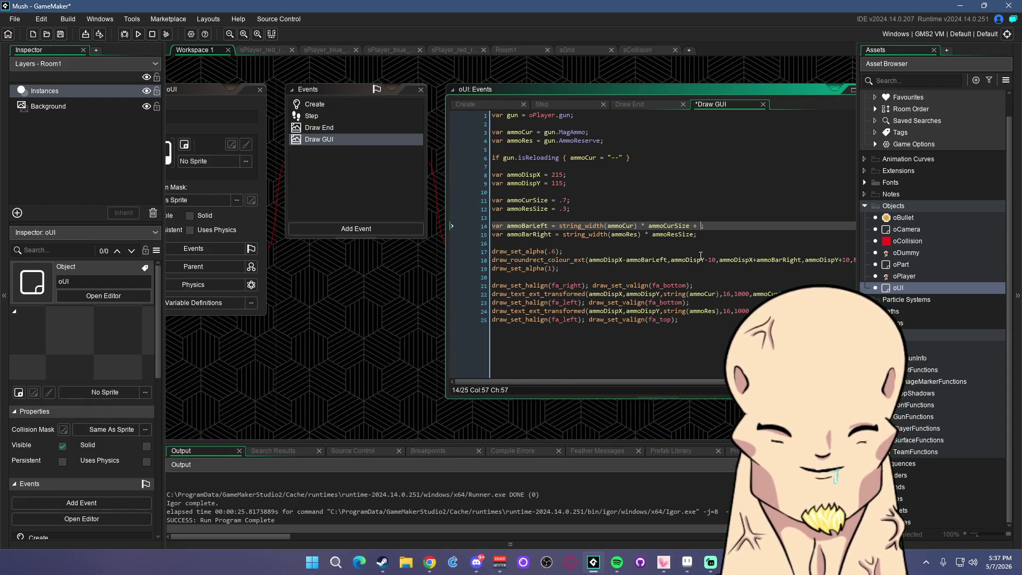
# Append + 5 padding to the ammoBarLeft and ammoBarRight widths and rerun the game
pyautogui.write('5')
pyautogui.press('Down')
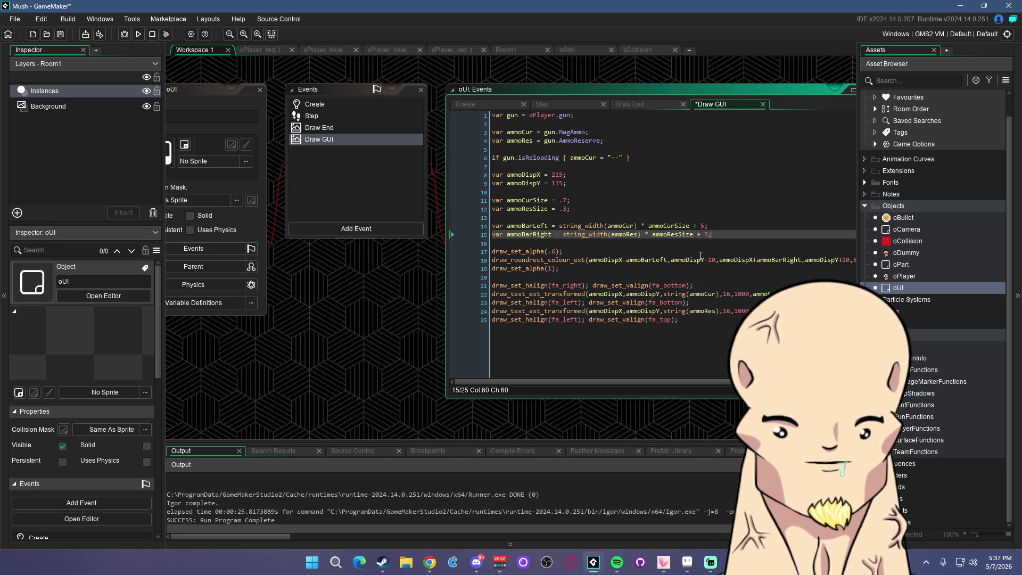
pyautogui.press('F5')
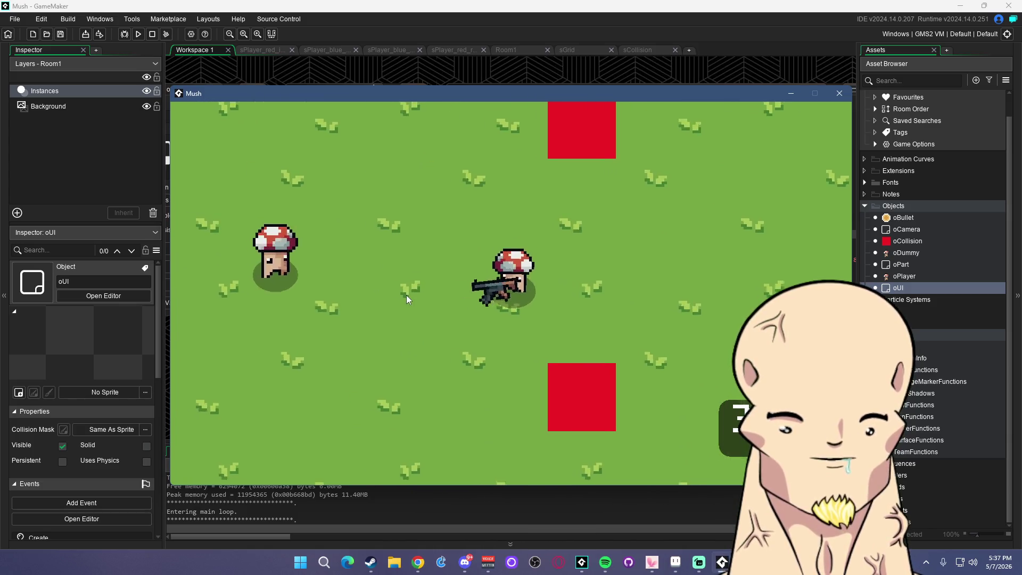
# Walk to the dummy, fire a burst, and reload to check the 30/292 ammo panel
pyautogui.press('a')
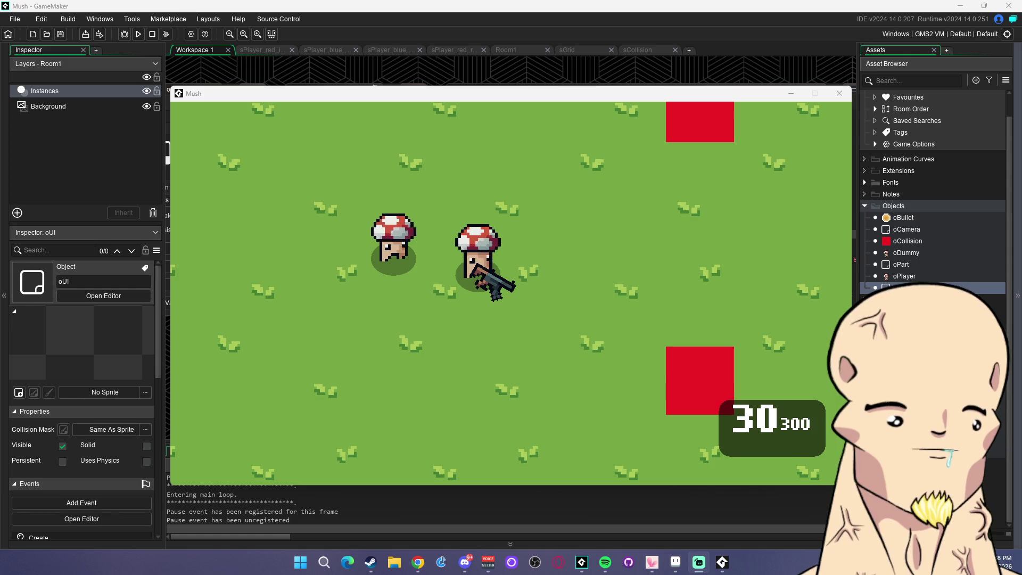
pyautogui.hotkey('alt', 'Tab')
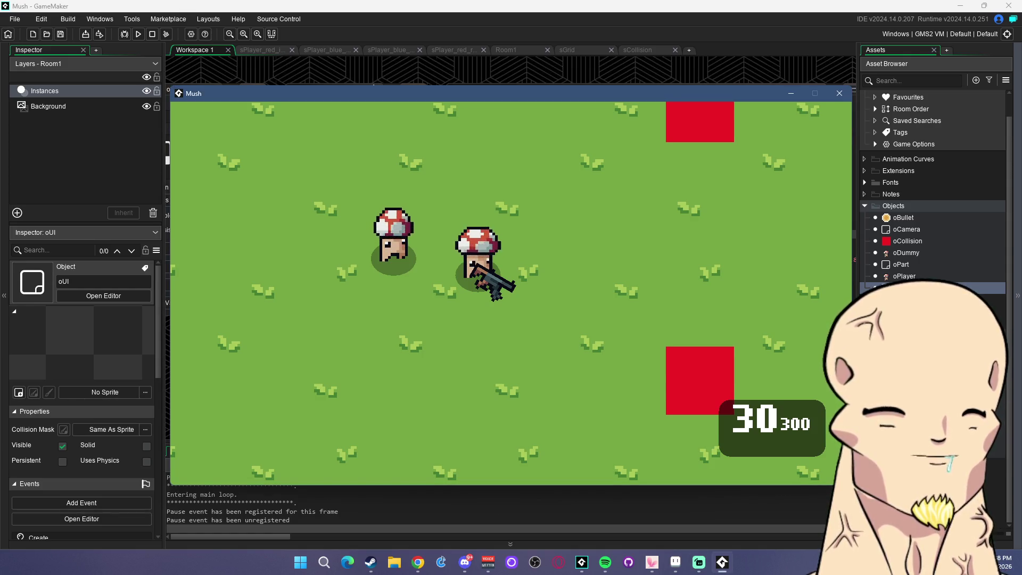
pyautogui.hotkey('alt', 'Tab')
pyautogui.hotkey('alt', 'Tab')
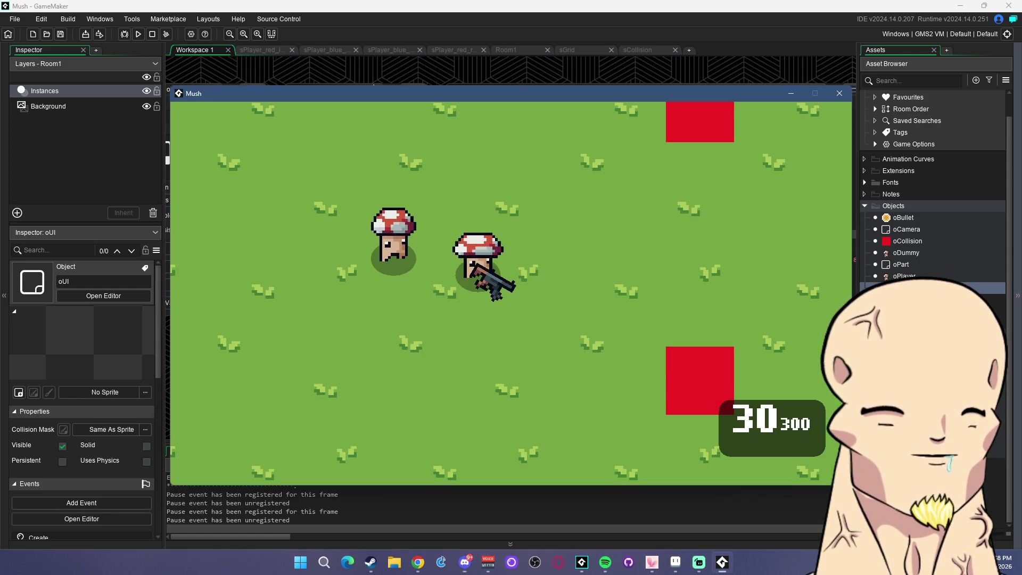
pyautogui.hotkey('alt', 'Tab')
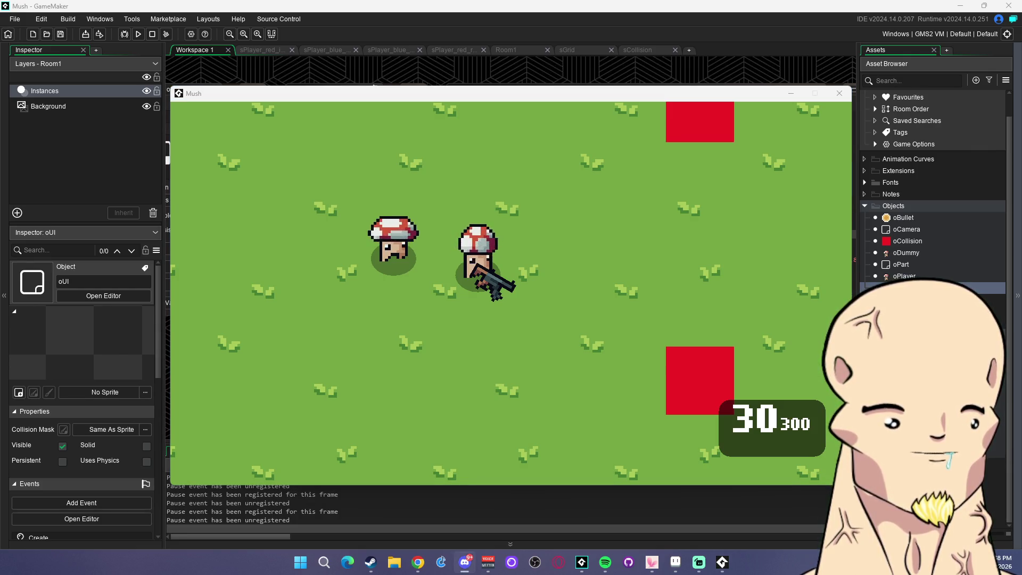
pyautogui.hotkey('alt', 'Tab')
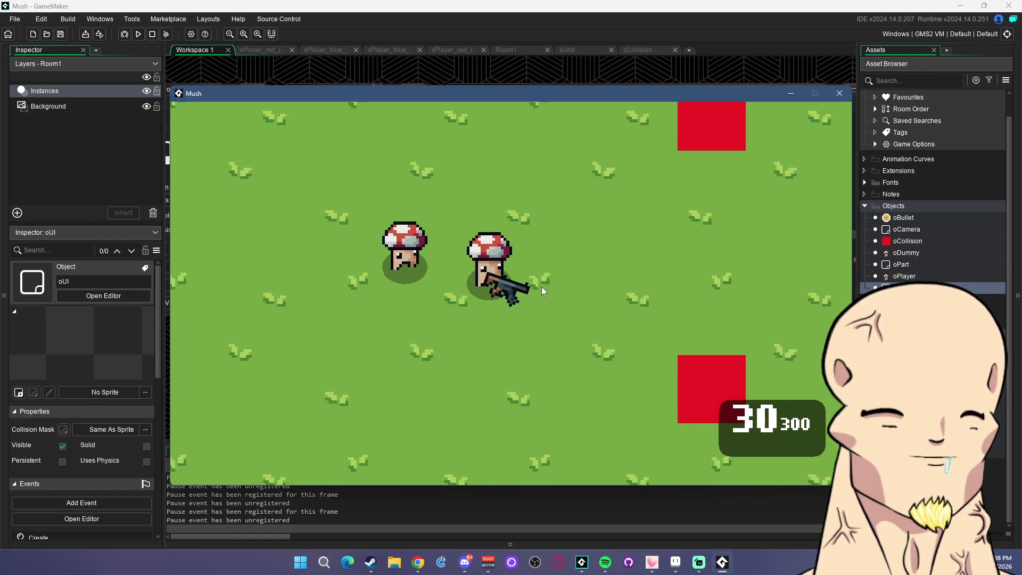
pyautogui.click(538, 288)
pyautogui.moveTo(416, 299)
pyautogui.mouseDown()
pyautogui.moveTo(356, 299)
pyautogui.moveTo(352, 319)
pyautogui.mouseUp()
pyautogui.press('r')
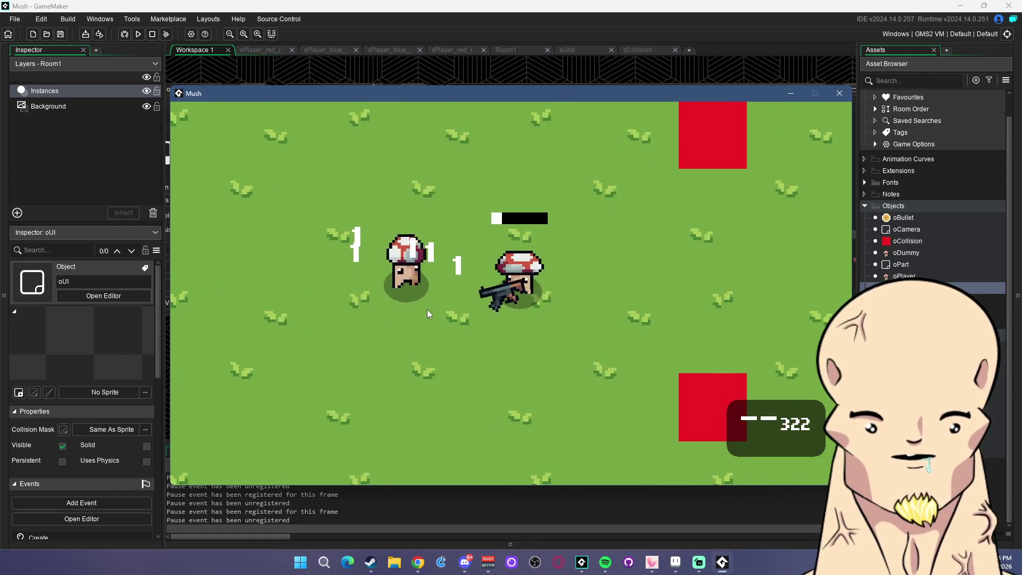
pyautogui.press('s')
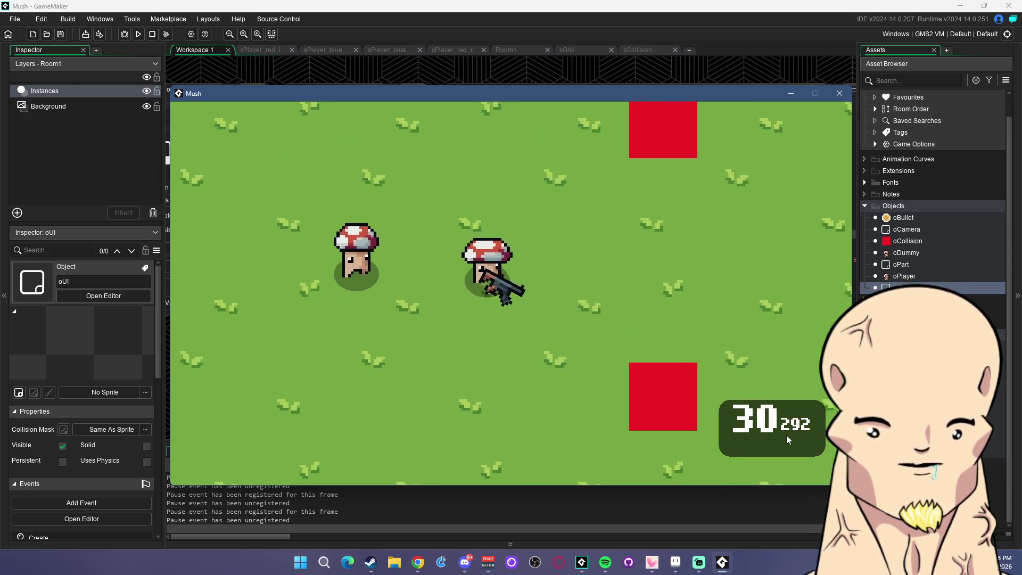
# Add var ammoBarh = string_height(ammoCur) * ammoCurSize; after the width lines and save
pyautogui.click(840, 94)
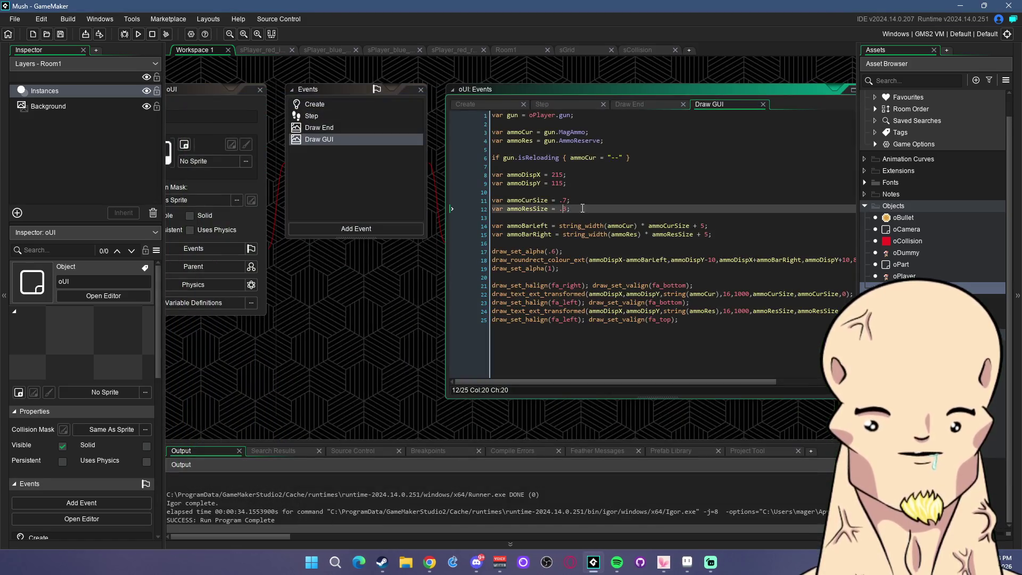
pyautogui.click(584, 209)
pyautogui.click(578, 218)
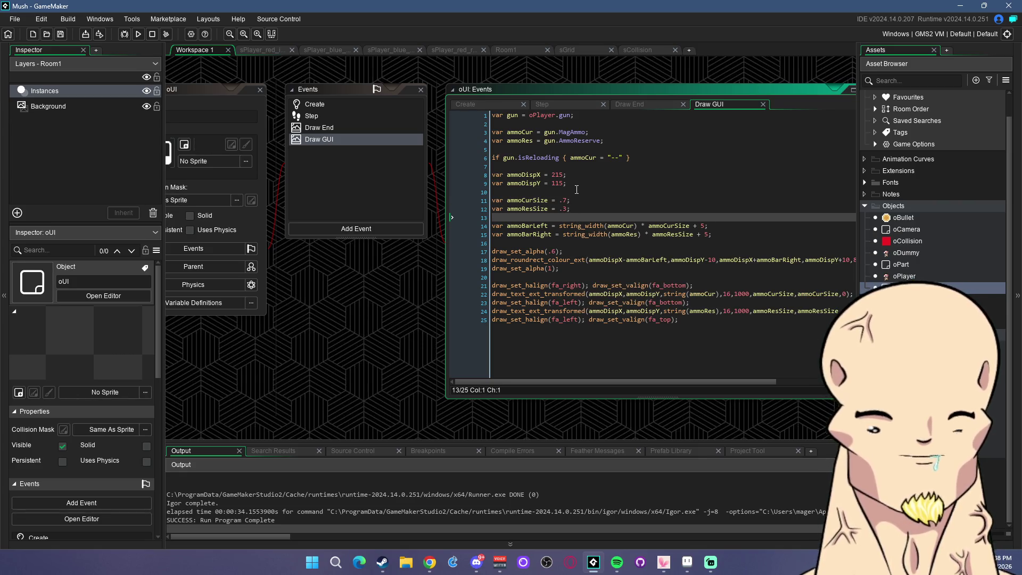
pyautogui.click(722, 235)
pyautogui.press('Return')
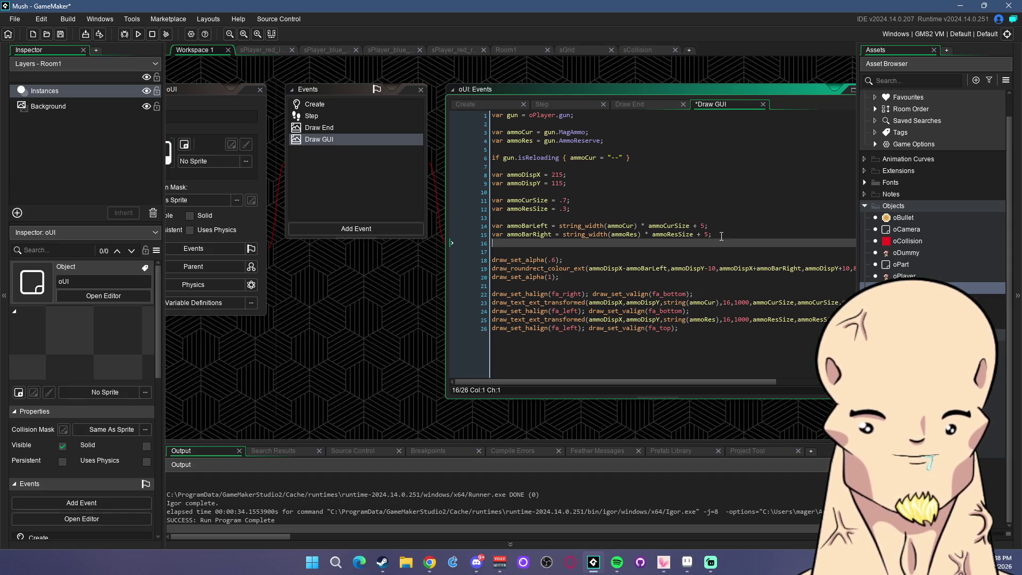
pyautogui.write('var h')
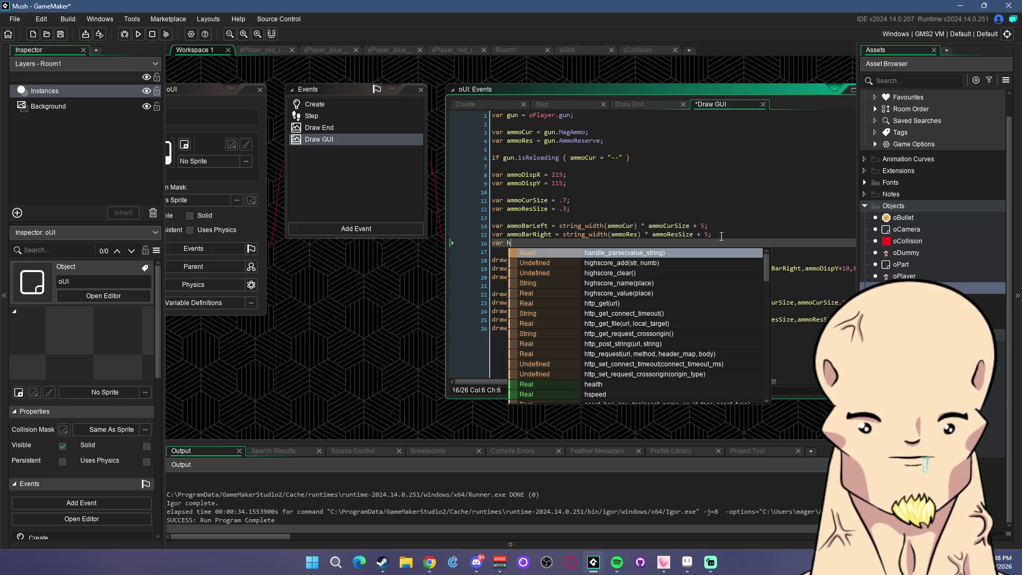
pyautogui.write(' = ')
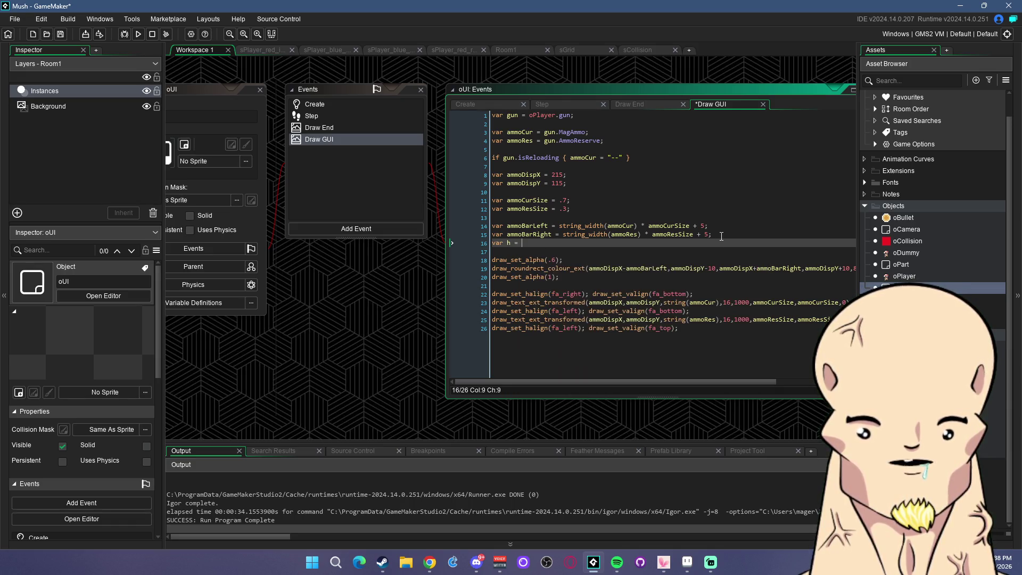
pyautogui.write('string_he')
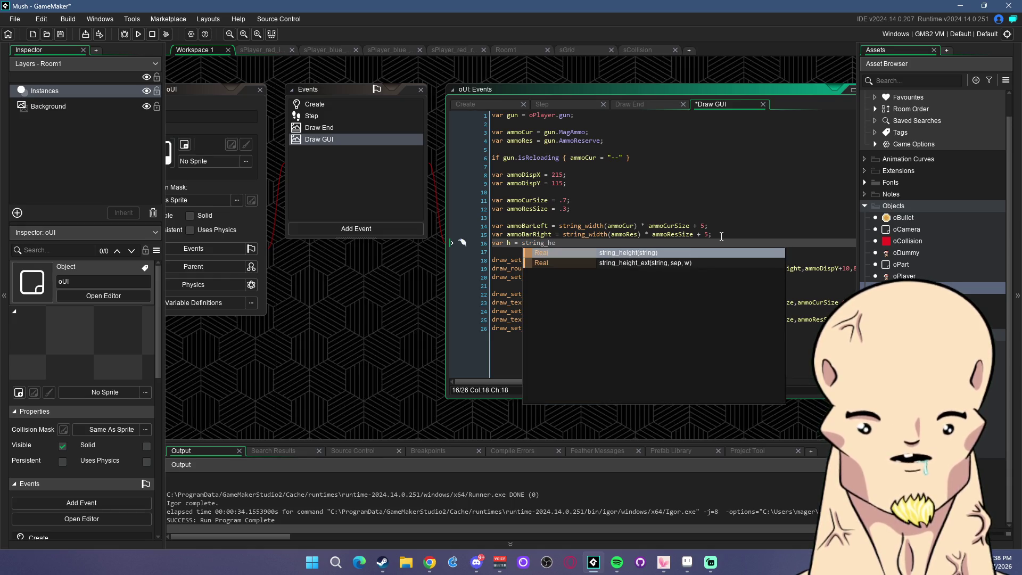
pyautogui.press('Return')
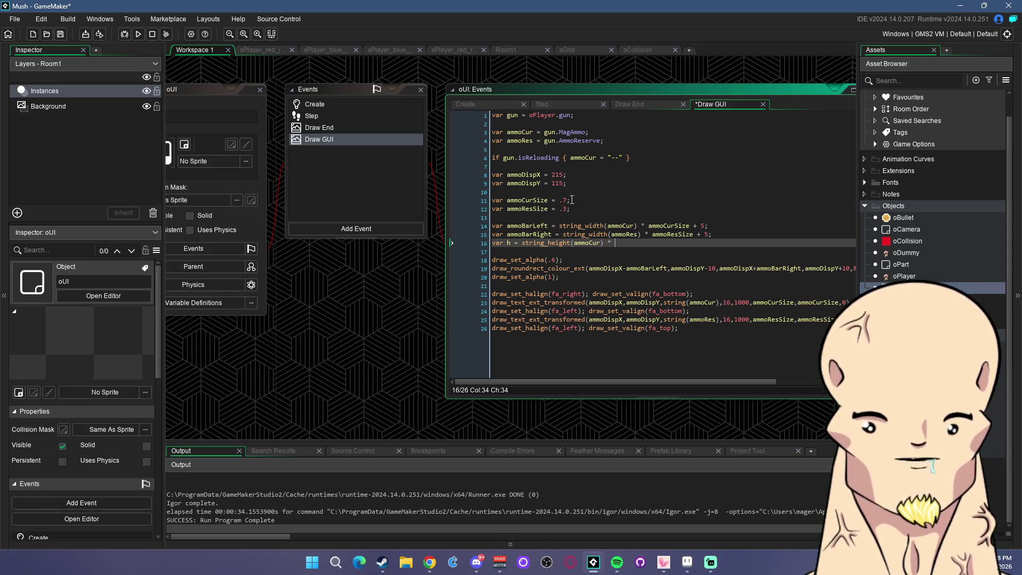
pyautogui.click(555, 200)
pyautogui.click(616, 243)
pyautogui.write('ammoCurSize')
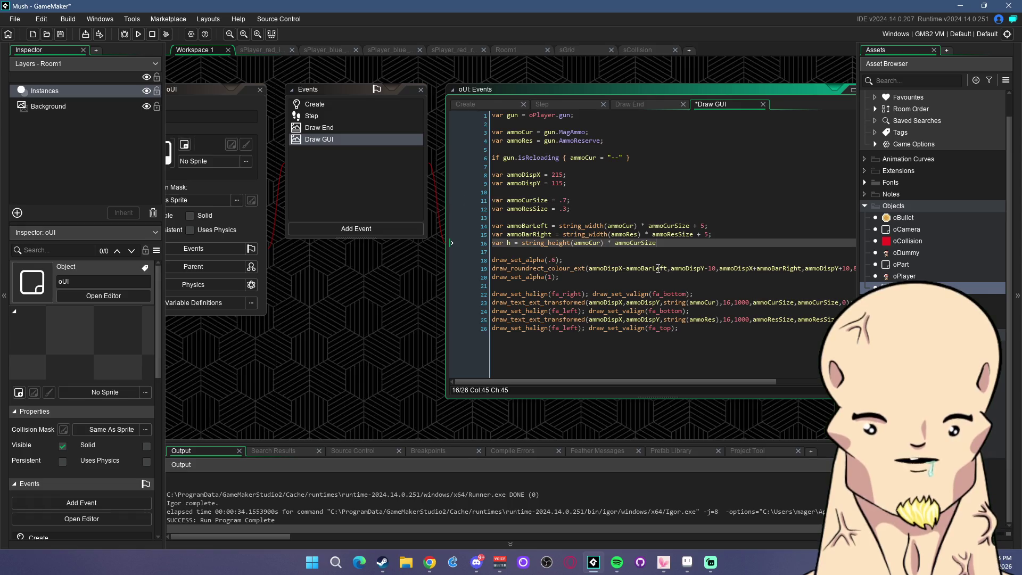
pyautogui.write(';')
pyautogui.hotkey('ctrl', 's')
# Rename the height variable to ammoBarH and lift the box's top by ammoBarH/2
pyautogui.click(619, 235)
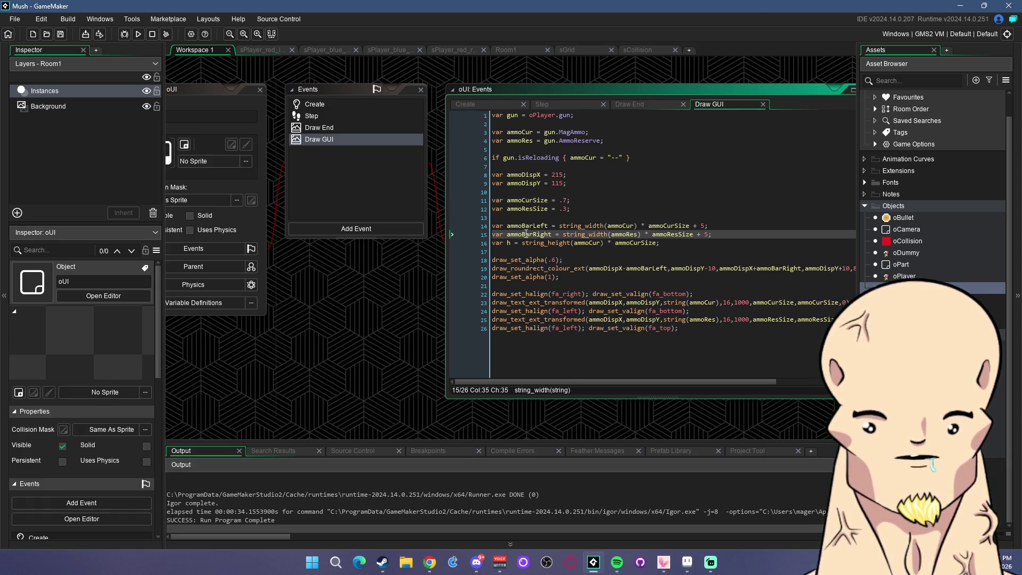
pyautogui.click(507, 243)
pyautogui.write('ammoBar')
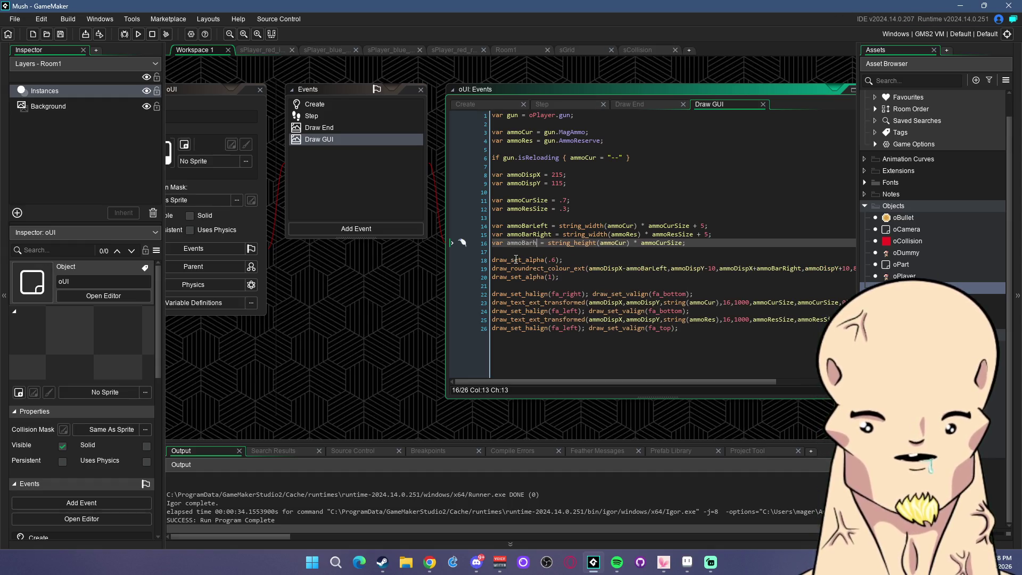
pyautogui.click(735, 236)
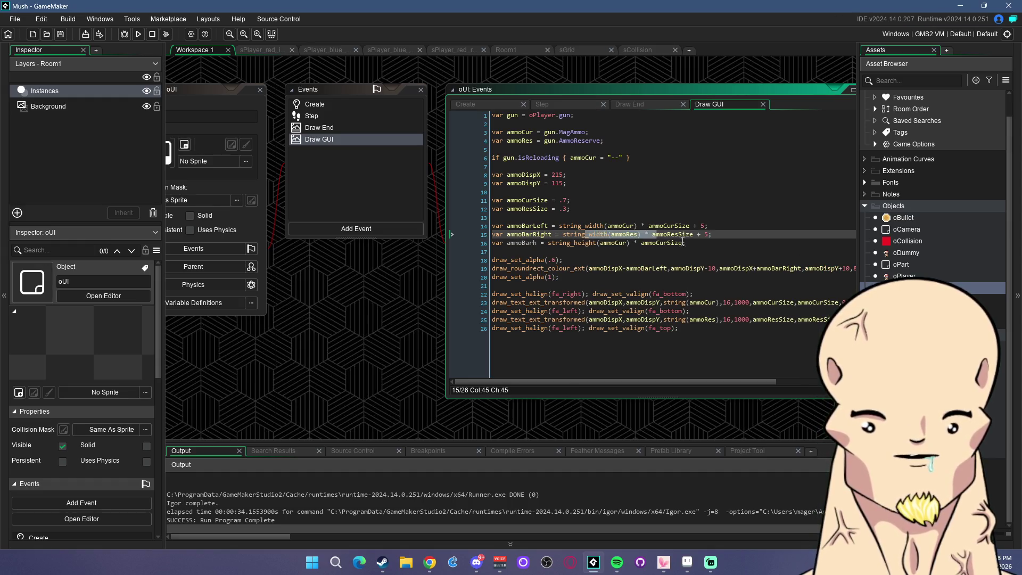
pyautogui.click(521, 244)
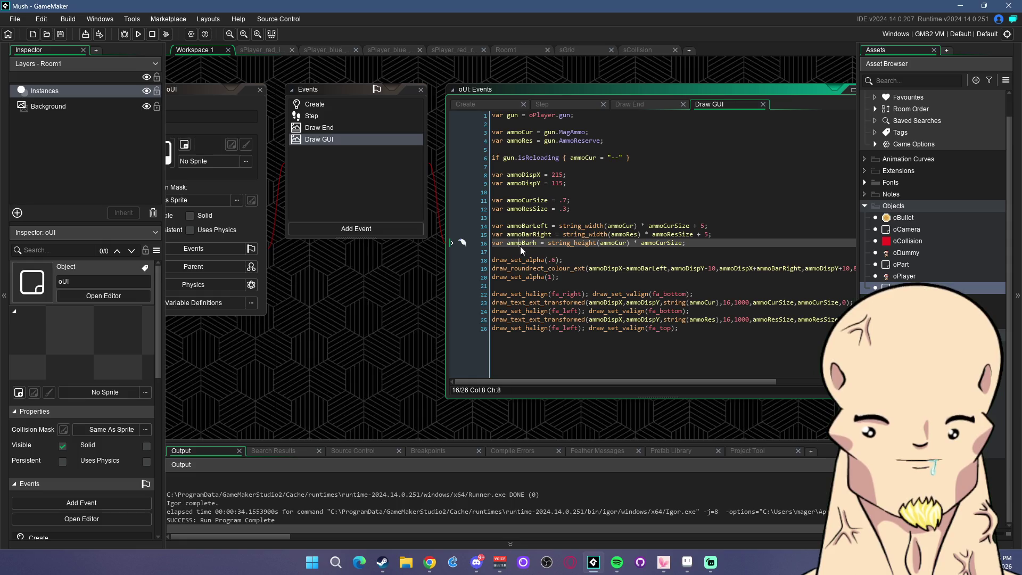
pyautogui.click(713, 270)
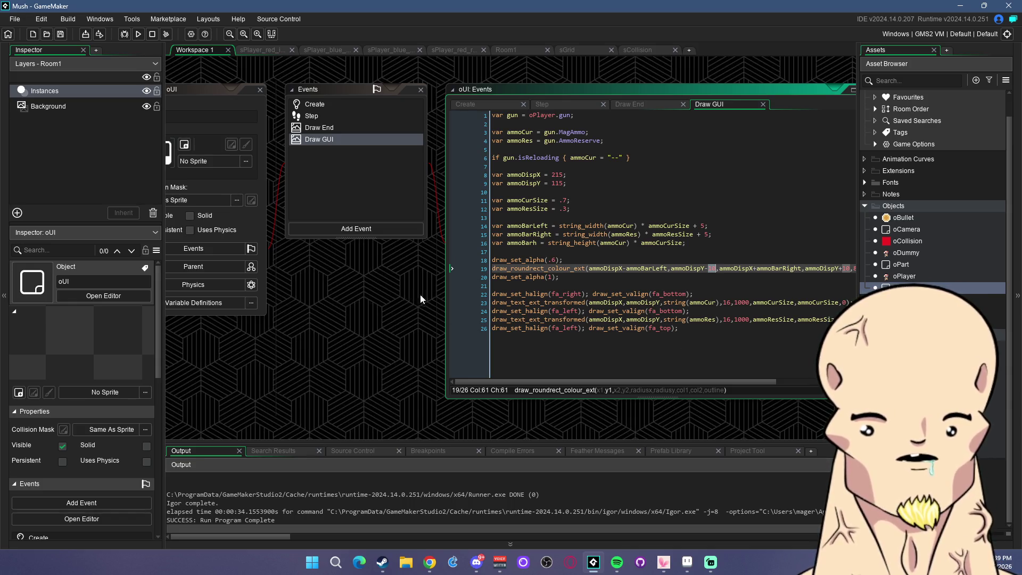
pyautogui.moveTo(424, 299); pyautogui.dragTo(299, 290)
pyautogui.click(735, 259)
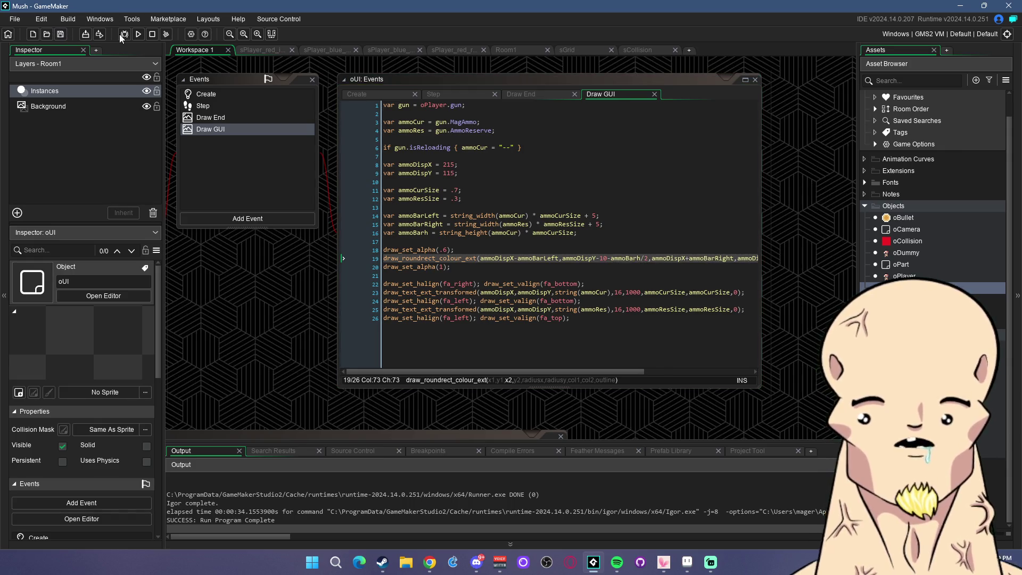
# Test-run the game, walk the player around, and close it
pyautogui.click(138, 34)
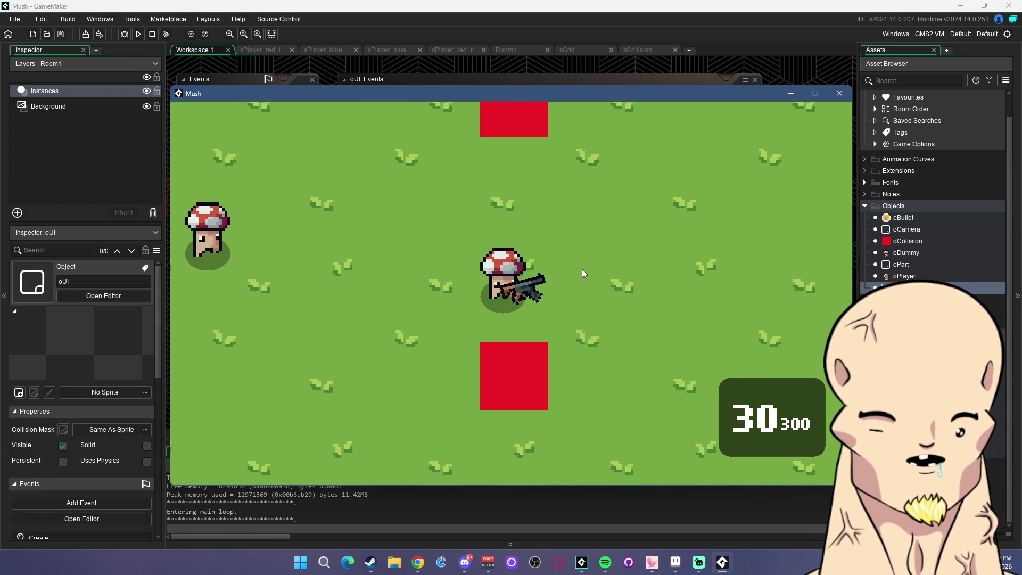
pyautogui.press('a')
pyautogui.click(846, 94)
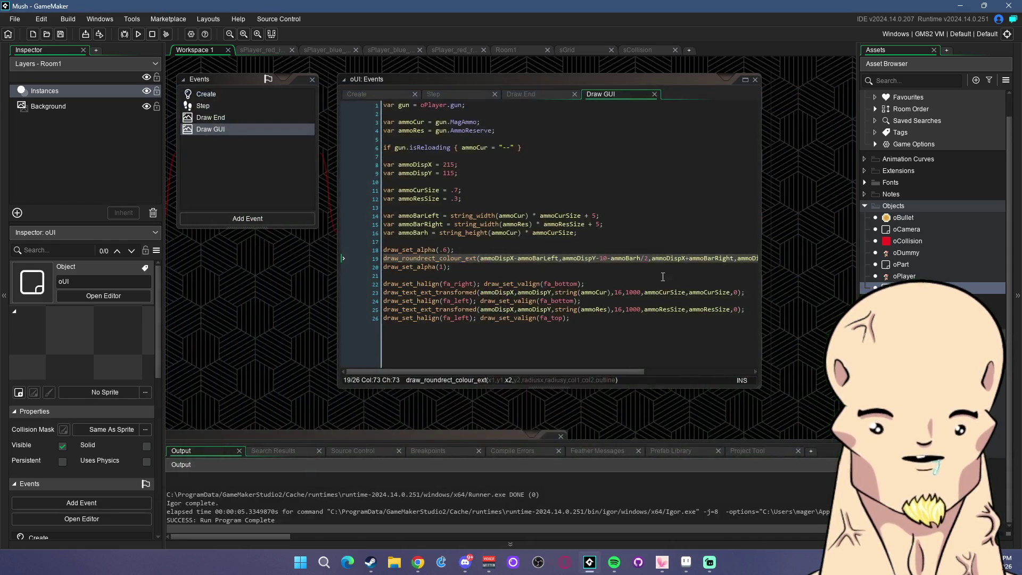
# Rename ammoBarh to ammoBarStrH everywhere
pyautogui.click(577, 234)
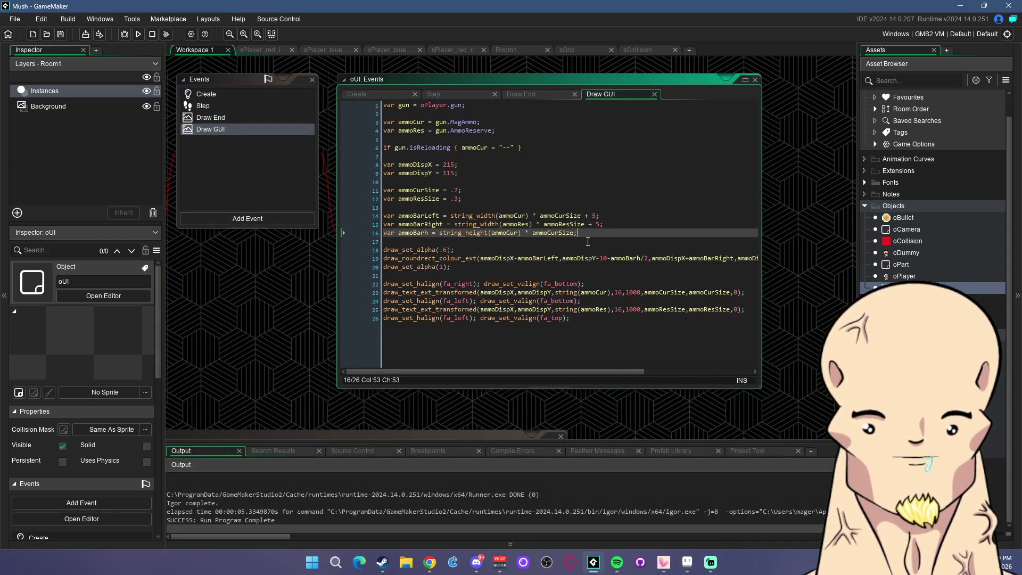
pyautogui.press('Return')
pyautogui.write('\\')
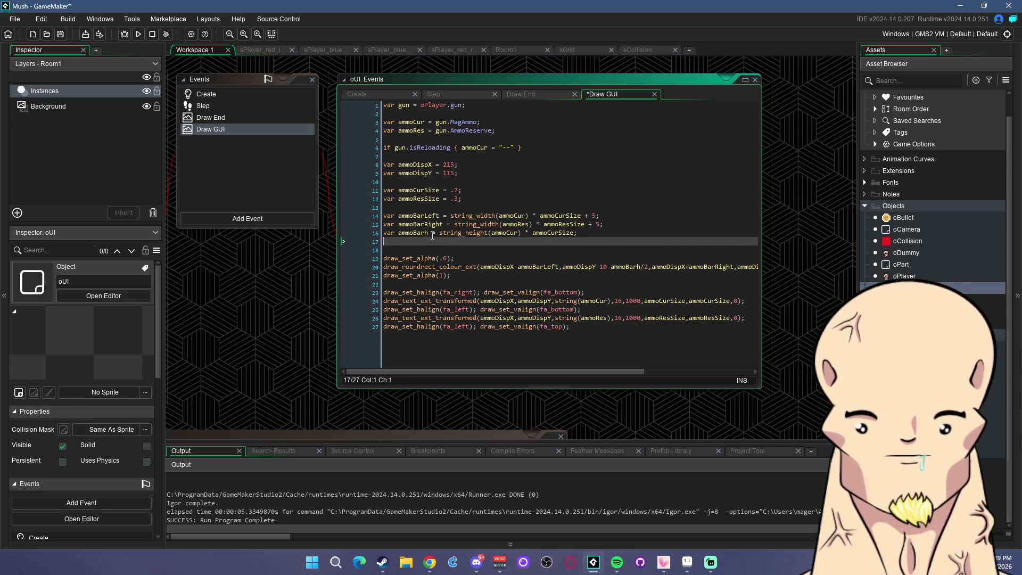
pyautogui.click(430, 234)
pyautogui.write('Str')
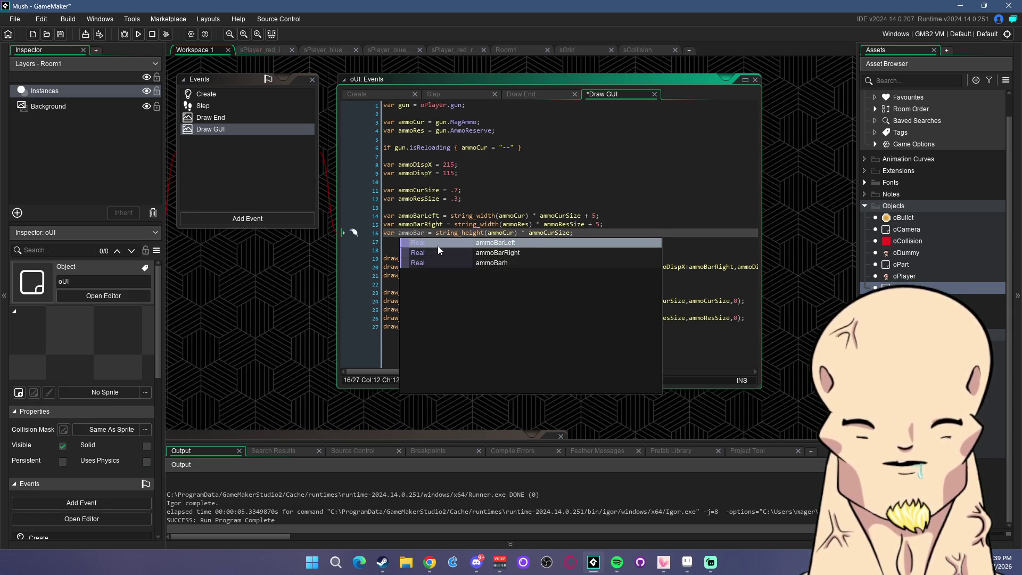
pyautogui.write('H')
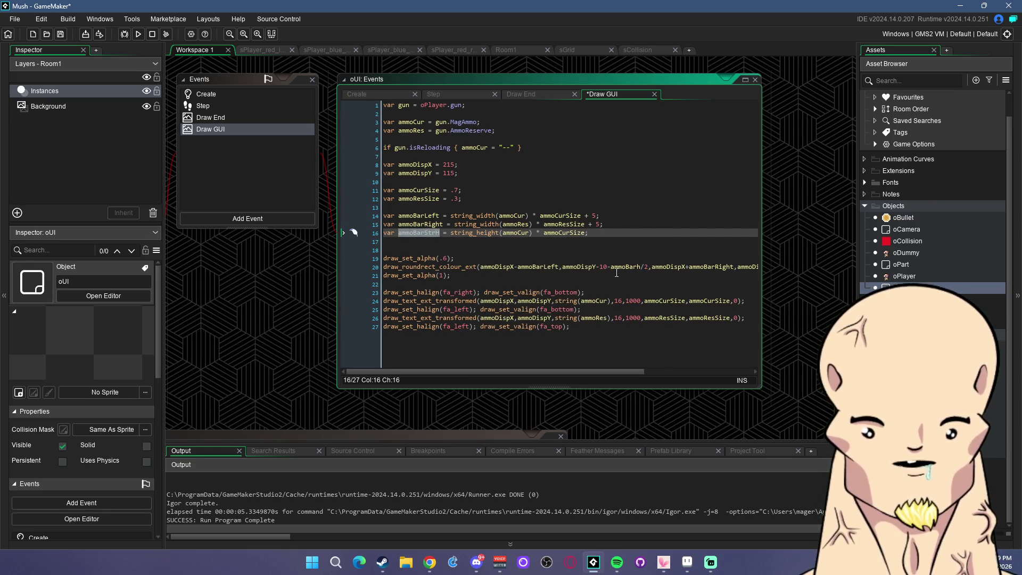
pyautogui.click(630, 268)
# Add var ammoBarHeight = 5, use it in place of the box top's 10, and run with F5
pyautogui.click(623, 233)
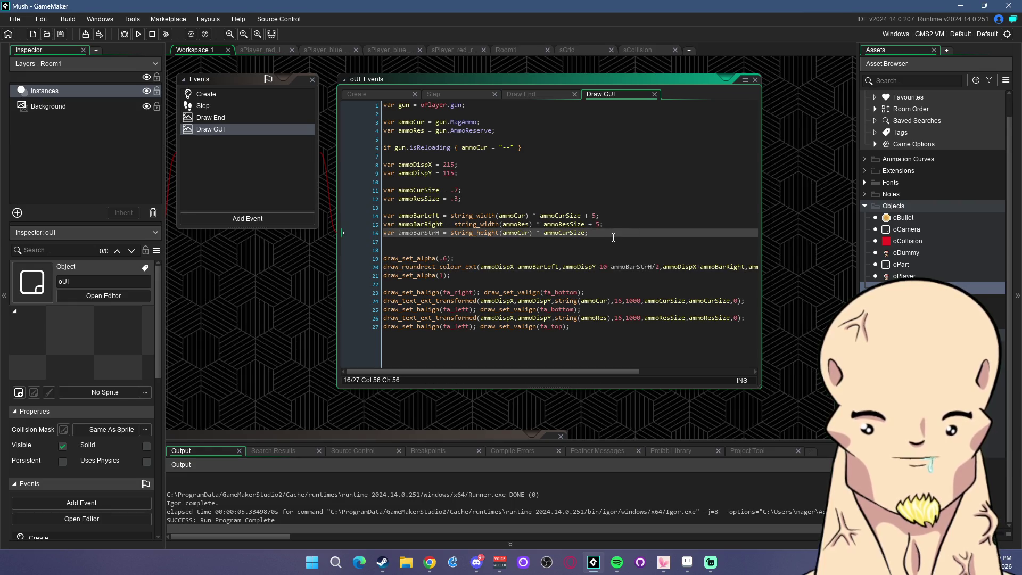
pyautogui.press('Return')
pyautogui.write('var ammoBar')
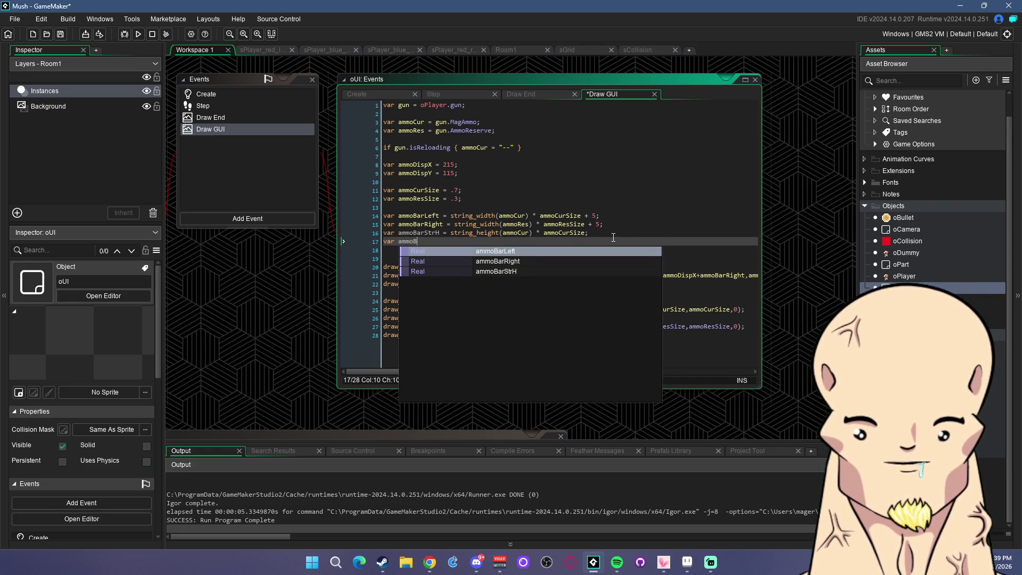
pyautogui.write('Height = 5;')
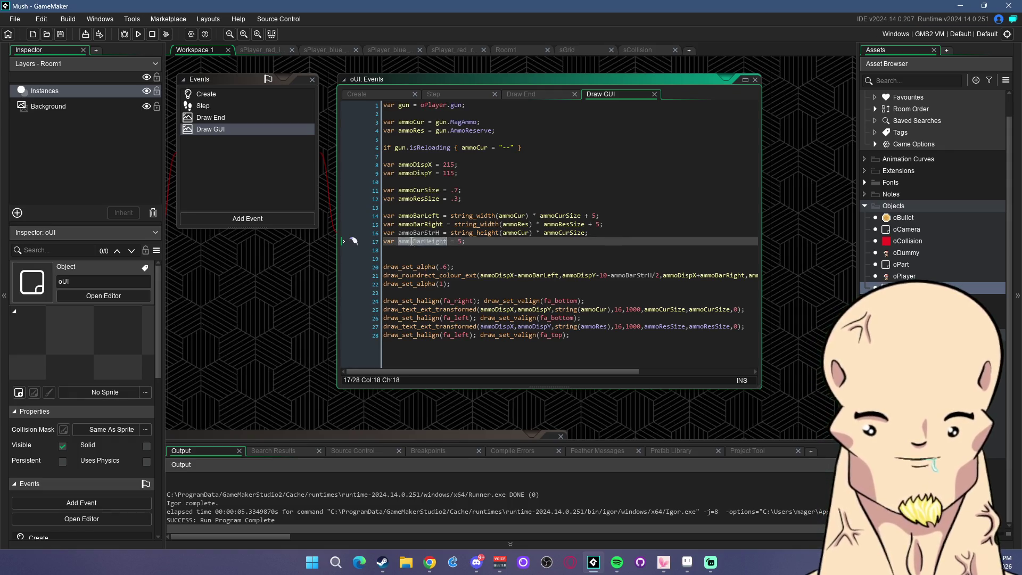
pyautogui.doubleClick(631, 276)
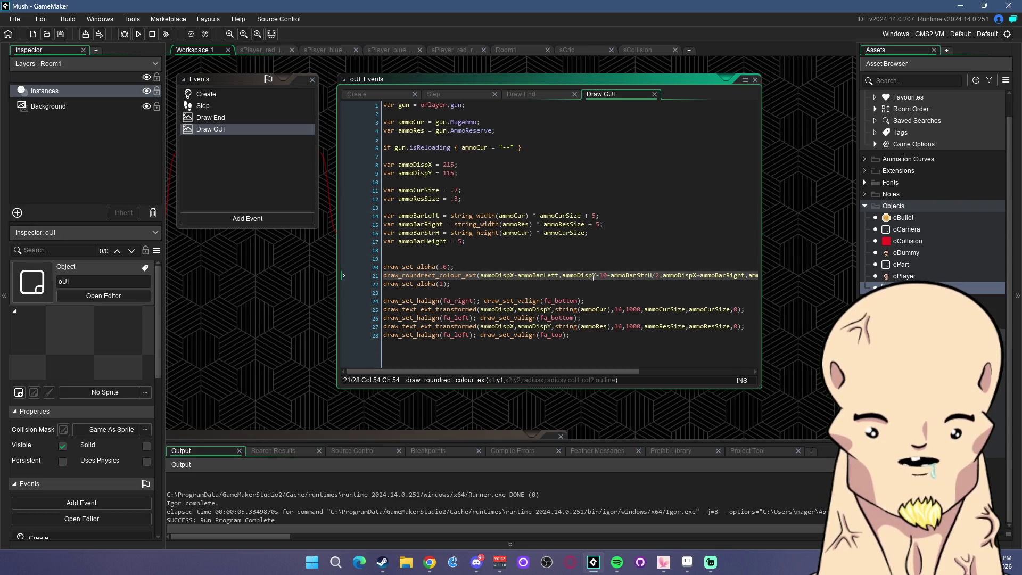
pyautogui.press('BackSpace')
pyautogui.write('ammoBarHeight')
pyautogui.moveTo(619, 371); pyautogui.dragTo(701, 350)
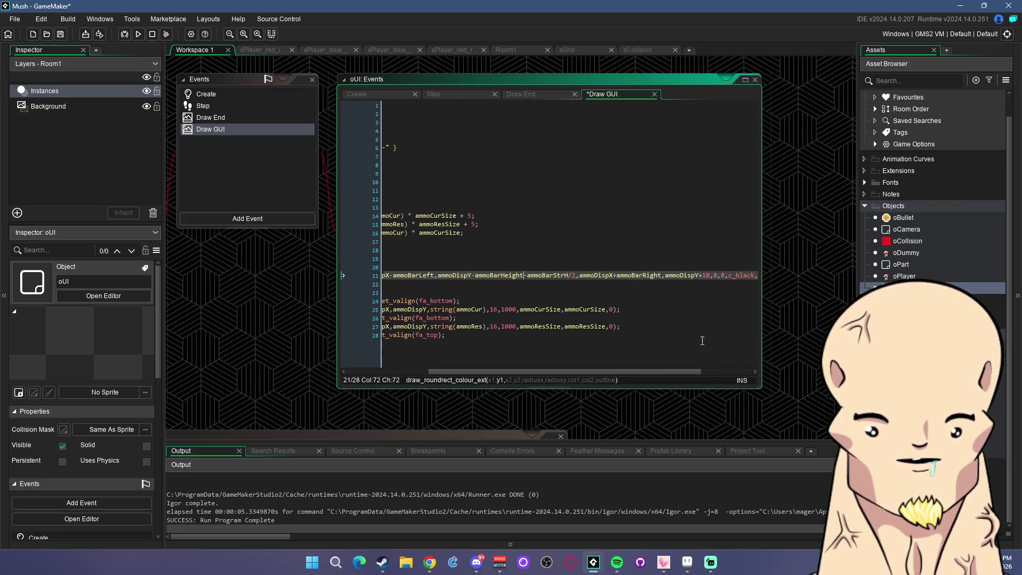
pyautogui.click(709, 242)
pyautogui.press('F5')
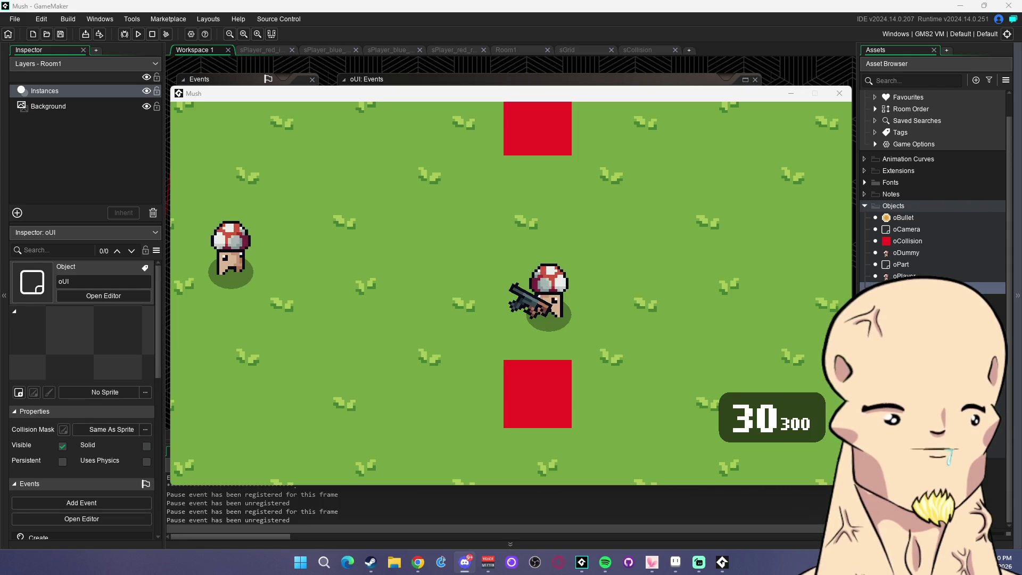
# Fire bursts at the dummy and reload between them, watching the ammo counter refill
pyautogui.click(421, 258)
pyautogui.press('a')
pyautogui.press('r')
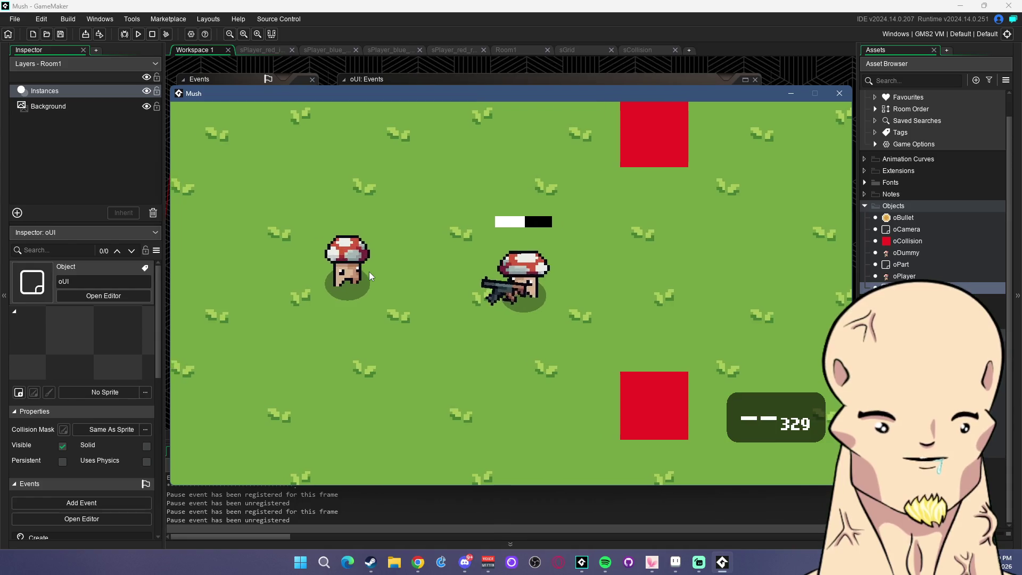
pyautogui.moveTo(362, 272)
pyautogui.mouseDown()
pyautogui.moveTo(310, 267)
pyautogui.moveTo(315, 295)
pyautogui.mouseUp()
pyautogui.press('r')
pyautogui.press('s')
pyautogui.press('d')
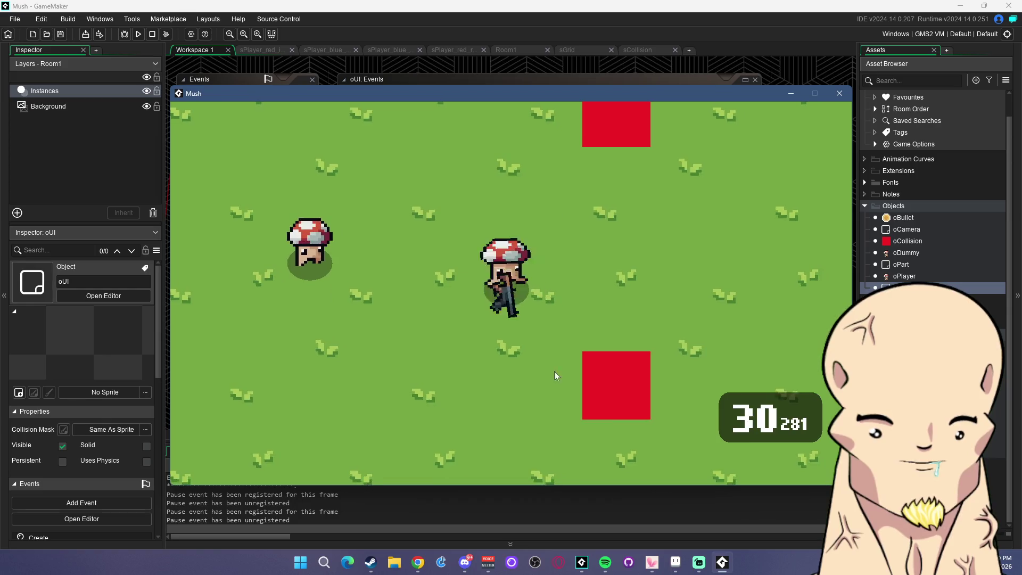
pyautogui.press('a')
pyautogui.press('w')
pyautogui.moveTo(249, 248); pyautogui.dragTo(330, 289)
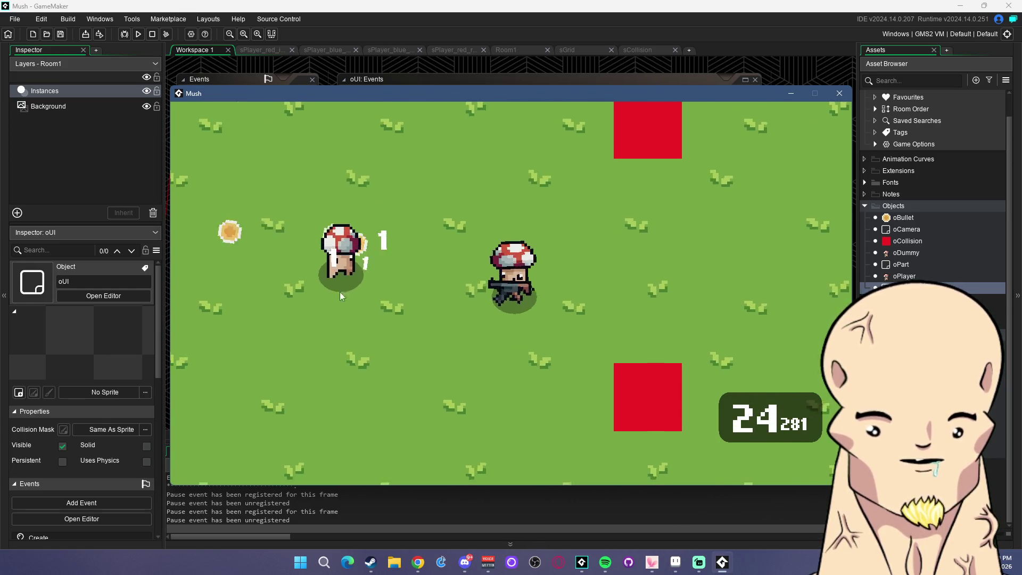
pyautogui.press('r')
# Move around the arena, fire another burst at the dummy and reload the magazine
pyautogui.press('d')
pyautogui.press('w')
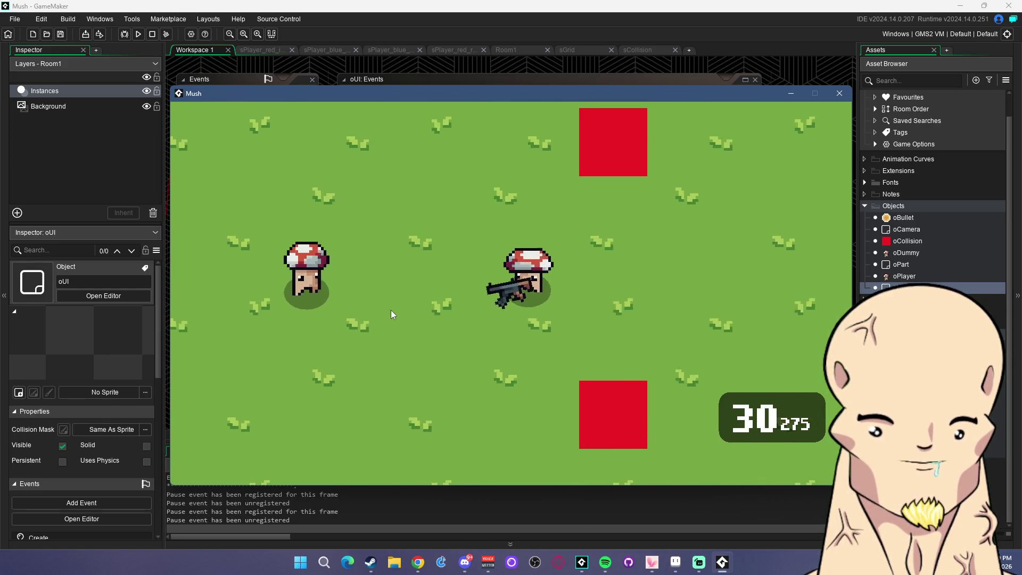
pyautogui.press('s')
pyautogui.press('a')
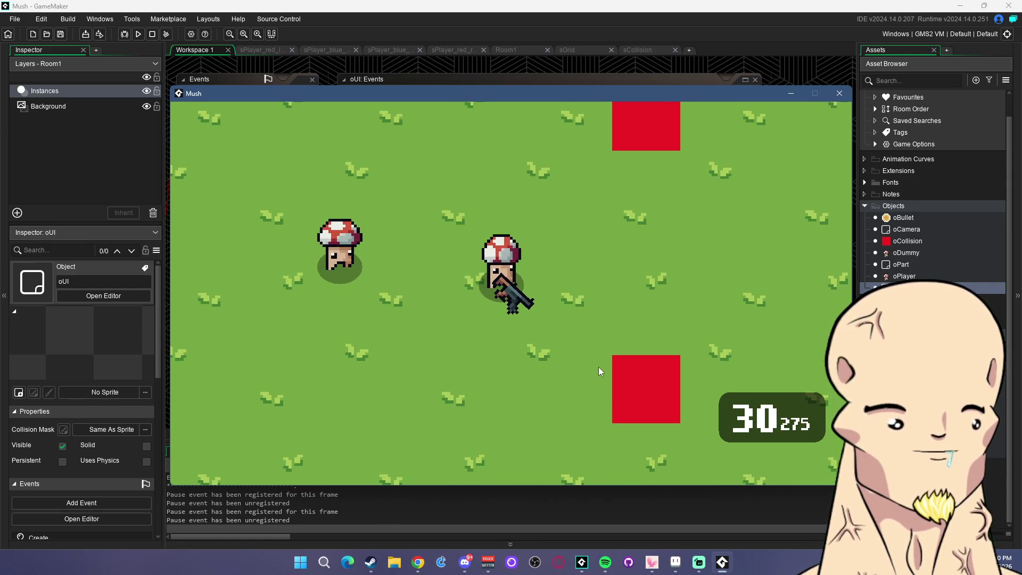
pyautogui.press('w')
pyautogui.moveTo(373, 279); pyautogui.dragTo(371, 299)
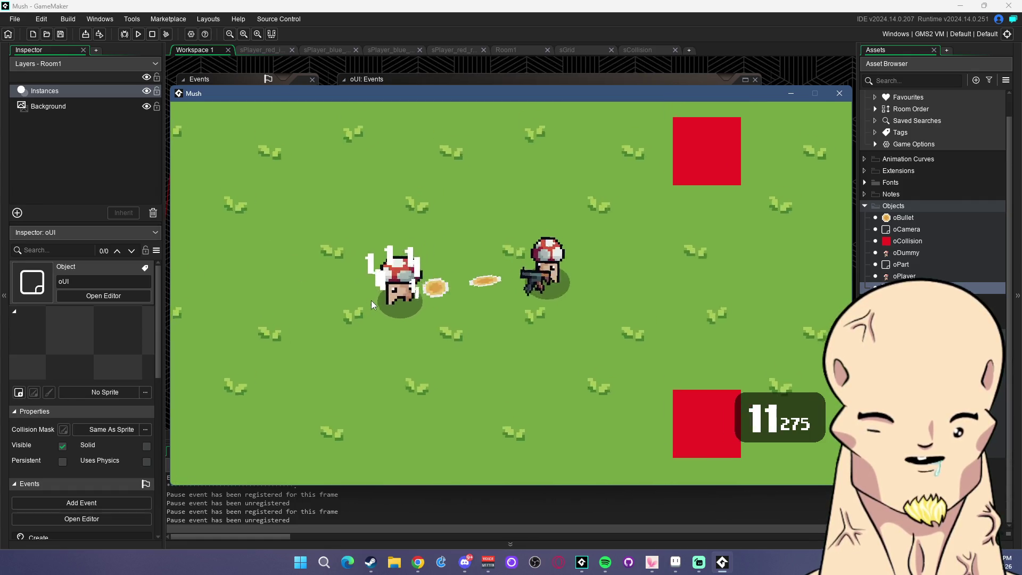
pyautogui.press('r')
pyautogui.press('s')
pyautogui.press('a')
pyautogui.press('d')
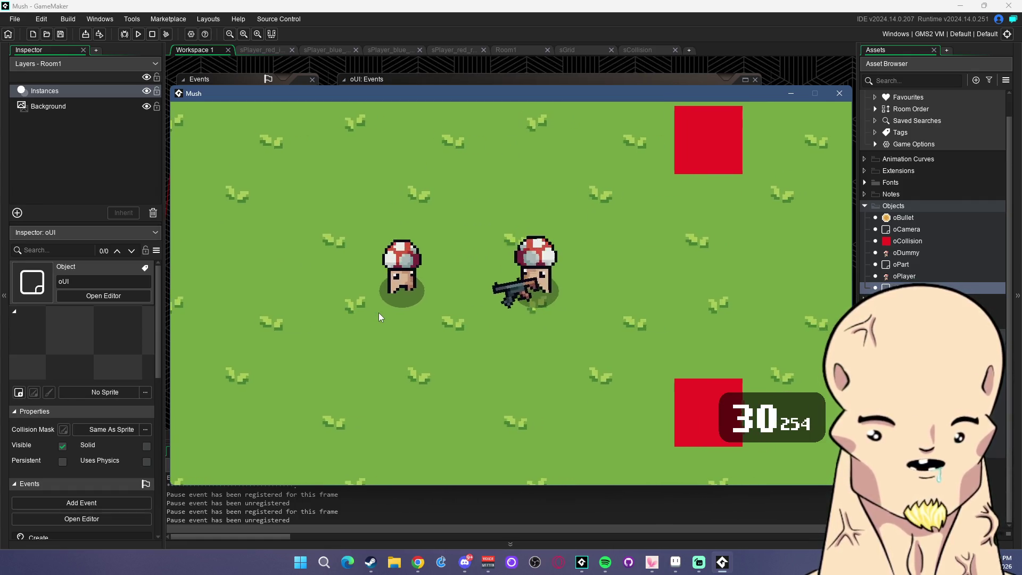
# Keep shooting the dummy and reloading until the counter reads 30 with 233 in reserve
pyautogui.press('a')
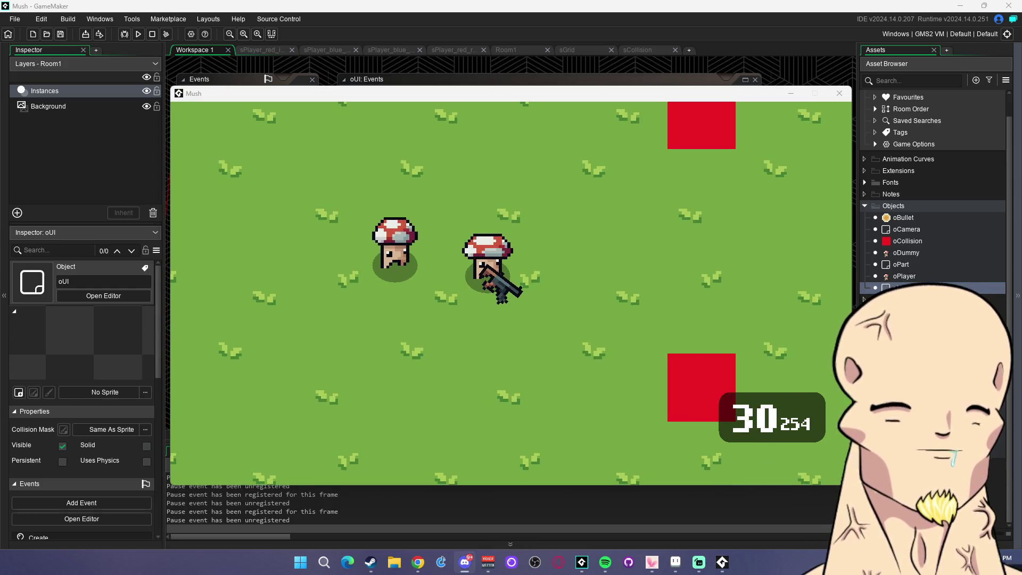
pyautogui.click(423, 279)
pyautogui.press('w')
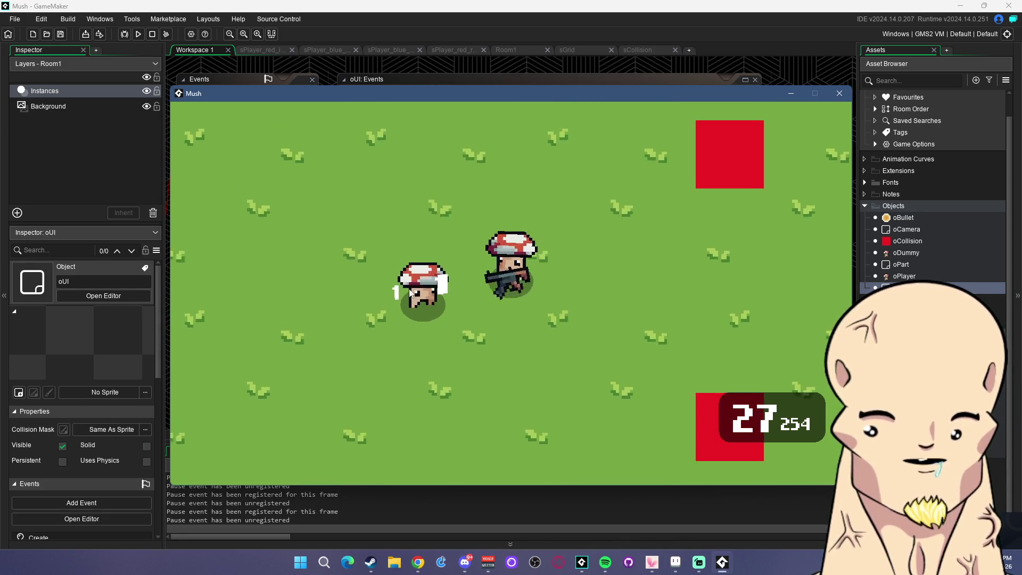
pyautogui.click(433, 312)
pyautogui.press('a')
pyautogui.click(432, 312)
pyautogui.click(524, 354)
pyautogui.press('r')
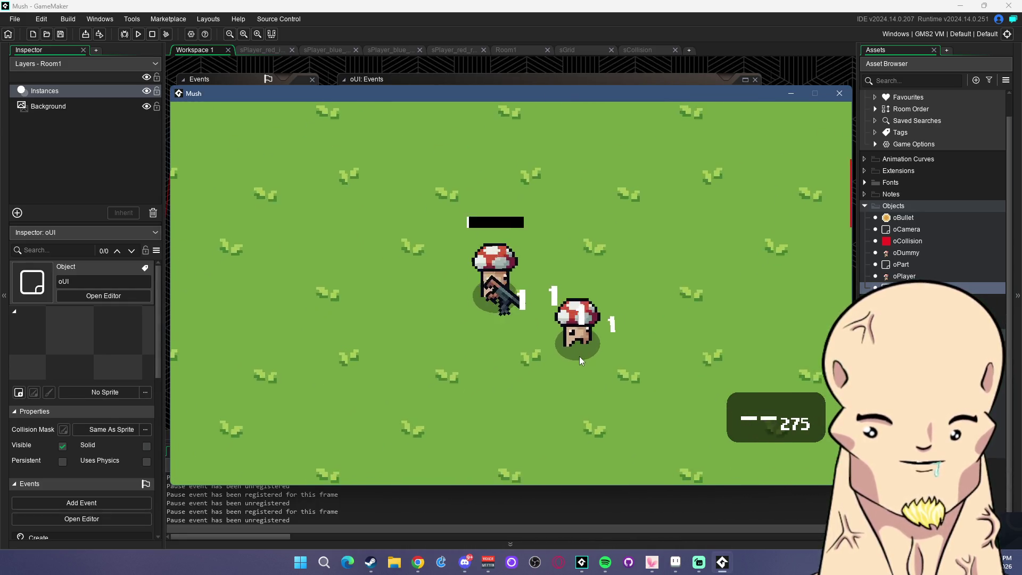
pyautogui.press('d')
pyautogui.click(410, 311)
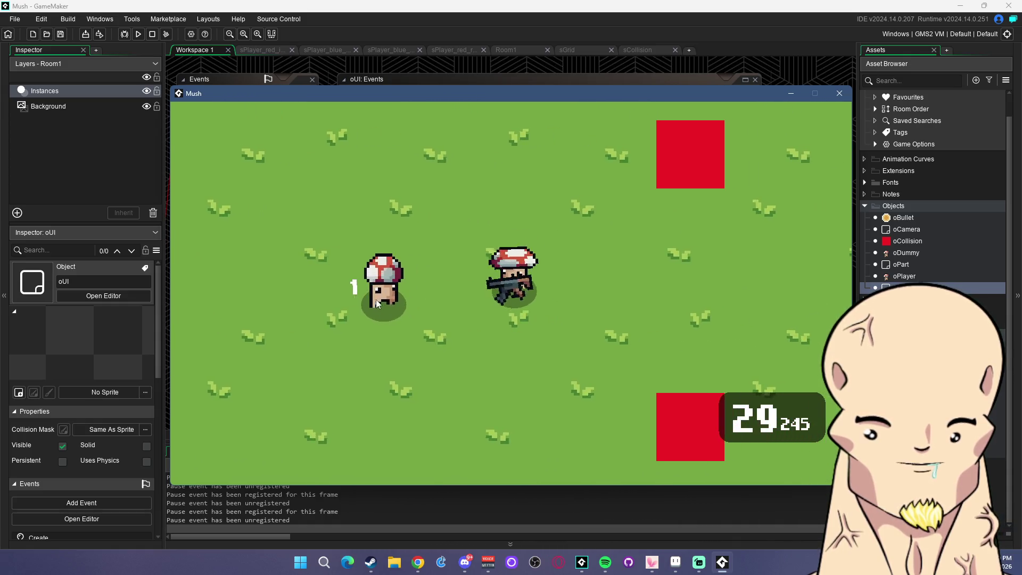
pyautogui.click(371, 308)
pyautogui.press('r')
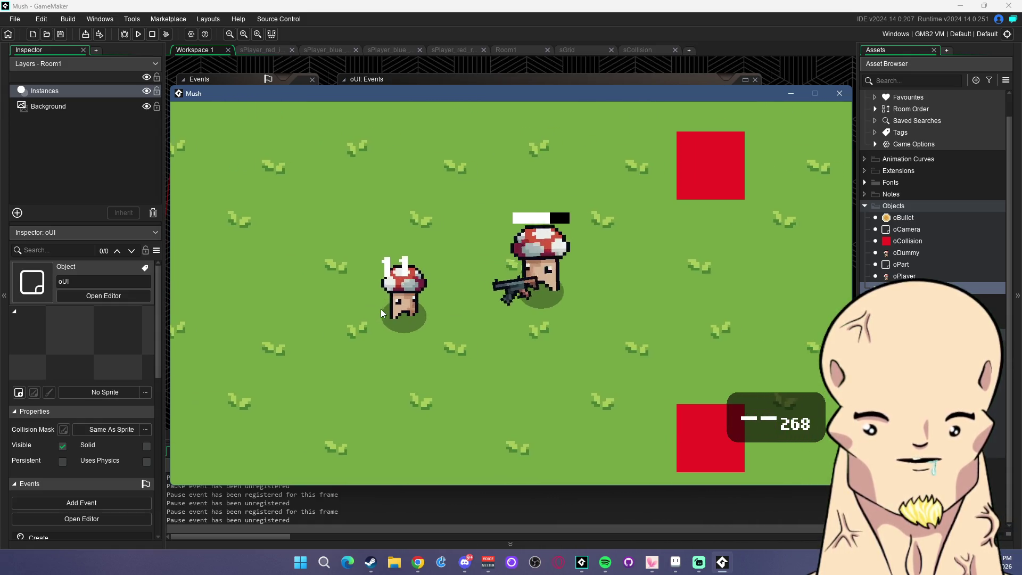
pyautogui.press('w')
pyautogui.press('a')
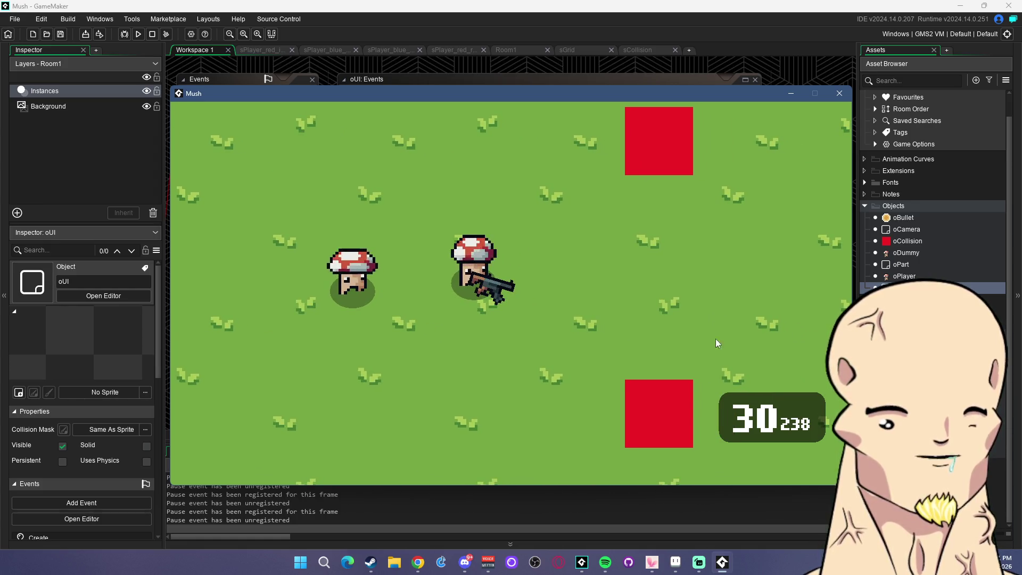
pyautogui.click(372, 289)
pyautogui.press('r')
pyautogui.press('d')
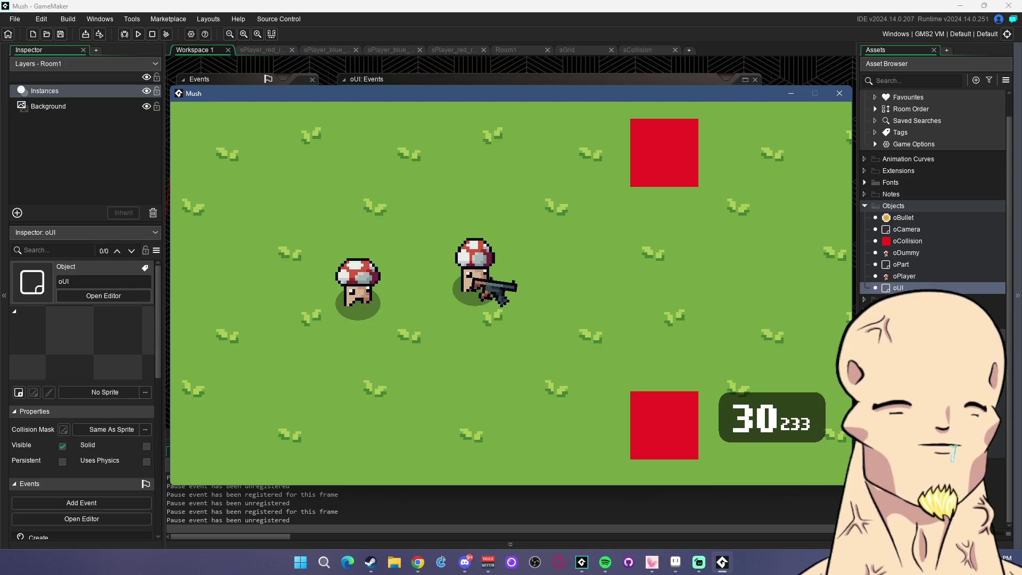
# Switch focus away from the running game, leaving the counter at 30 with 233 reserve
pyautogui.hotkey('alt', 'Tab')
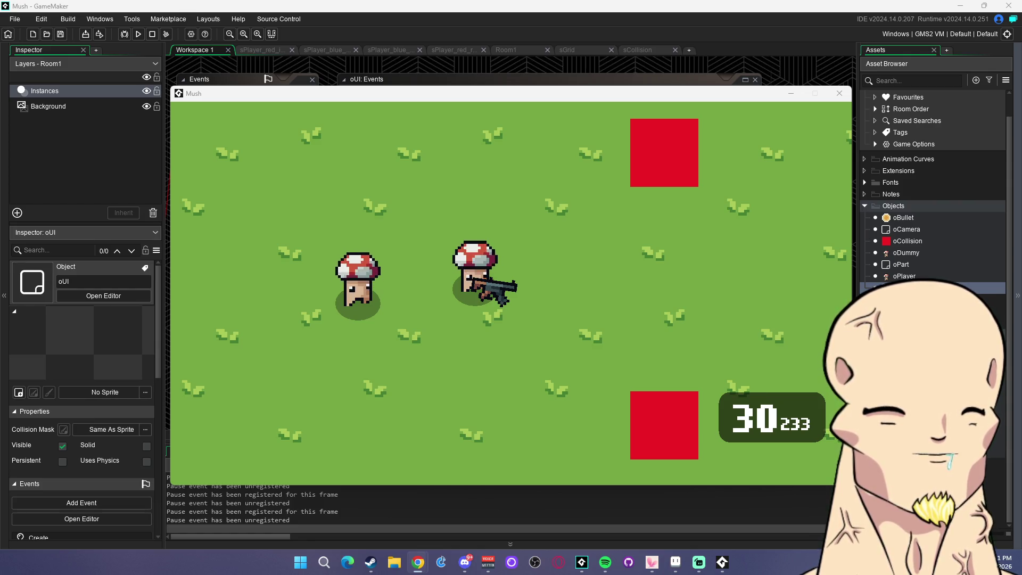
# Spray rifle bullets at the dummy, briefly leaving and then refocusing the game window
pyautogui.click(724, 329)
pyautogui.moveTo(517, 291)
pyautogui.mouseDown()
pyautogui.moveTo(373, 323)
pyautogui.moveTo(287, 296)
pyautogui.moveTo(276, 306)
pyautogui.moveTo(280, 314)
pyautogui.moveTo(336, 310)
pyautogui.mouseUp()
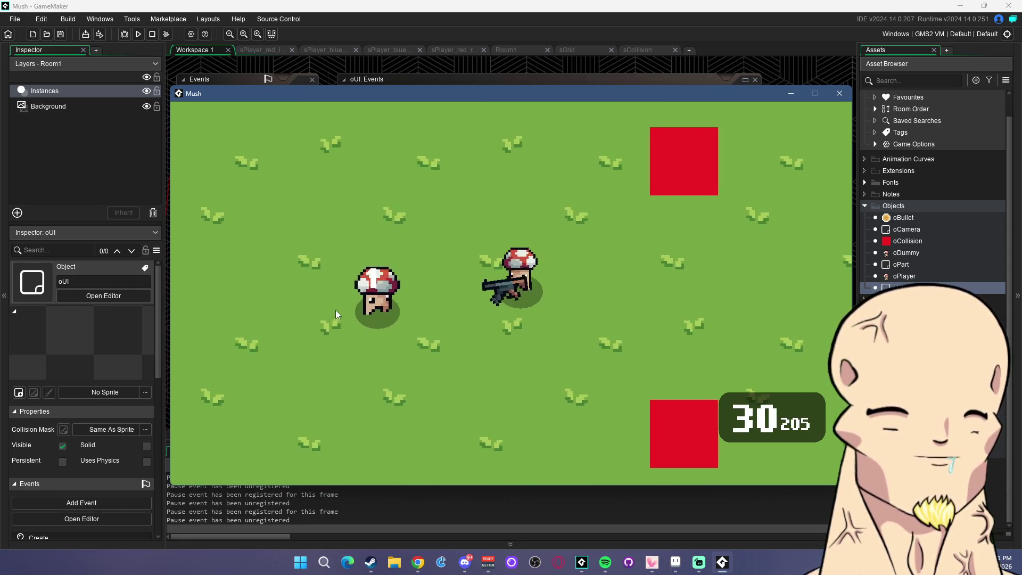
pyautogui.hotkey('alt', 'Tab')
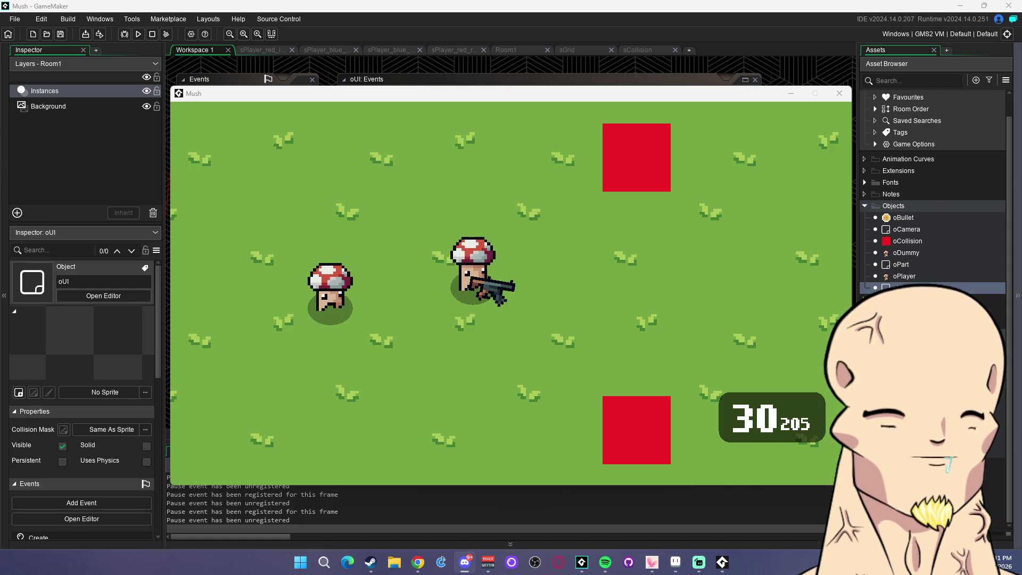
pyautogui.hotkey('alt', 'Tab')
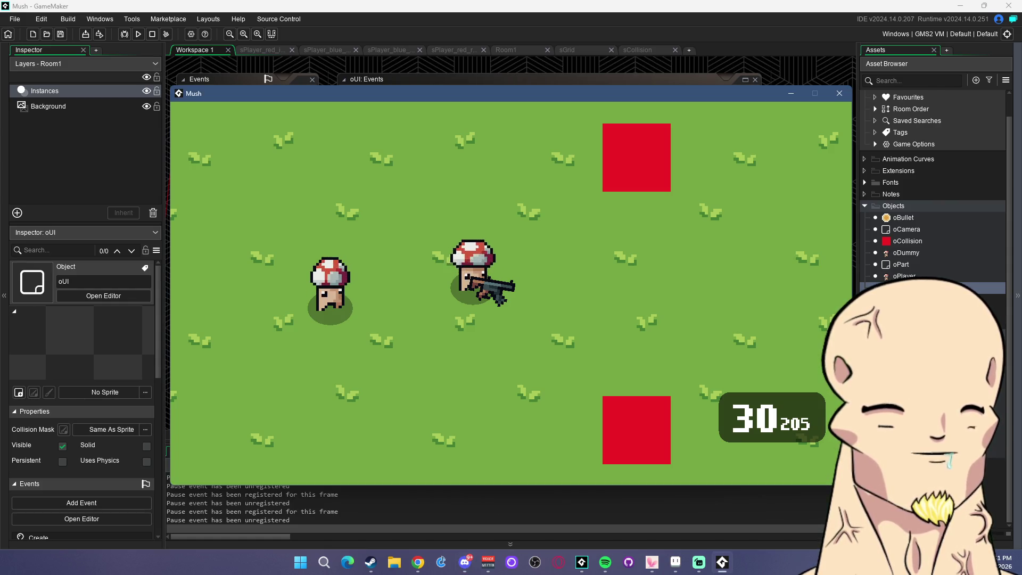
# Walk around and shoot the dummy with the rifle until the magazine empties
pyautogui.press('a')
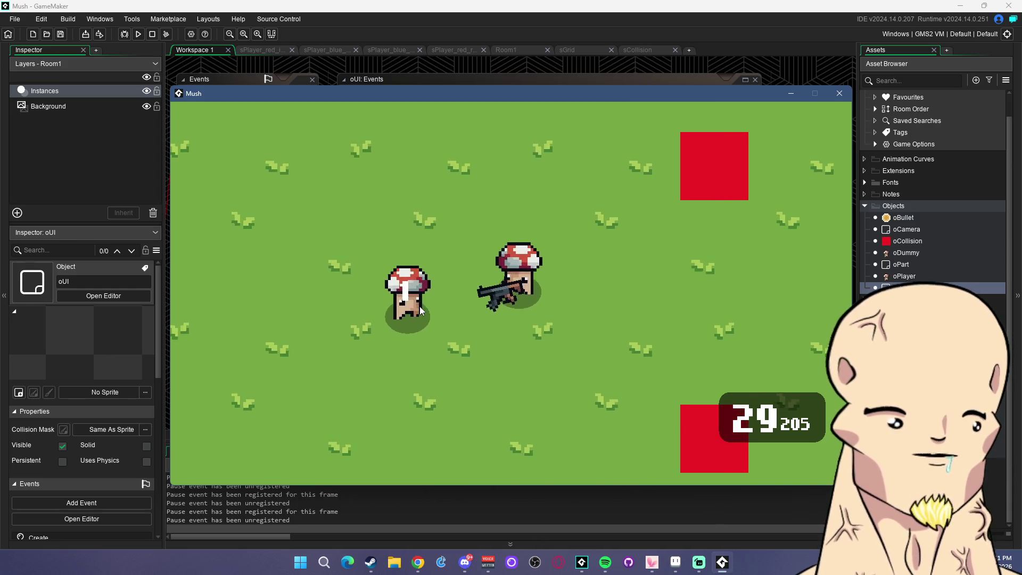
pyautogui.click(420, 305)
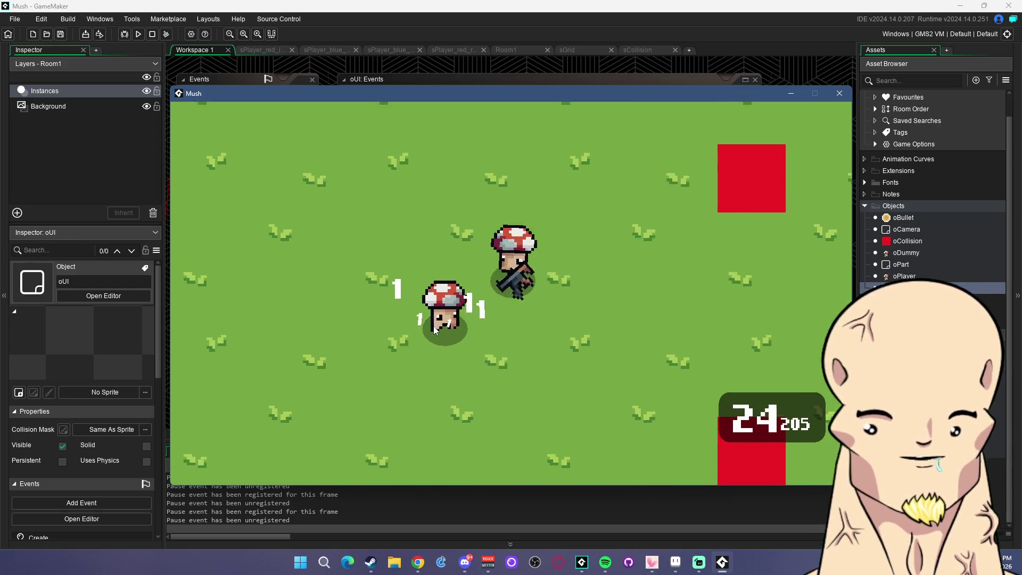
pyautogui.press('s')
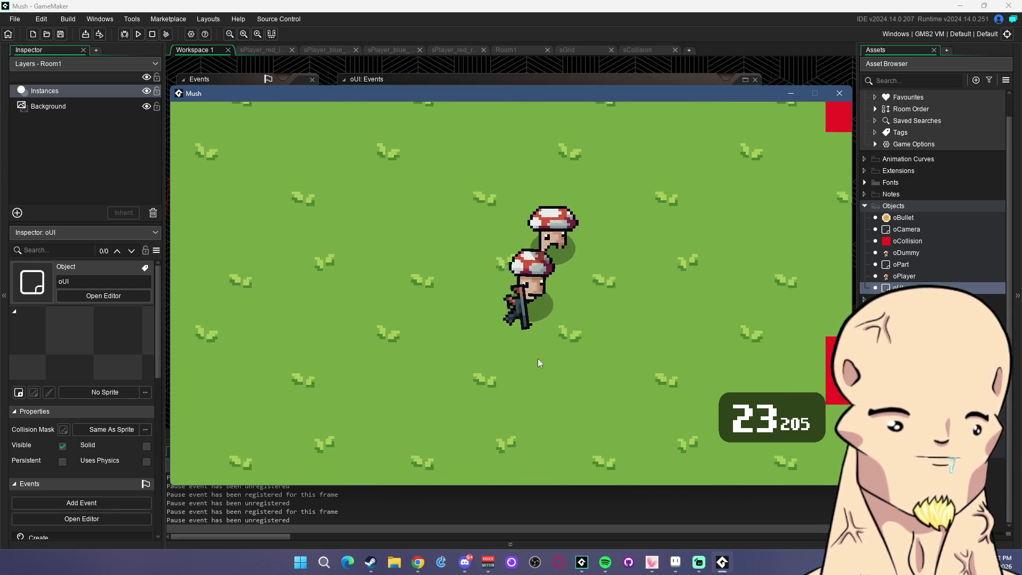
pyautogui.press('d')
pyautogui.click(394, 289)
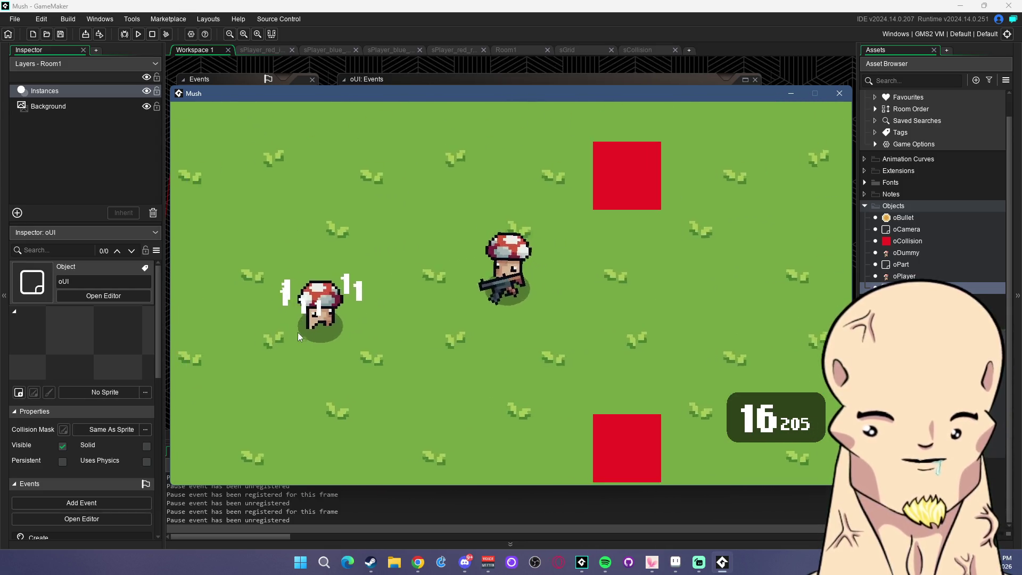
pyautogui.click(298, 332)
pyautogui.press('a')
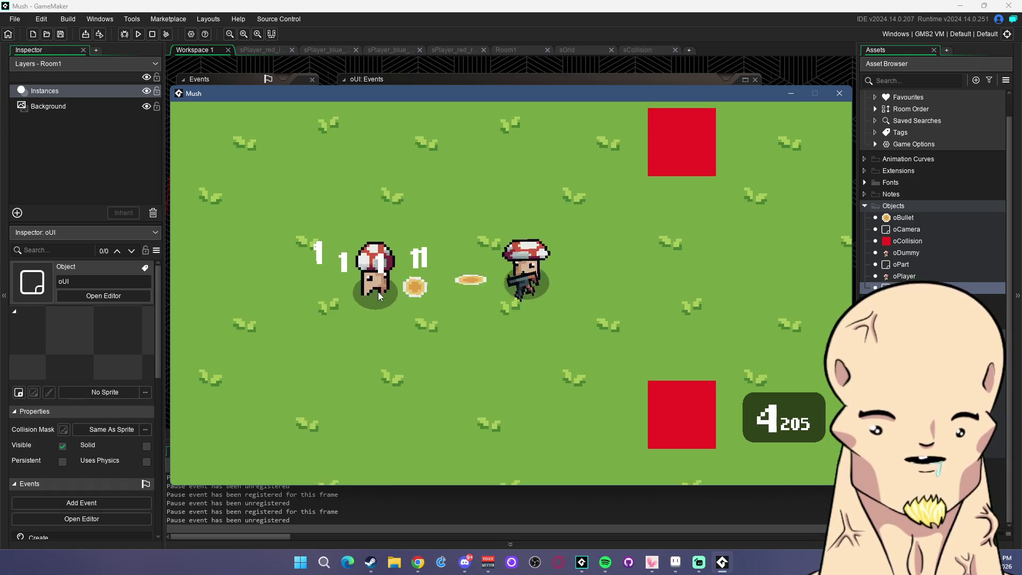
pyautogui.click(379, 294)
pyautogui.press('w')
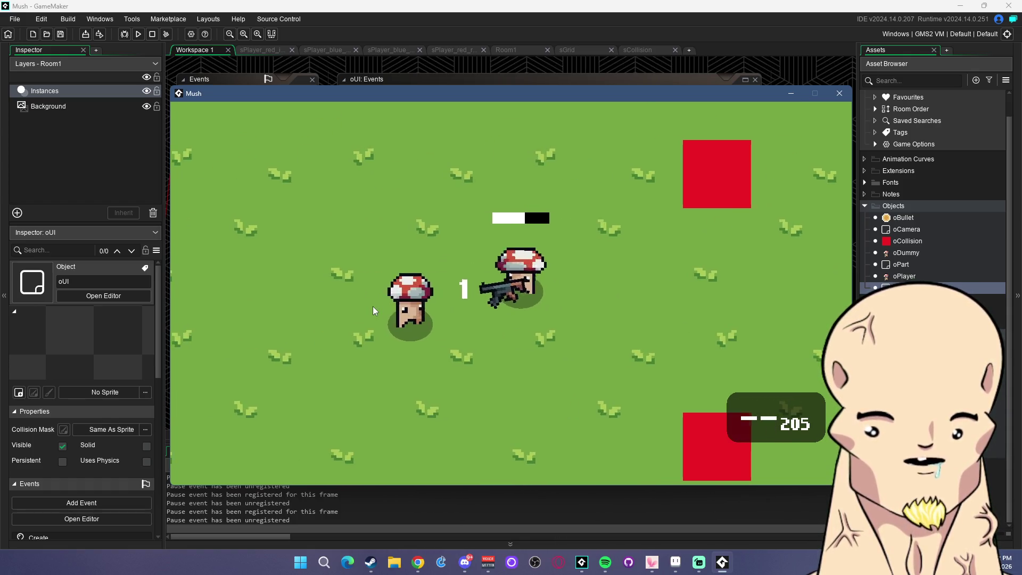
# Keep firing the rifle at the dummy, then reload it
pyautogui.press('d')
pyautogui.click(351, 320)
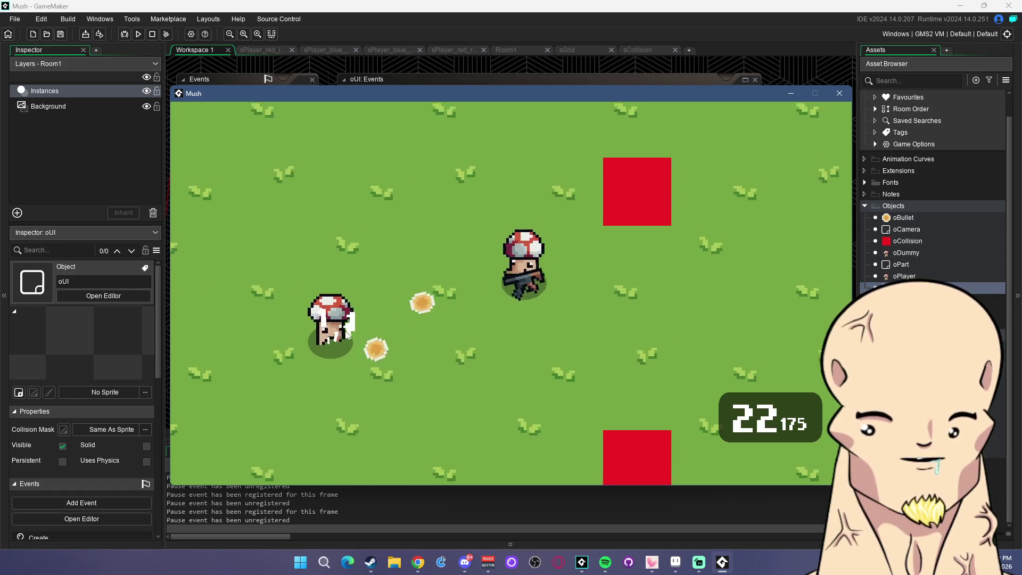
pyautogui.click(346, 334)
pyautogui.press('w')
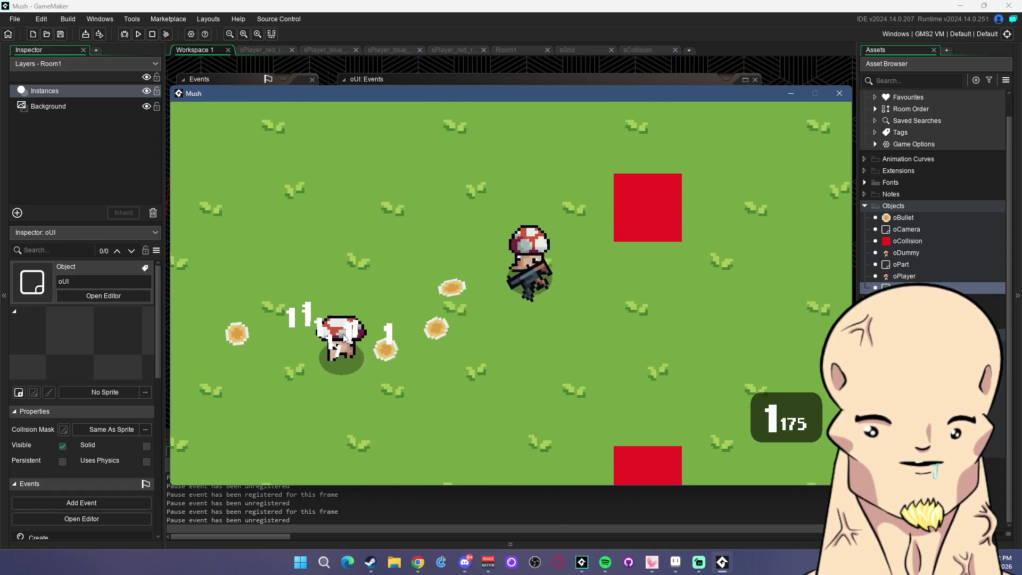
pyautogui.press('s')
pyautogui.click(346, 324)
pyautogui.press('d')
pyautogui.click(334, 318)
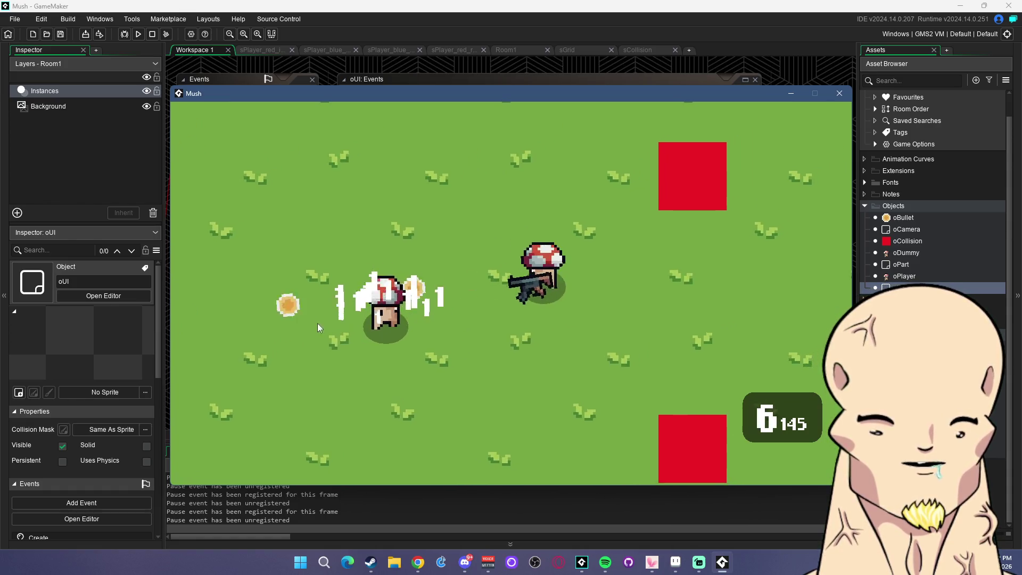
pyautogui.press('r')
# Empty the rifle magazine into the dummy and switch to the shotgun with key 2
pyautogui.press('s')
pyautogui.click(320, 326)
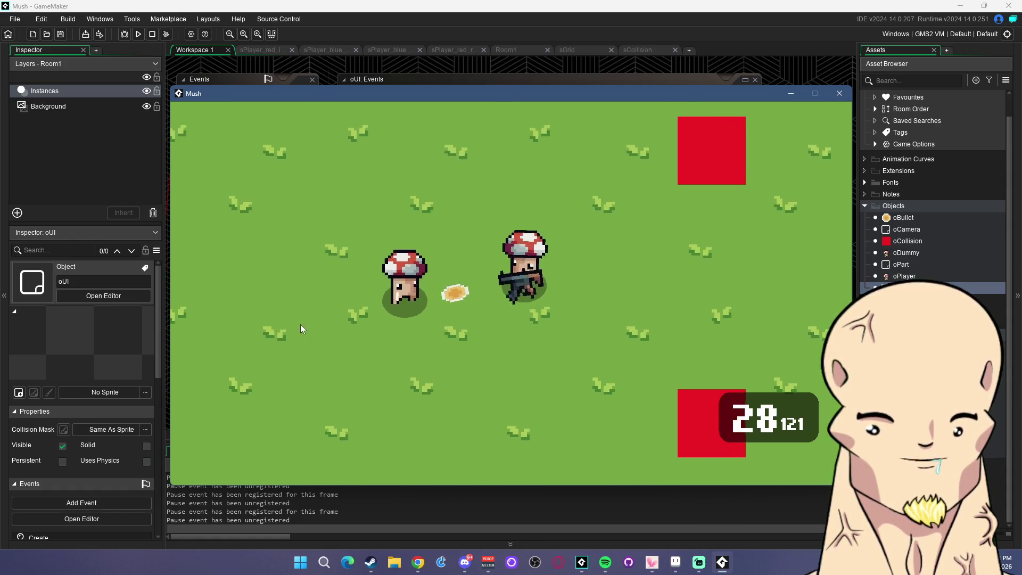
pyautogui.click(300, 329)
pyautogui.press('d')
pyautogui.press('w')
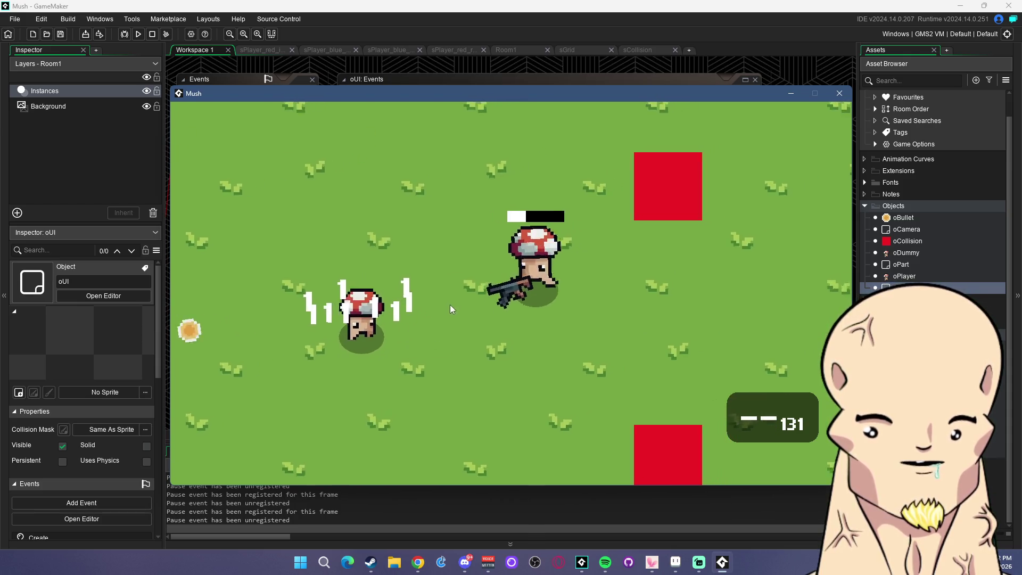
pyautogui.press('d')
pyautogui.press('2')
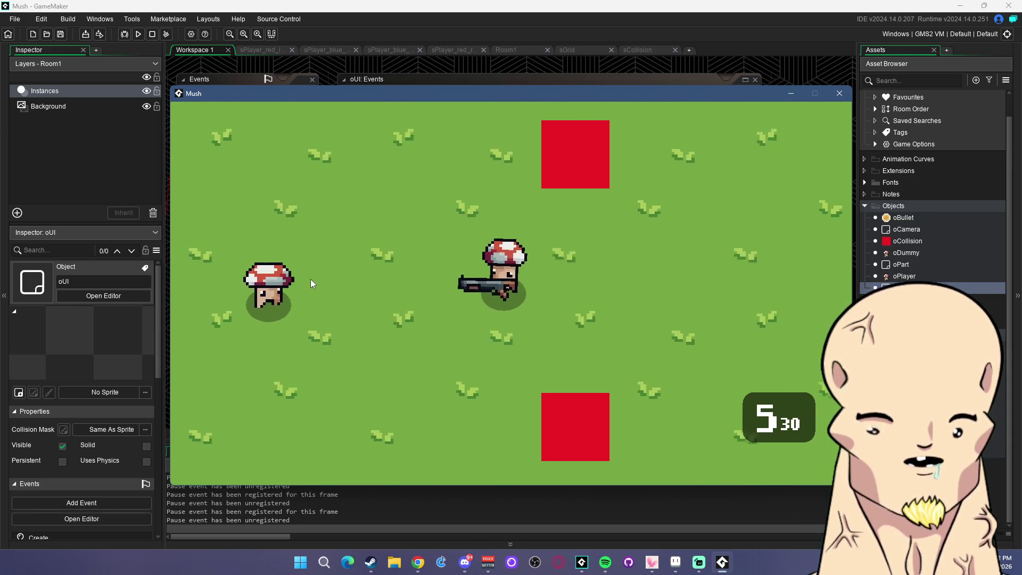
pyautogui.press('a')
# Fire two full volleys of shotgun shells at the dummy
pyautogui.click(312, 280)
pyautogui.click(336, 295)
pyautogui.click(322, 299)
pyautogui.click(318, 305)
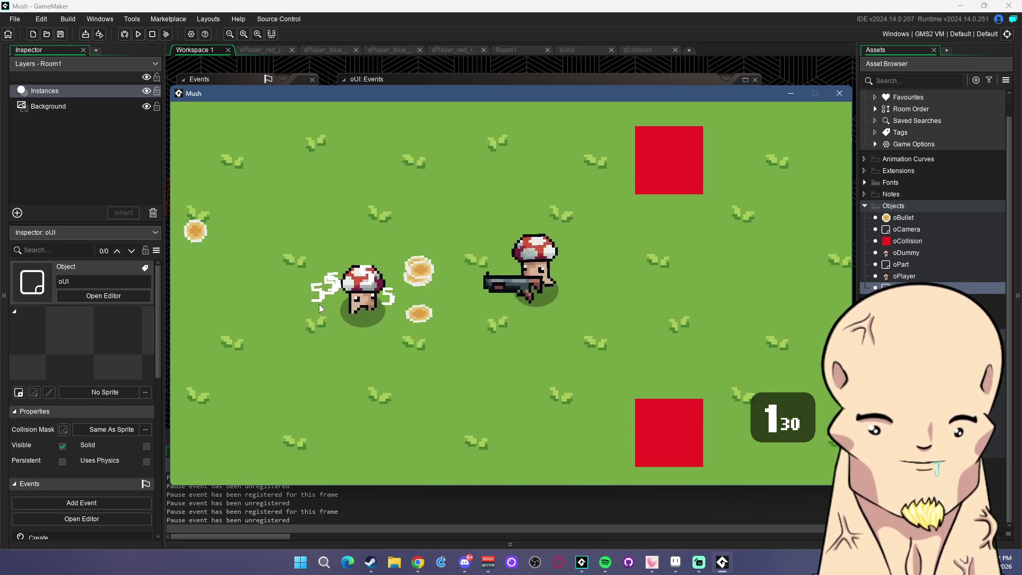
pyautogui.click(318, 304)
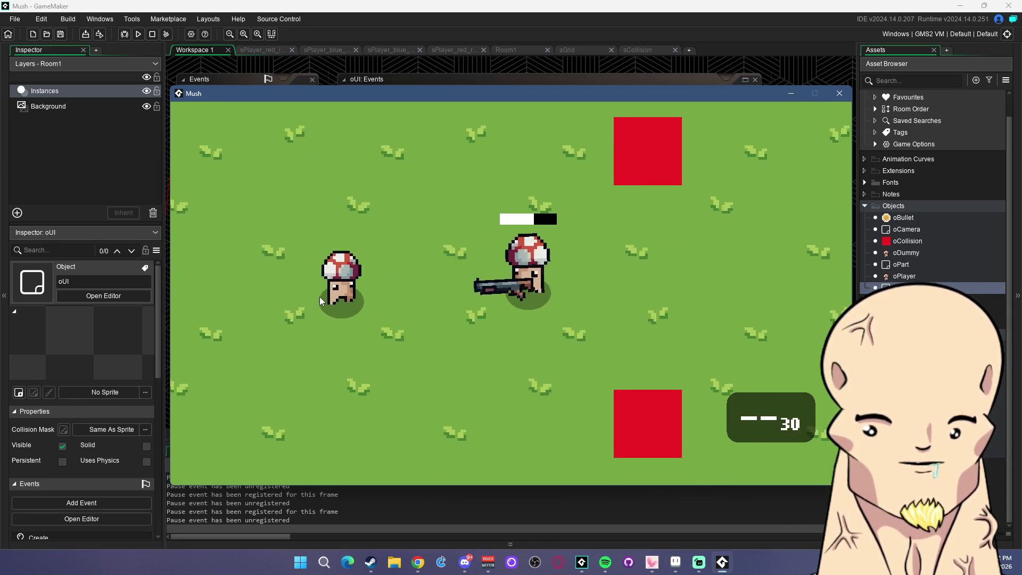
pyautogui.press('a')
pyautogui.click(370, 300)
pyautogui.click(345, 300)
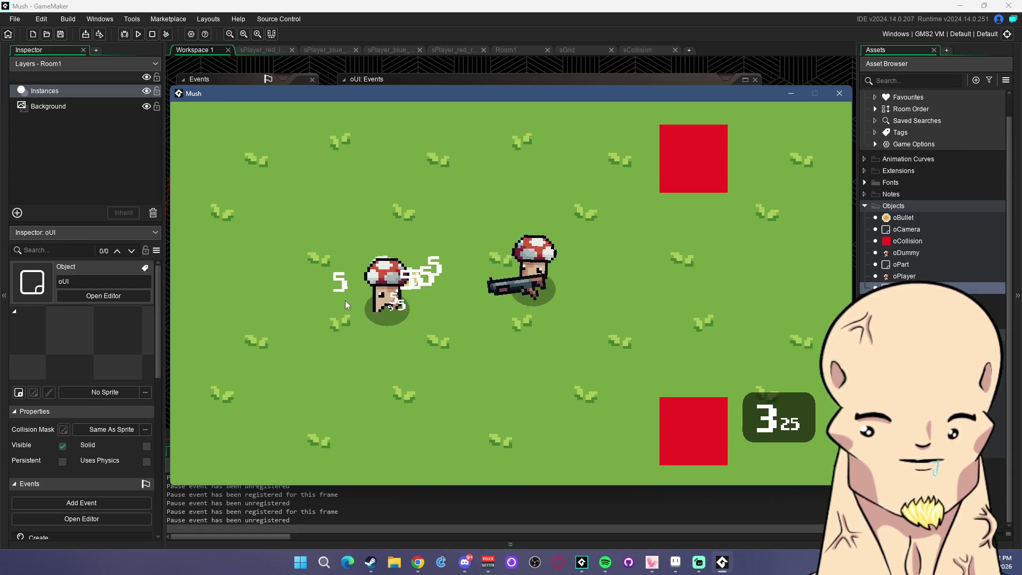
pyautogui.click(345, 301)
pyautogui.click(347, 300)
pyautogui.click(347, 298)
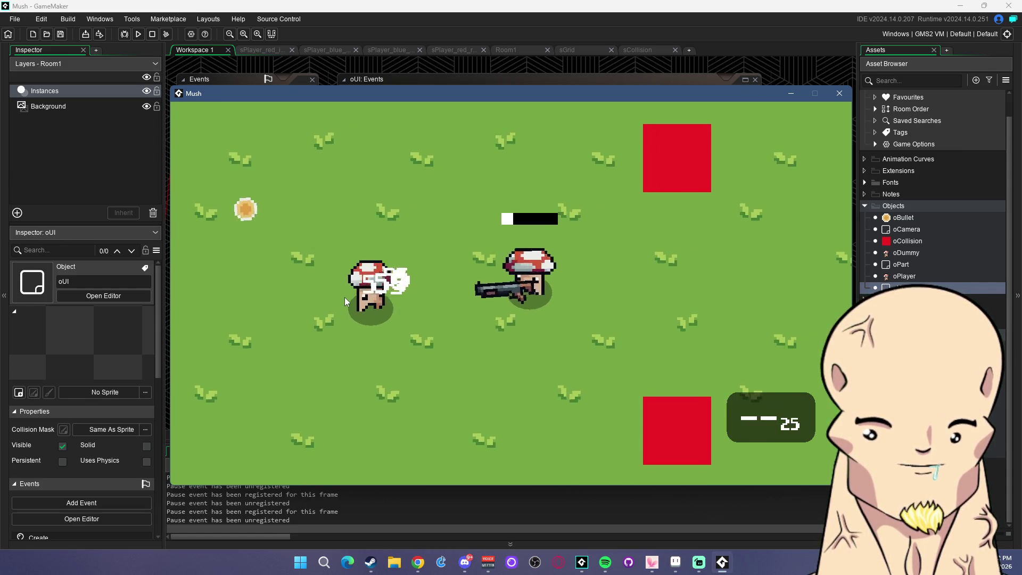
# Empty the reloaded shotgun into the dummy, then close the test game window
pyautogui.press('d')
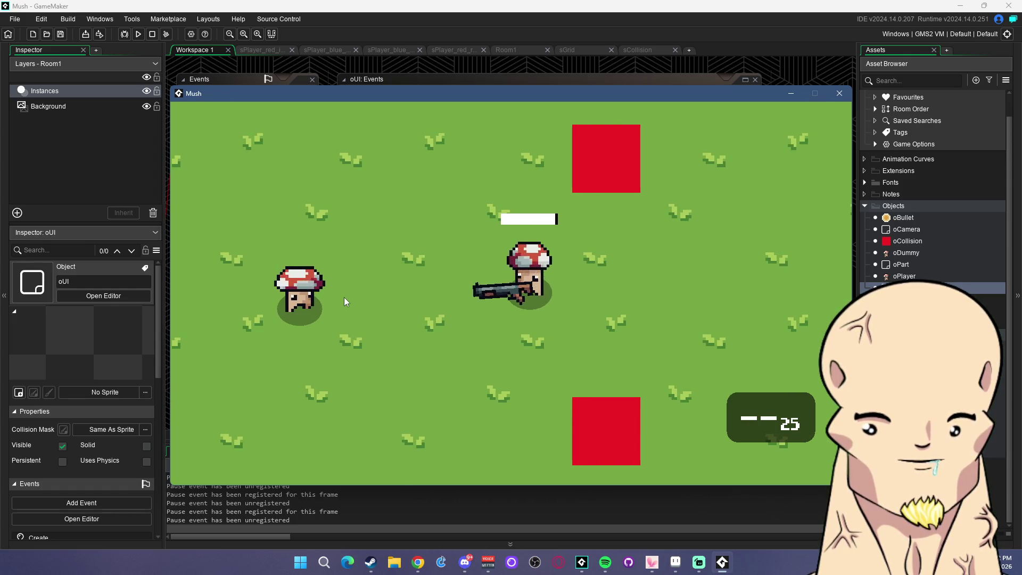
pyautogui.click(341, 297)
pyautogui.press('a')
pyautogui.click(357, 301)
pyautogui.click(350, 308)
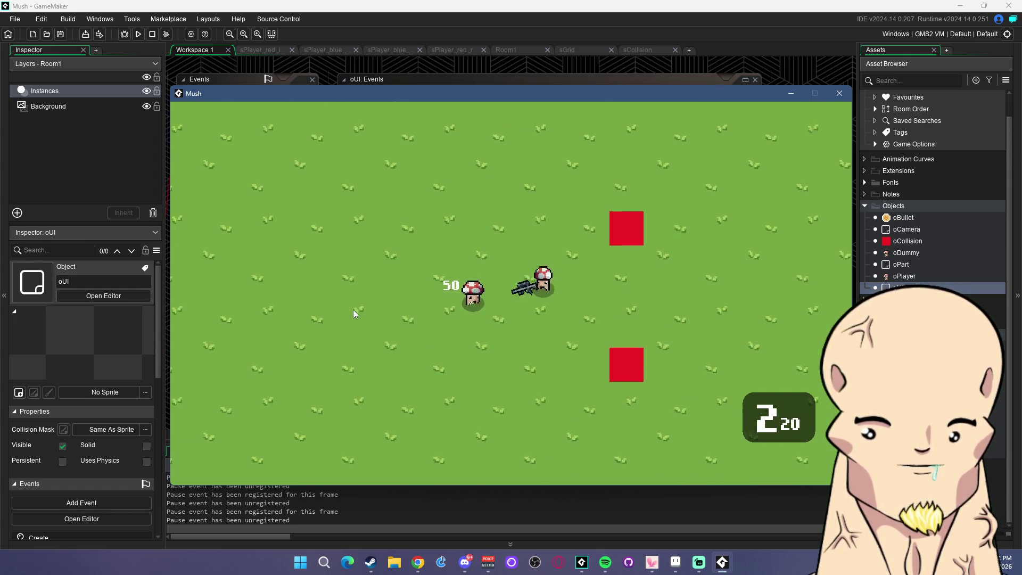
pyautogui.click(350, 311)
pyautogui.click(348, 318)
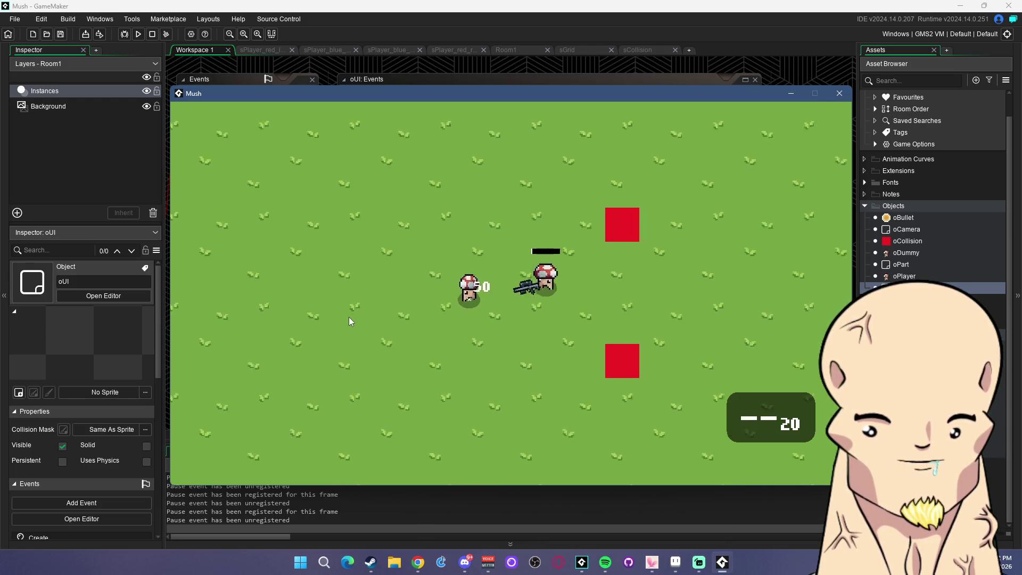
pyautogui.press('d')
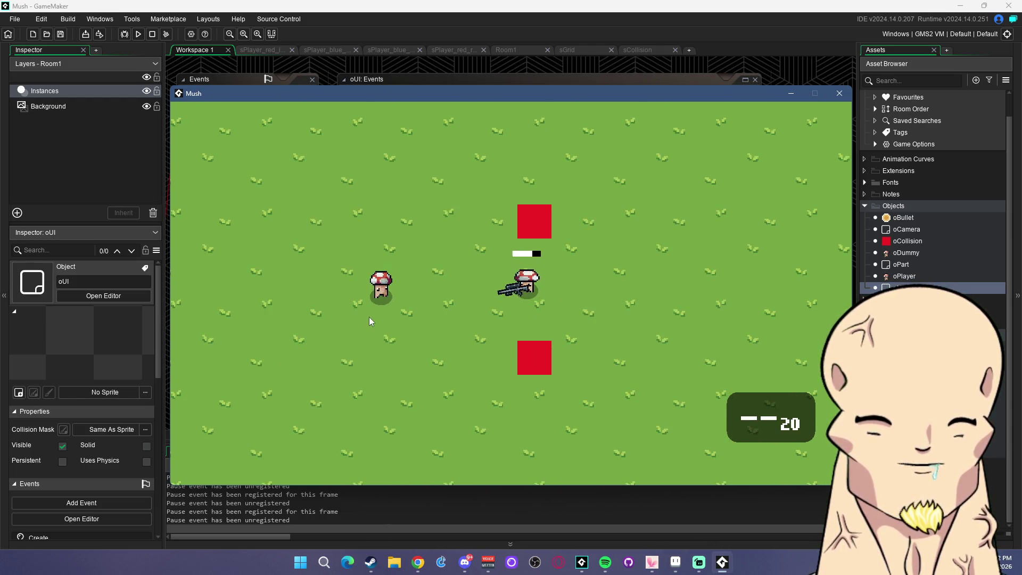
pyautogui.click(840, 95)
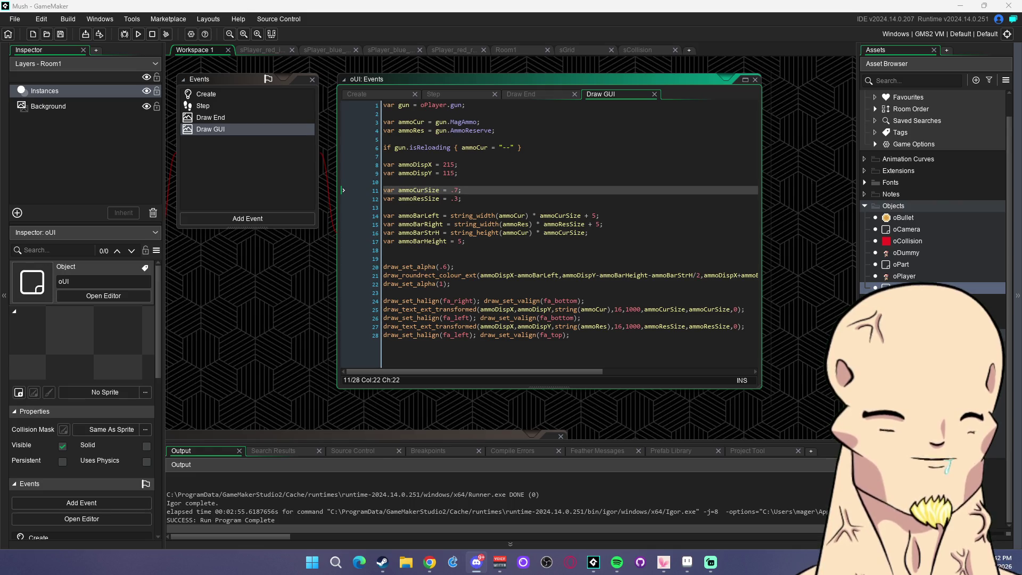
# Return to oUI's Draw GUI code and place the caret at the end of the ammoBarRight line
pyautogui.hotkey('alt', 'Tab')
pyautogui.click(596, 275)
pyautogui.click(607, 216)
pyautogui.click(616, 225)
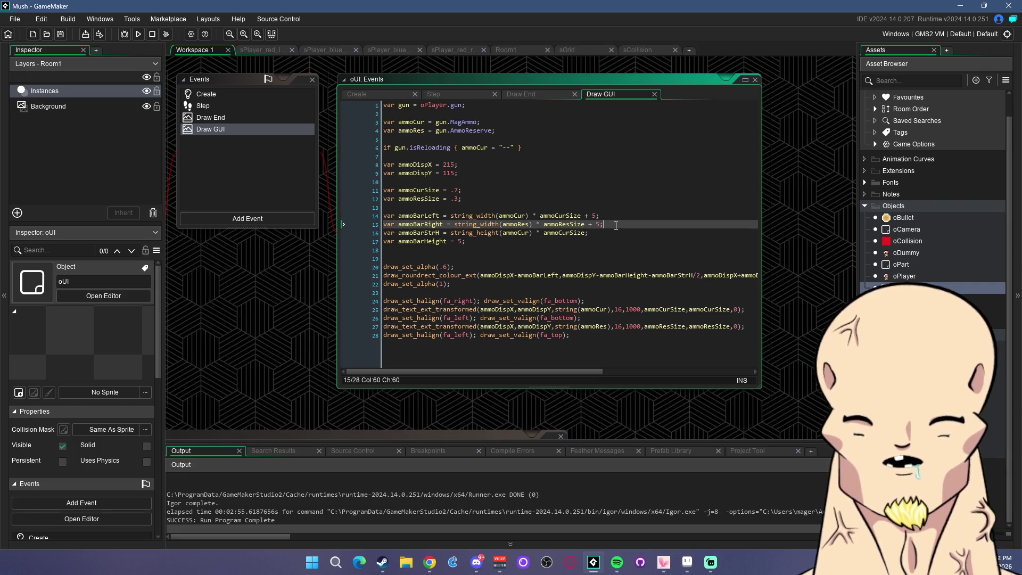
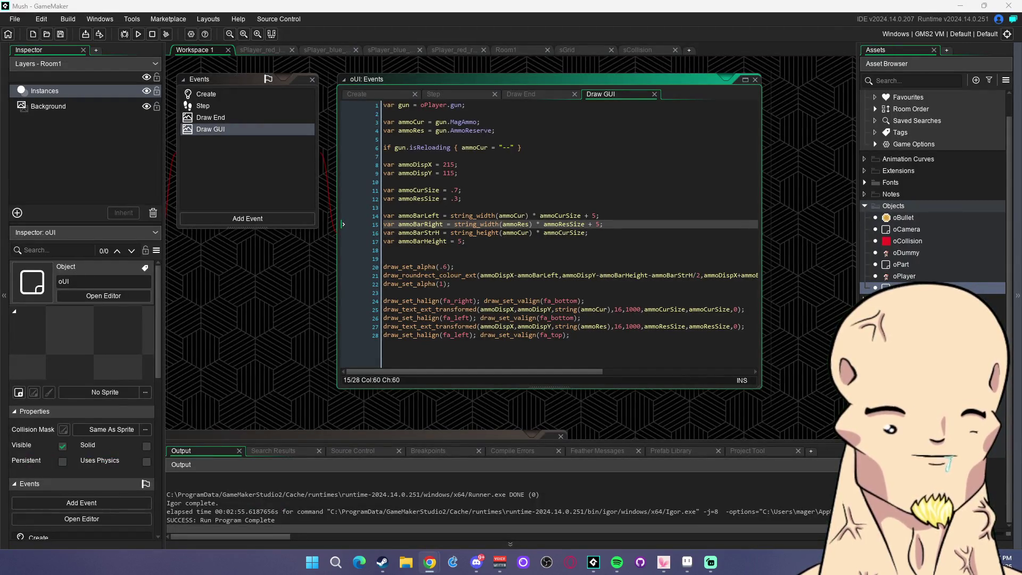
# Delete the extra blank line after line 15 in the oUI Draw GUI code
pyautogui.click(623, 225)
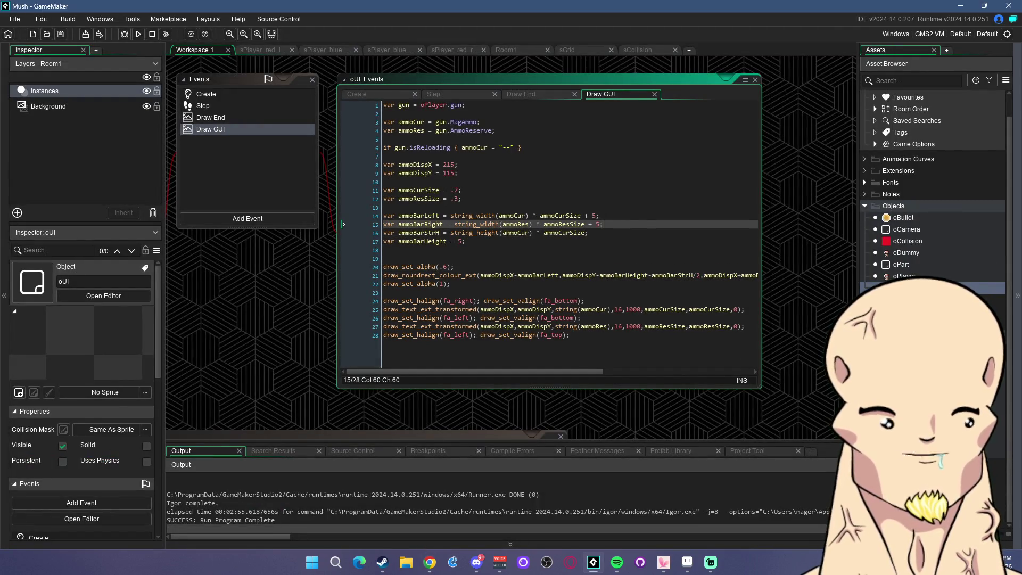
pyautogui.click(617, 227)
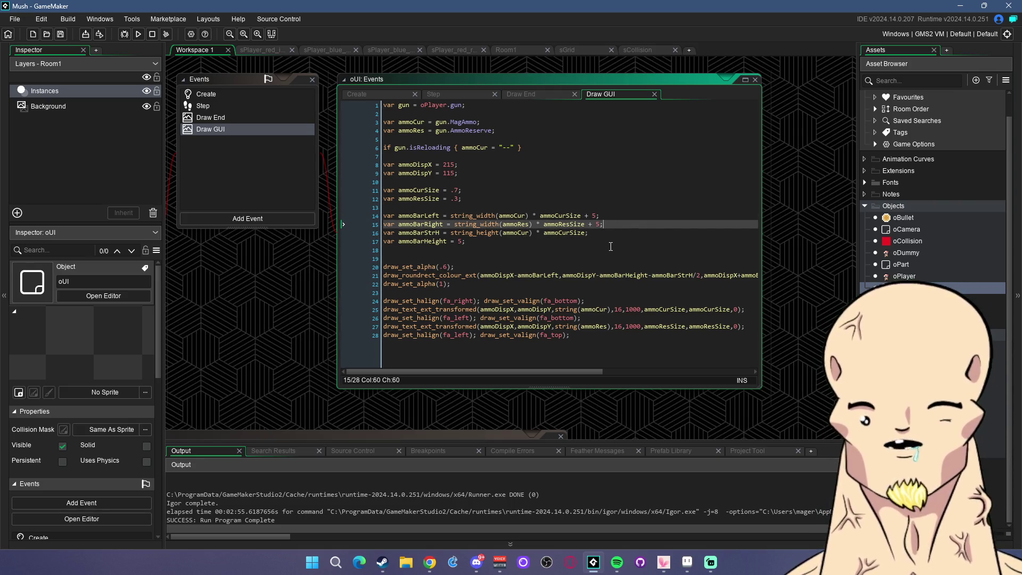
pyautogui.click(408, 249)
pyautogui.press('BackSpace')
pyautogui.click(643, 223)
pyautogui.click(523, 240)
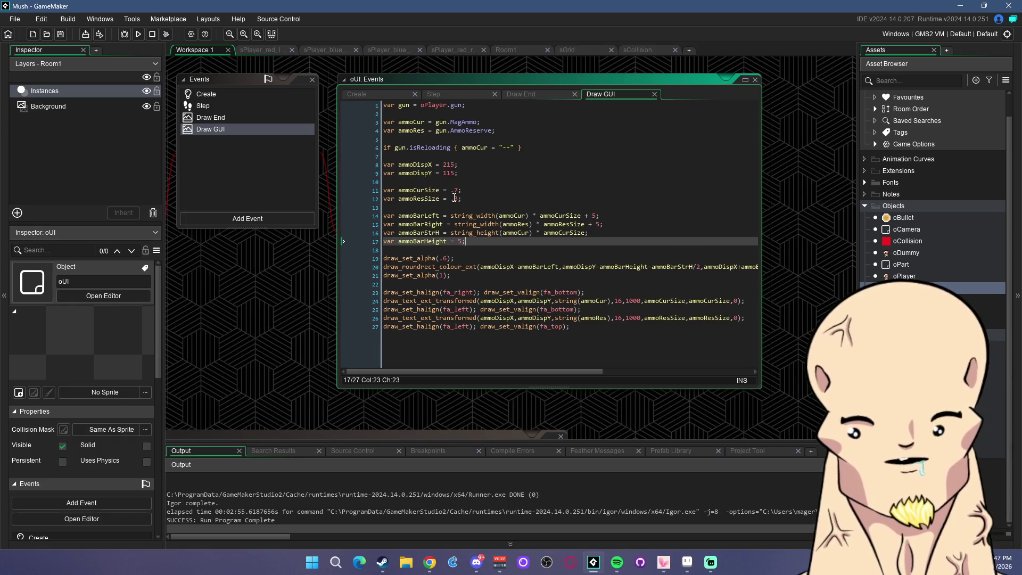
# Review the 27-line Draw GUI code and launch a test run of the game
pyautogui.click(518, 206)
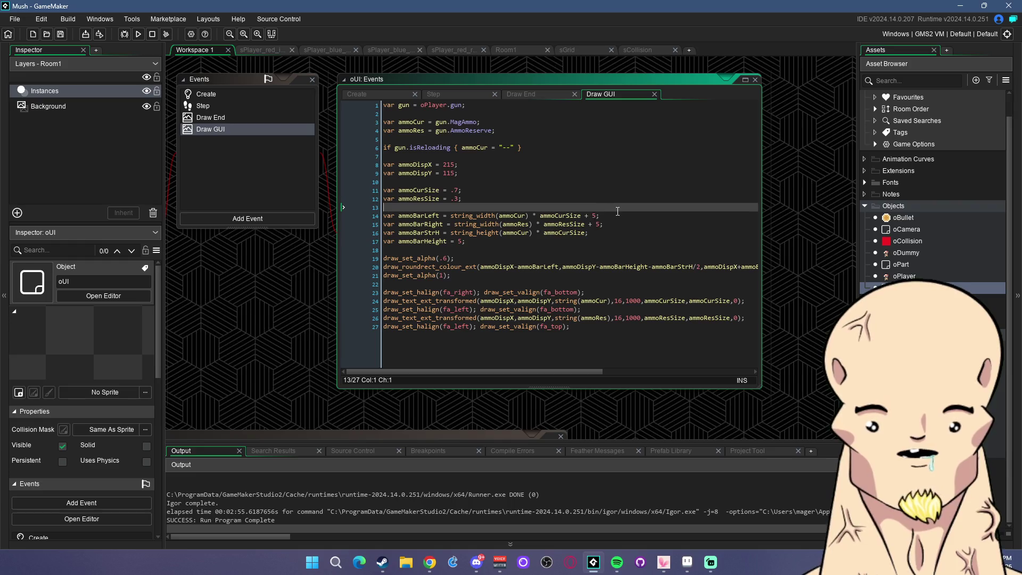
pyautogui.click(615, 216)
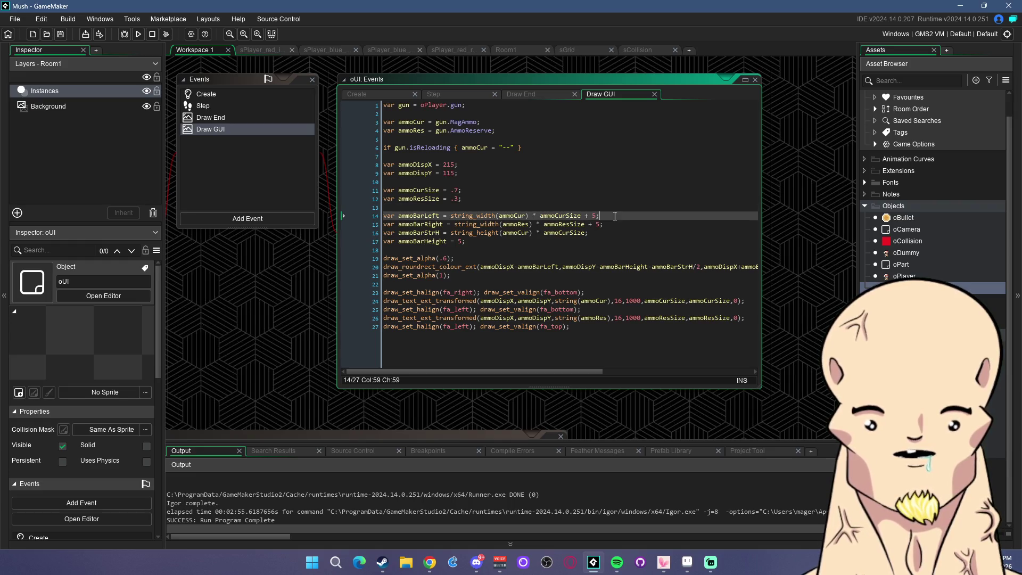
pyautogui.click(476, 241)
pyautogui.click(612, 224)
pyautogui.click(631, 217)
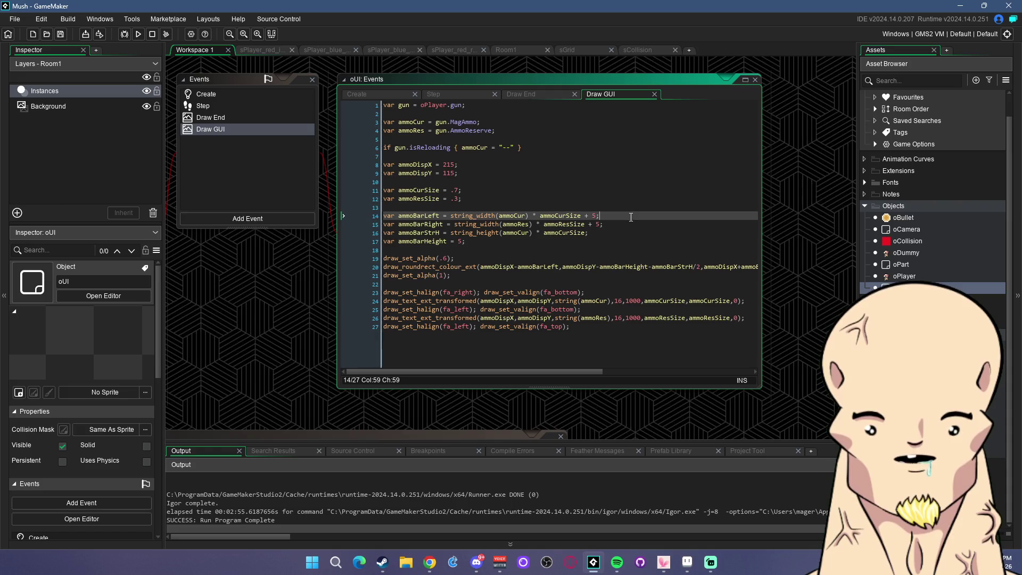
pyautogui.moveTo(649, 349); pyautogui.dragTo(532, 106)
pyautogui.click(548, 182)
pyautogui.click(547, 139)
pyautogui.click(60, 34)
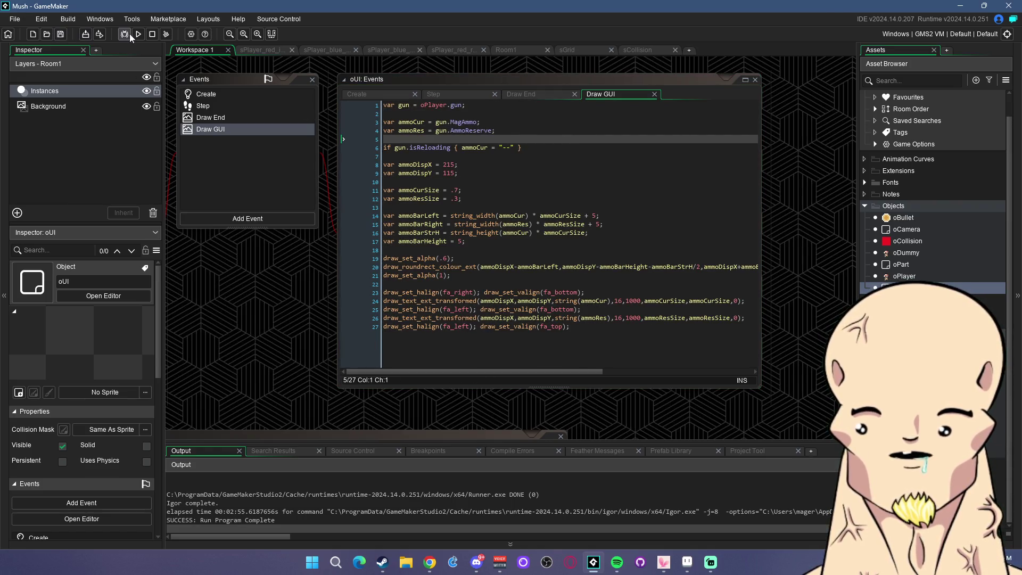
# Launch the Mush game and shoot the dummy until the magazine empties
pyautogui.click(137, 34)
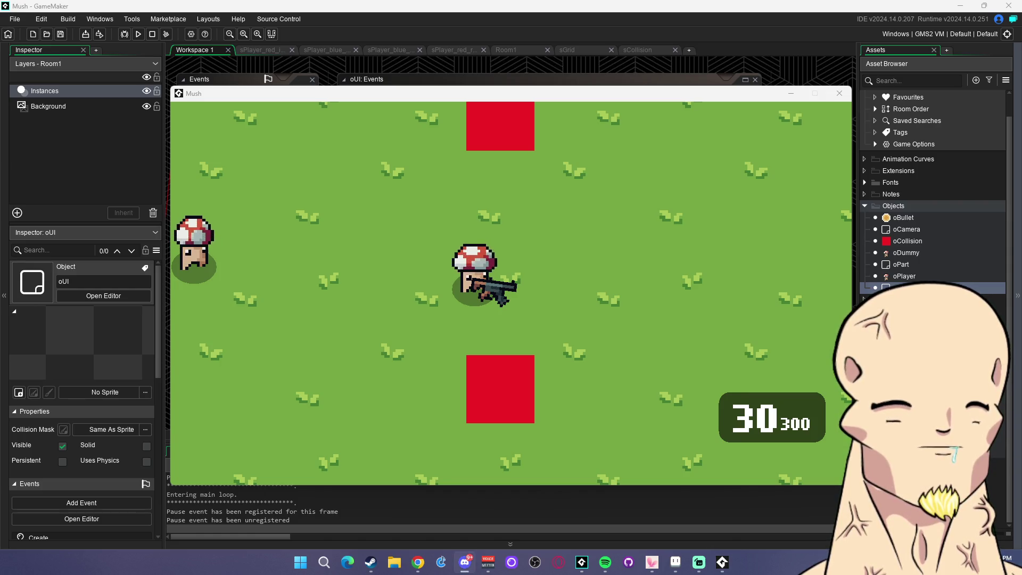
pyautogui.click(549, 318)
pyautogui.press('a')
pyautogui.click(294, 268)
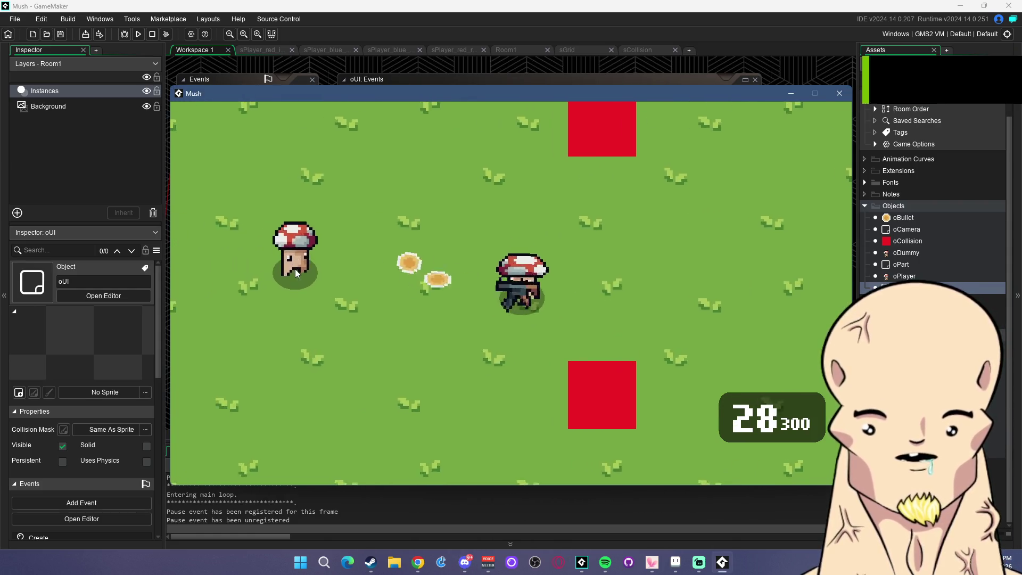
pyautogui.moveTo(307, 286)
pyautogui.mouseDown()
pyautogui.moveTo(374, 296)
pyautogui.moveTo(389, 309)
pyautogui.moveTo(382, 286)
pyautogui.moveTo(408, 293)
pyautogui.moveTo(391, 289)
pyautogui.moveTo(384, 310)
pyautogui.moveTo(366, 311)
pyautogui.moveTo(370, 334)
pyautogui.moveTo(392, 331)
pyautogui.moveTo(365, 329)
pyautogui.mouseUp()
# Reload with R and keep firing at the dummy while walking toward it
pyautogui.press('a')
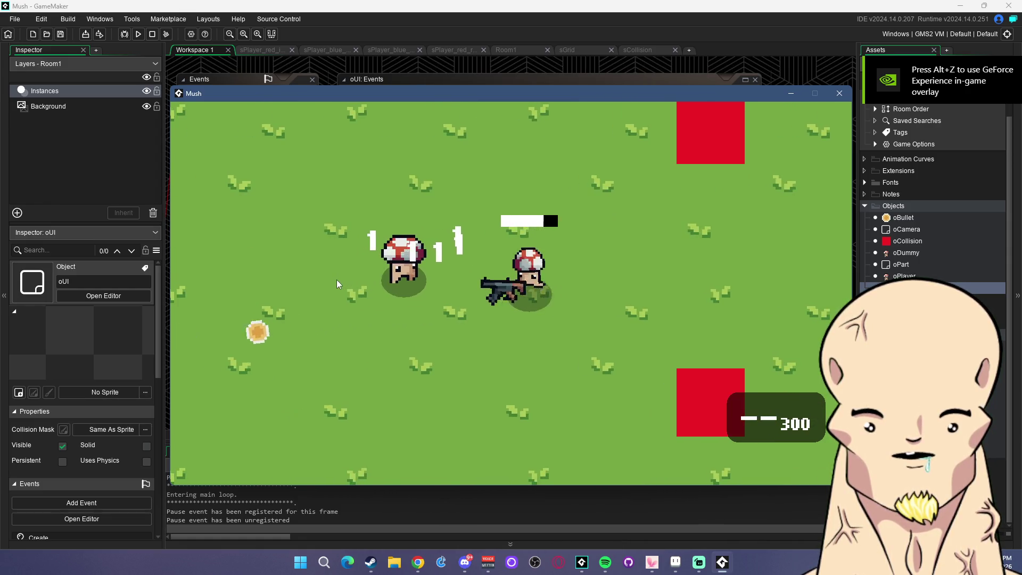
pyautogui.press('a')
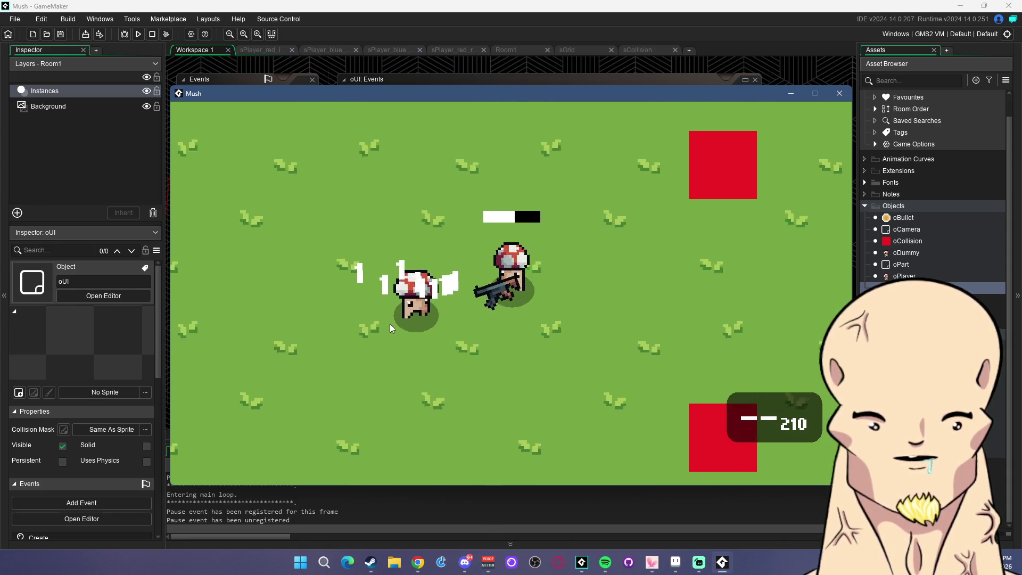
pyautogui.moveTo(385, 324); pyautogui.dragTo(363, 321)
pyautogui.press('r')
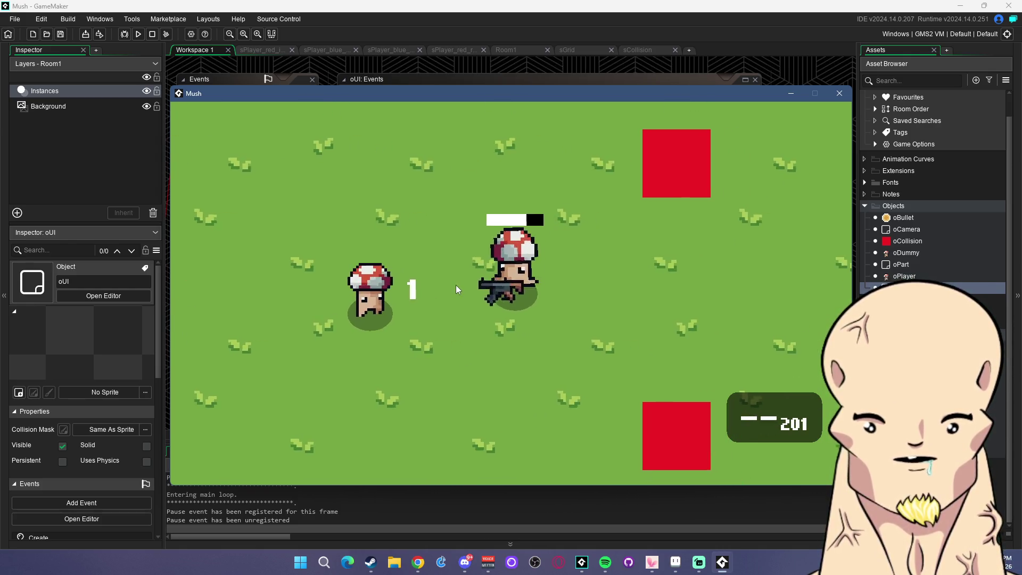
pyautogui.moveTo(410, 285)
pyautogui.mouseDown()
pyautogui.moveTo(373, 277)
pyautogui.moveTo(362, 288)
pyautogui.moveTo(479, 288)
pyautogui.mouseUp()
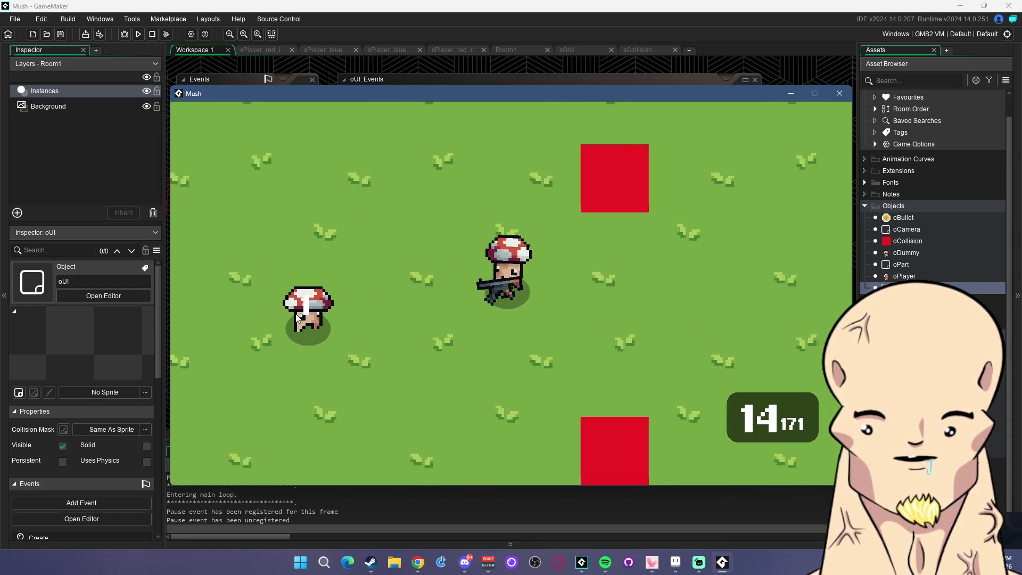
pyautogui.moveTo(367, 298)
pyautogui.mouseDown()
pyautogui.moveTo(351, 339)
pyautogui.moveTo(328, 336)
pyautogui.moveTo(413, 324)
pyautogui.moveTo(368, 301)
pyautogui.moveTo(403, 314)
pyautogui.moveTo(279, 378)
pyautogui.moveTo(392, 363)
pyautogui.moveTo(429, 334)
pyautogui.moveTo(421, 325)
pyautogui.moveTo(340, 327)
pyautogui.moveTo(455, 318)
pyautogui.moveTo(404, 293)
pyautogui.moveTo(392, 311)
pyautogui.moveTo(357, 321)
pyautogui.moveTo(394, 319)
pyautogui.moveTo(361, 321)
pyautogui.moveTo(375, 303)
pyautogui.moveTo(390, 324)
pyautogui.moveTo(369, 330)
pyautogui.moveTo(389, 321)
pyautogui.moveTo(375, 343)
pyautogui.moveTo(432, 358)
pyautogui.moveTo(421, 338)
pyautogui.moveTo(442, 347)
pyautogui.mouseUp()
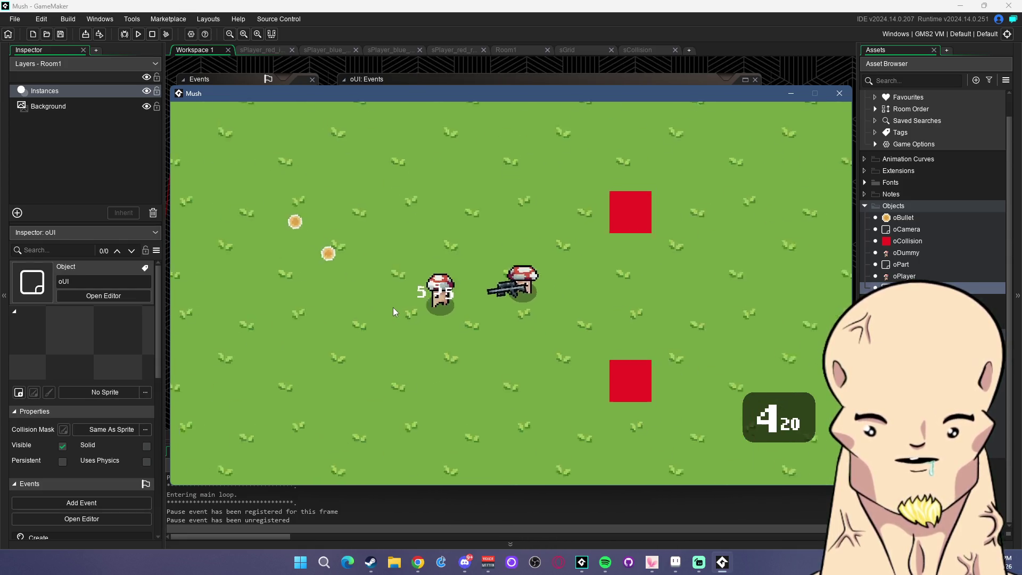
pyautogui.press('a')
pyautogui.press('a')
pyautogui.press('a')
pyautogui.press('s')
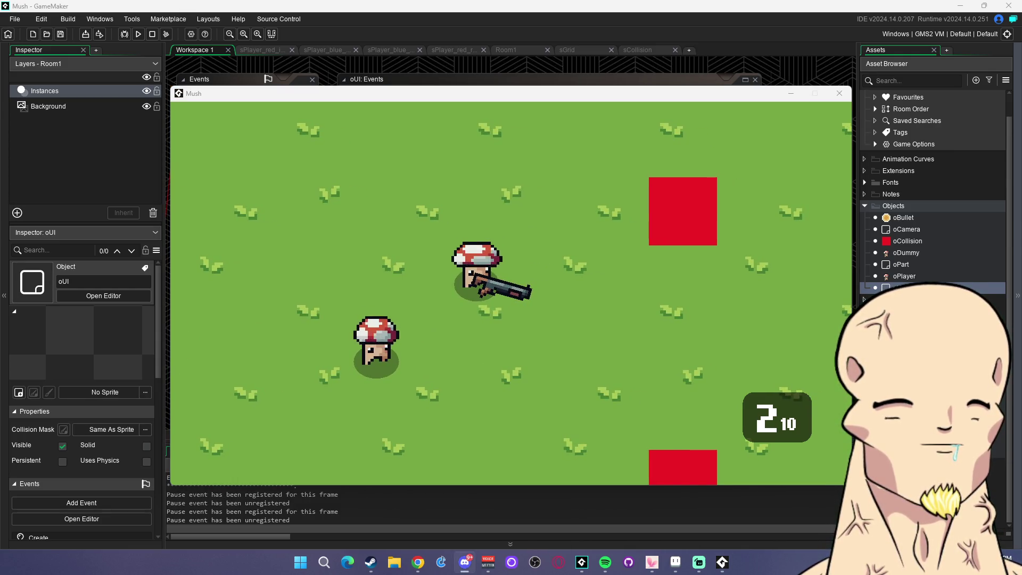
# Fire the last shotgun shells, then scroll the mouse wheel to switch to the rifle
pyautogui.click(515, 287)
pyautogui.click(533, 299)
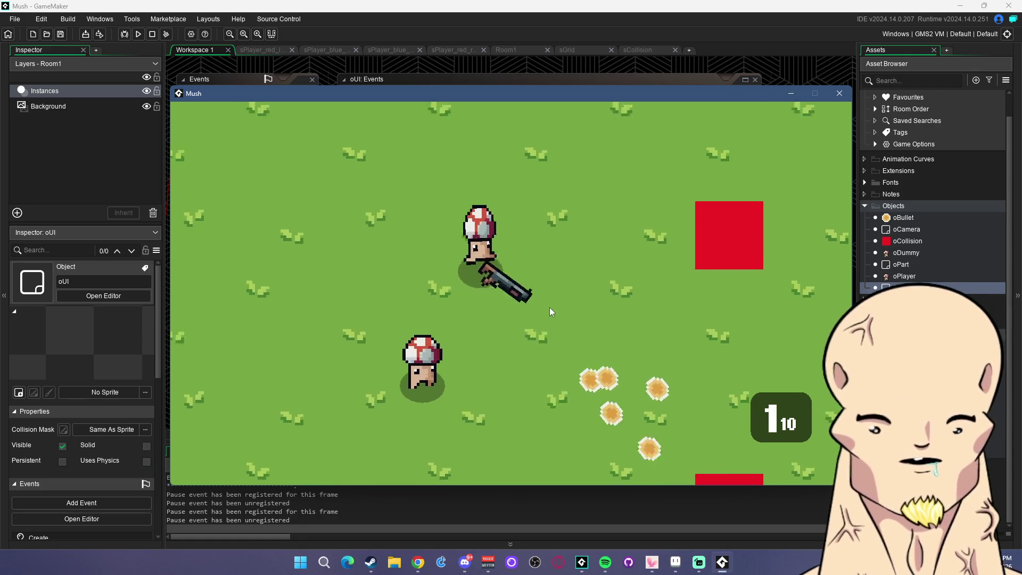
pyautogui.press('d')
pyautogui.press('s')
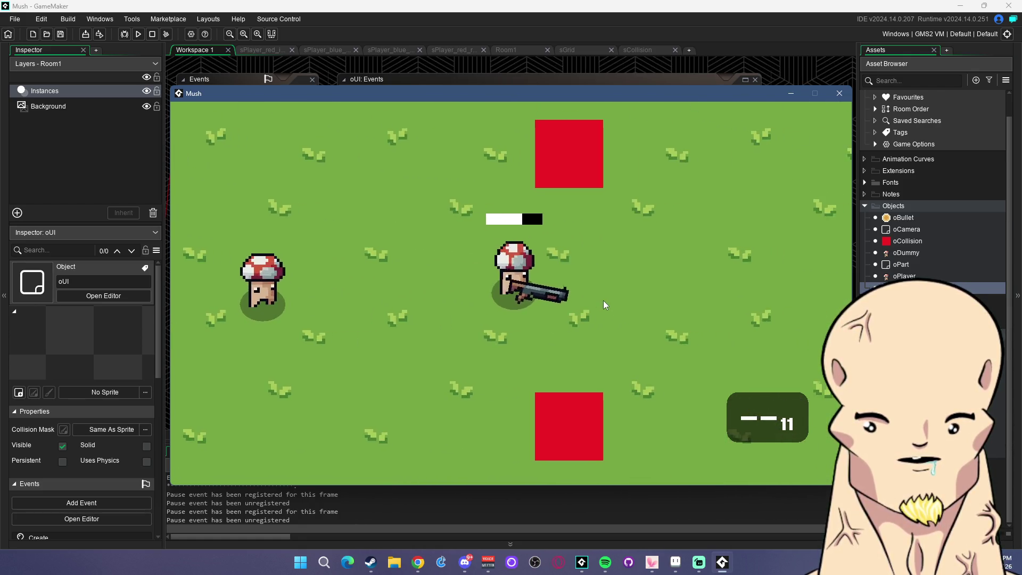
pyautogui.scroll(-2, 603, 300)
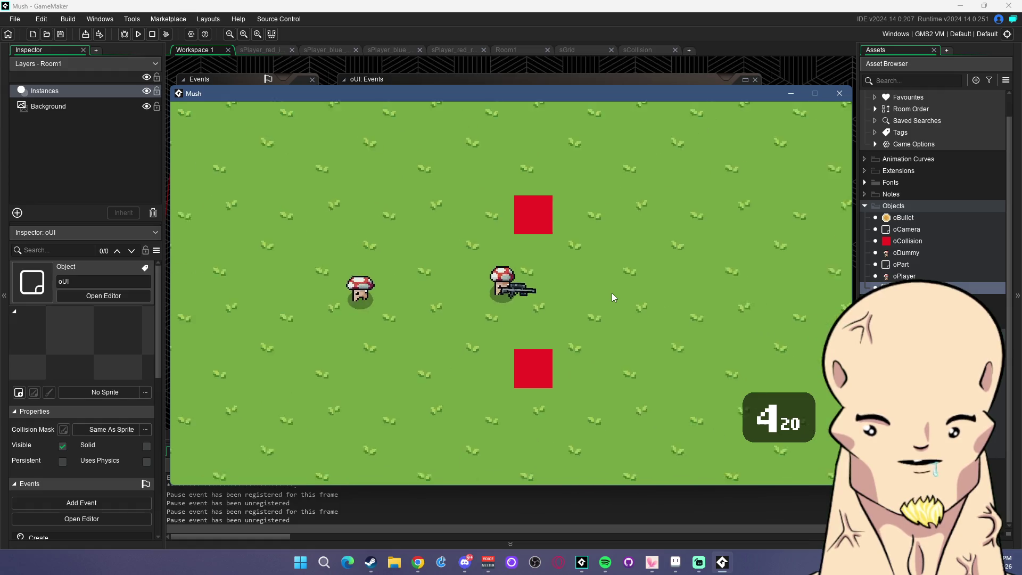
pyautogui.scroll(-1, 611, 293)
# Shoot the dummy with the rifle, reloading between bursts, then close the game with Escape
pyautogui.moveTo(611, 291)
pyautogui.mouseDown()
pyautogui.moveTo(587, 239)
pyautogui.moveTo(628, 257)
pyautogui.mouseUp()
pyautogui.scroll(-1, 639, 258)
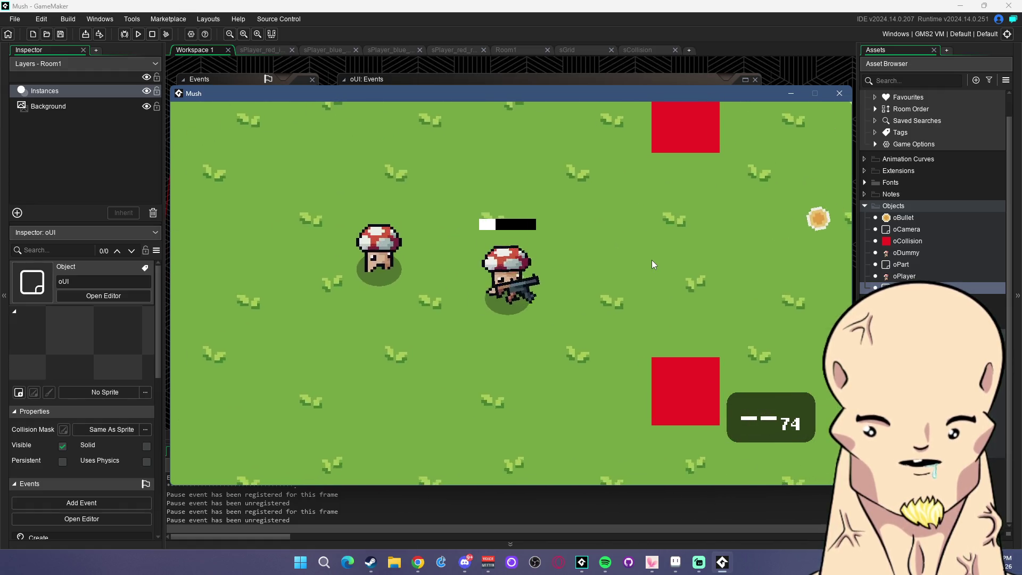
pyautogui.press('d')
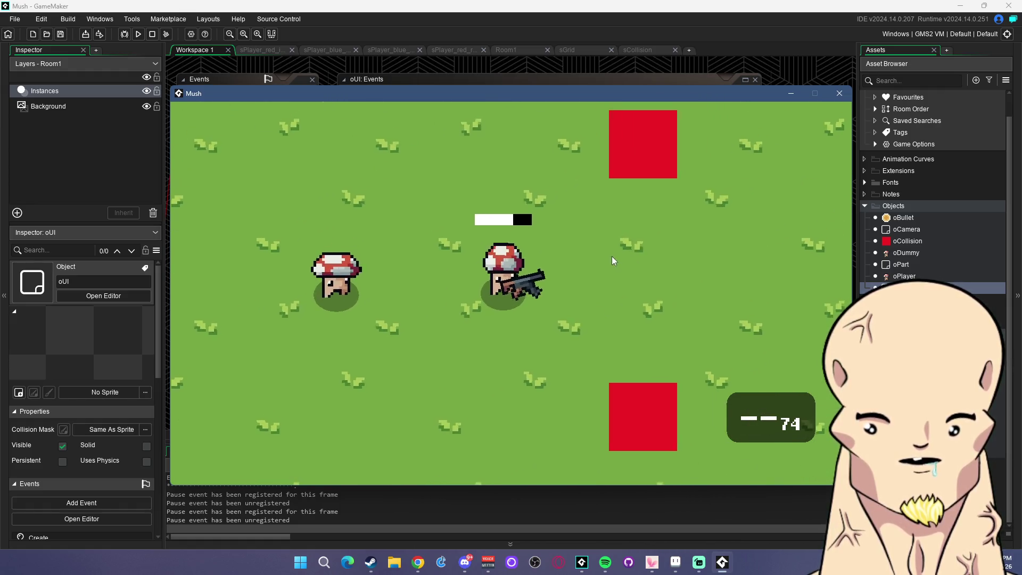
pyautogui.moveTo(554, 248)
pyautogui.mouseDown()
pyautogui.moveTo(382, 273)
pyautogui.moveTo(319, 318)
pyautogui.mouseUp()
pyautogui.press('r')
pyautogui.press('a')
pyautogui.press('d')
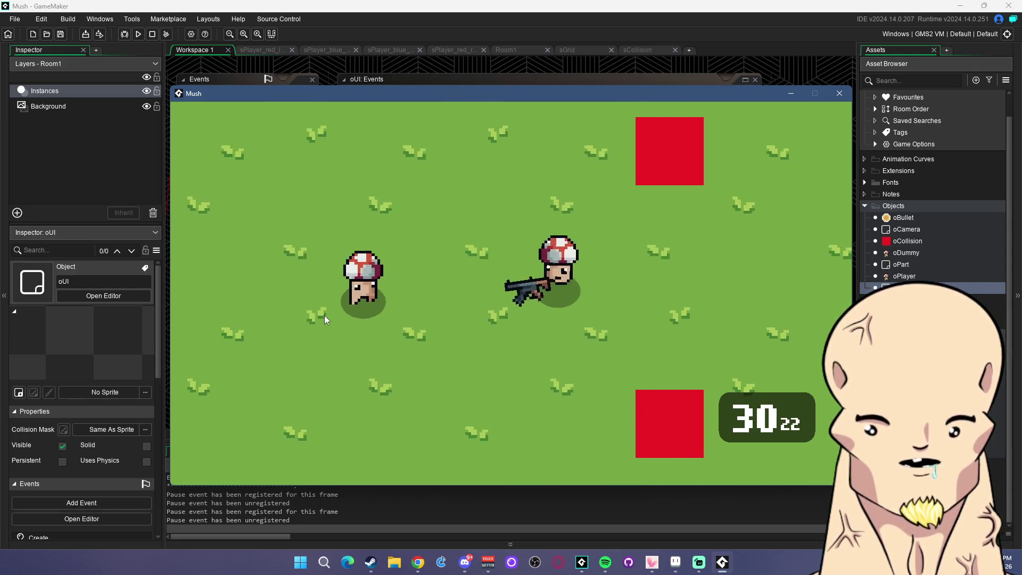
pyautogui.press('a')
pyautogui.moveTo(312, 301)
pyautogui.mouseDown()
pyautogui.moveTo(324, 318)
pyautogui.moveTo(318, 306)
pyautogui.moveTo(372, 290)
pyautogui.moveTo(352, 298)
pyautogui.moveTo(359, 315)
pyautogui.mouseUp()
pyautogui.press('a')
pyautogui.press('r')
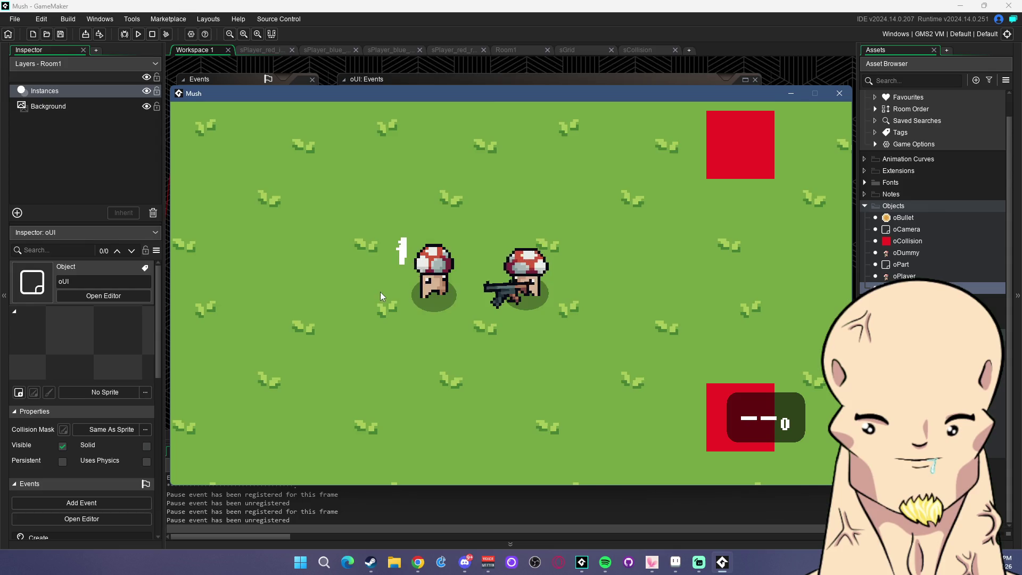
pyautogui.press('Escape')
pyautogui.click(637, 217)
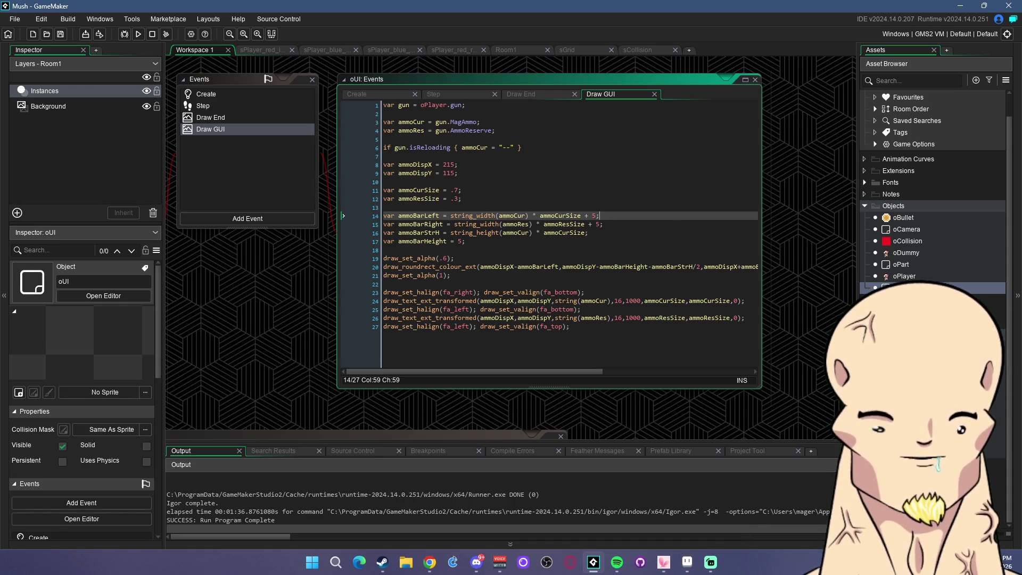
# Open sGun_SMG in the image editor and duplicate its frame into a second frame
pyautogui.scroll(-5, 936, 173)
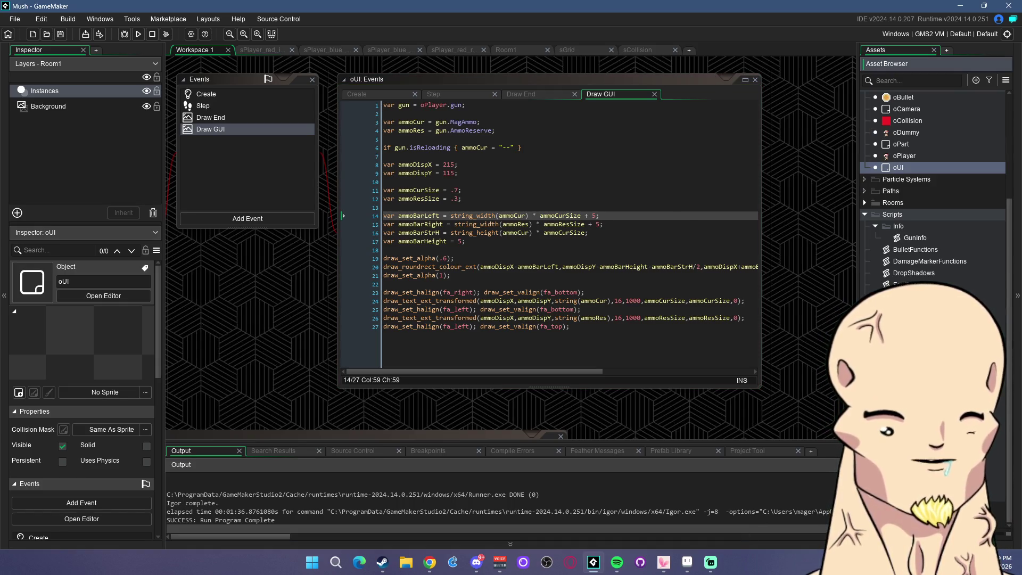
pyautogui.doubleClick(937, 413)
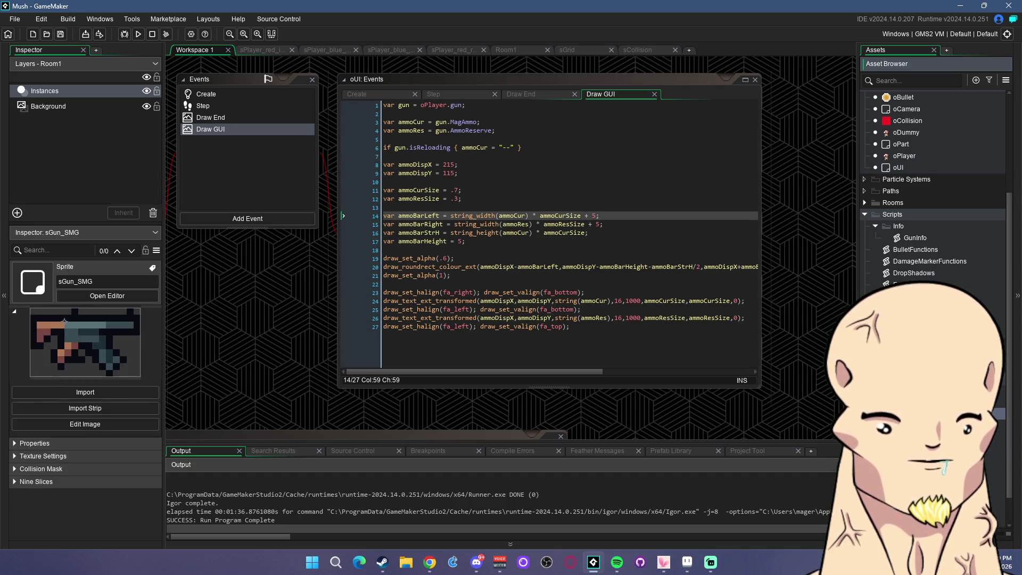
pyautogui.click(268, 182)
pyautogui.rightClick(270, 92)
pyautogui.click(298, 119)
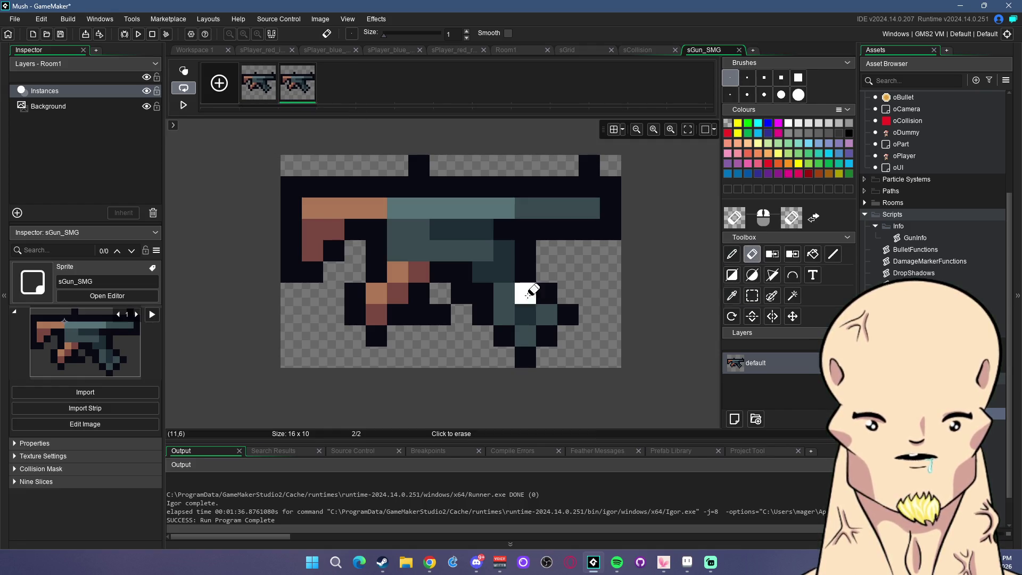
# Erase the lower-right magazine pixels from the second SMG frame with the Eraser
pyautogui.click(734, 297)
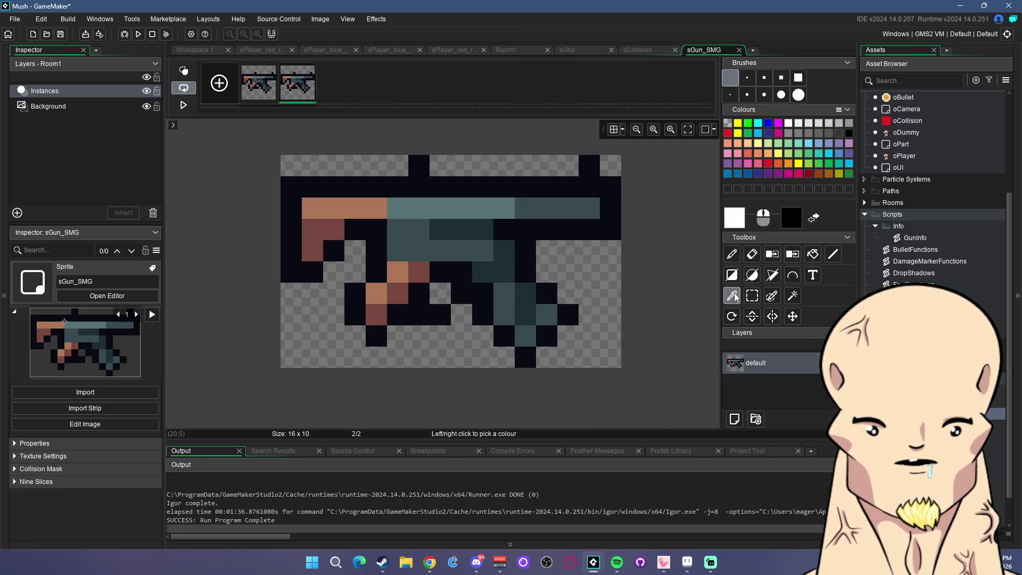
pyautogui.click(734, 256)
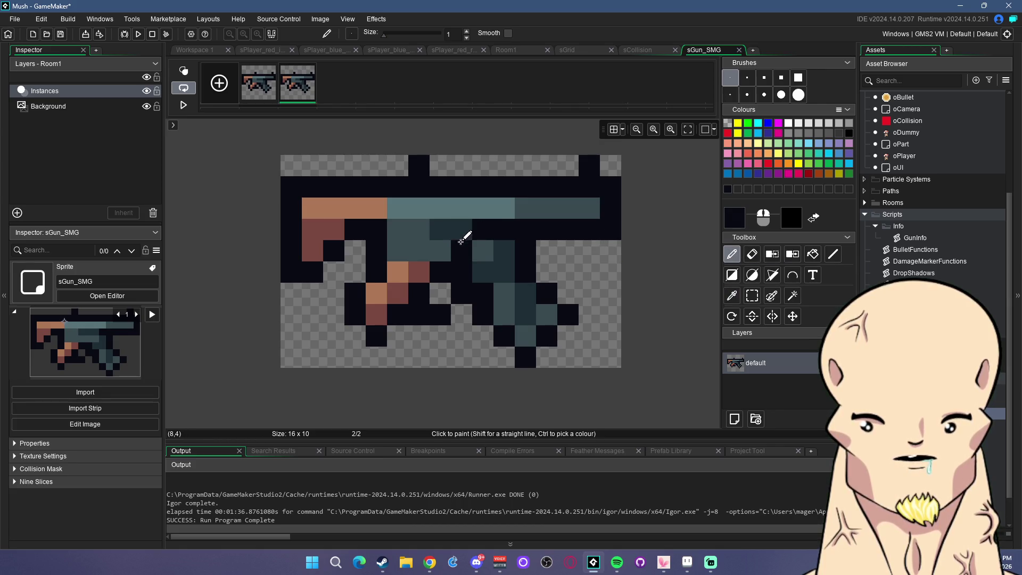
pyautogui.click(752, 254)
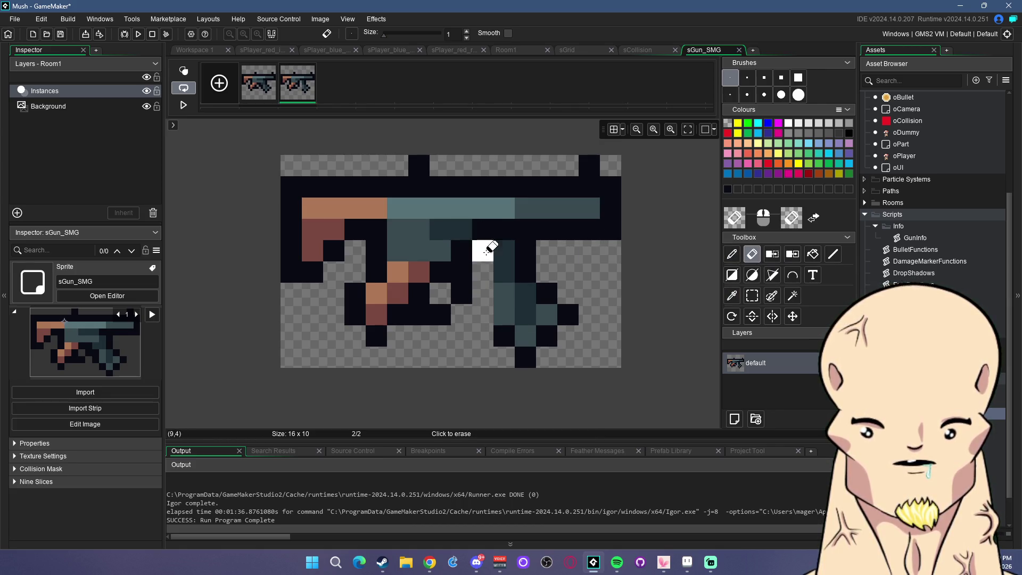
pyautogui.moveTo(506, 296); pyautogui.dragTo(509, 336)
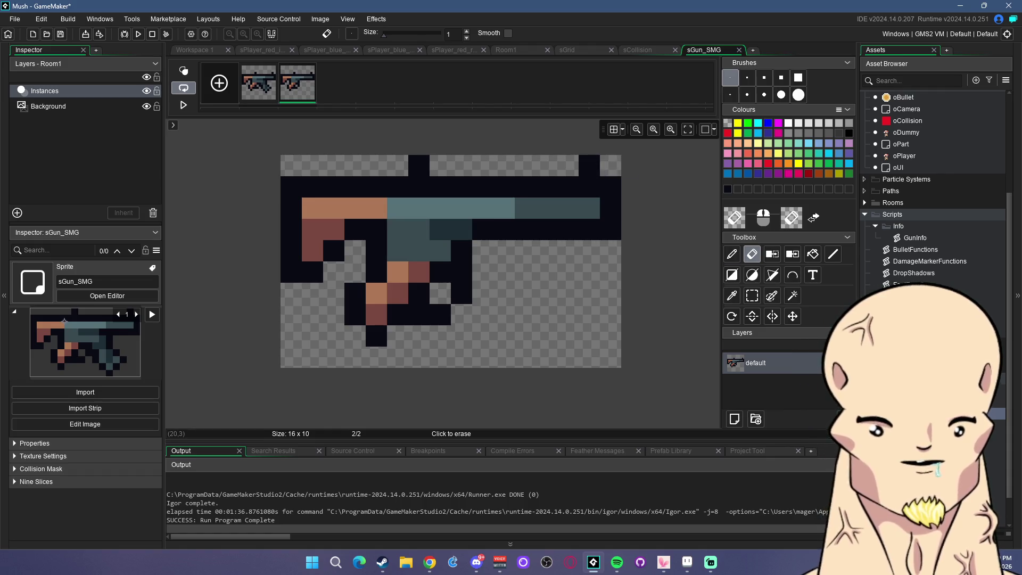
pyautogui.hotkey('ctrl', 'Tab')
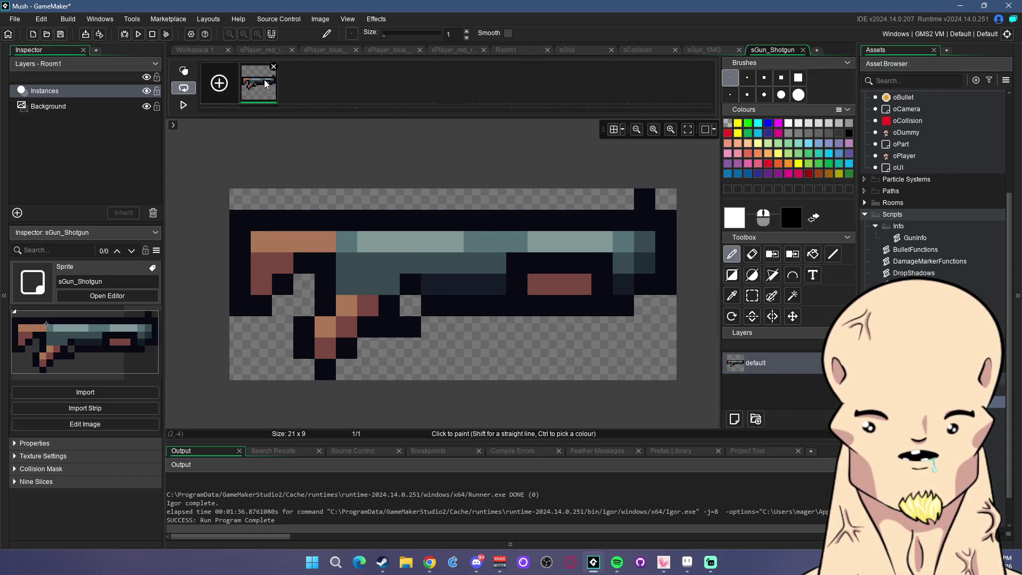
# Duplicate the gun sprite's frame and open the sGun_Shotgun image for editing
pyautogui.click(302, 101)
pyautogui.click(666, 241)
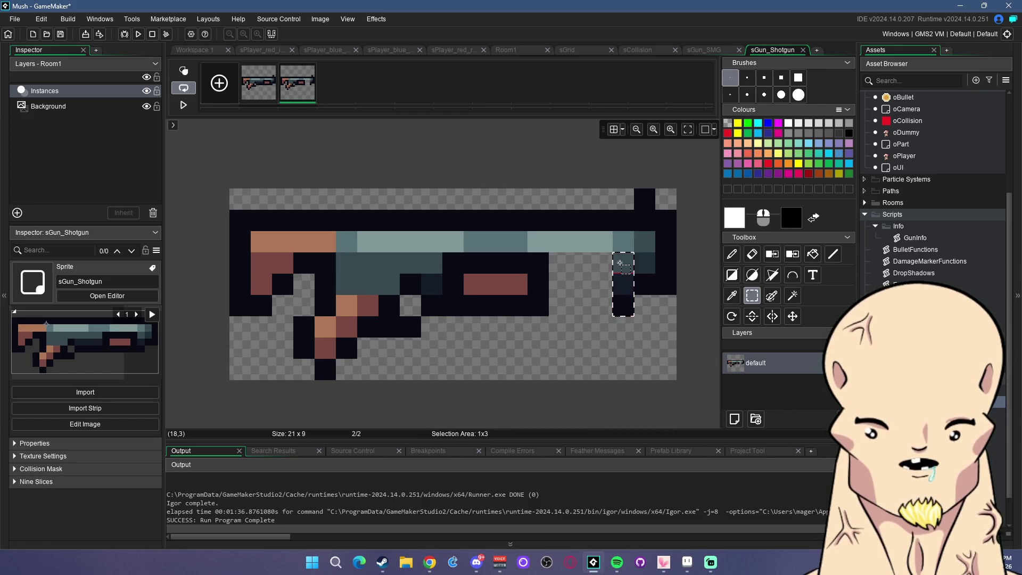
pyautogui.hotkey('ctrl', 'b')
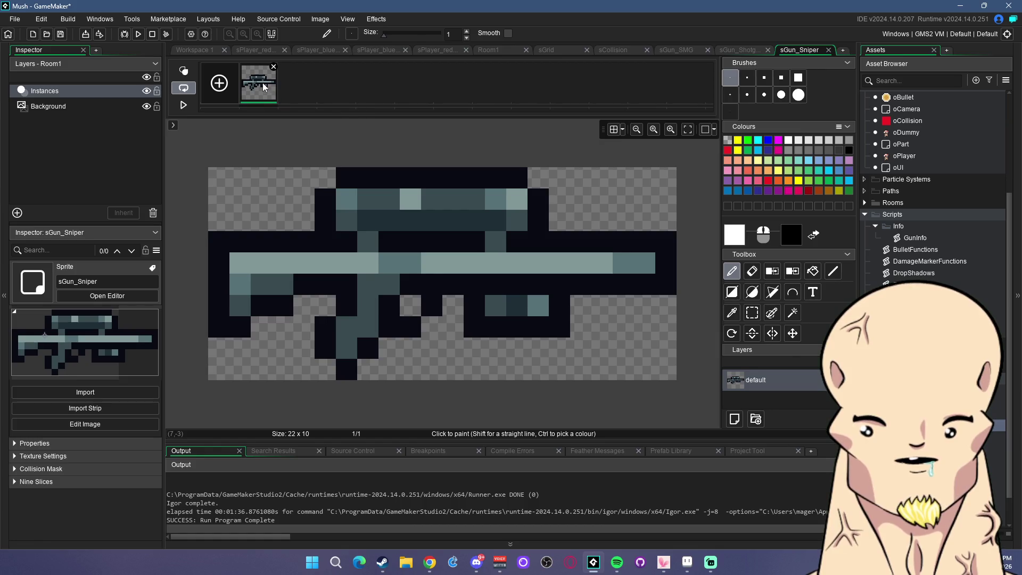
pyautogui.hotkey('ctrl', 'Tab')
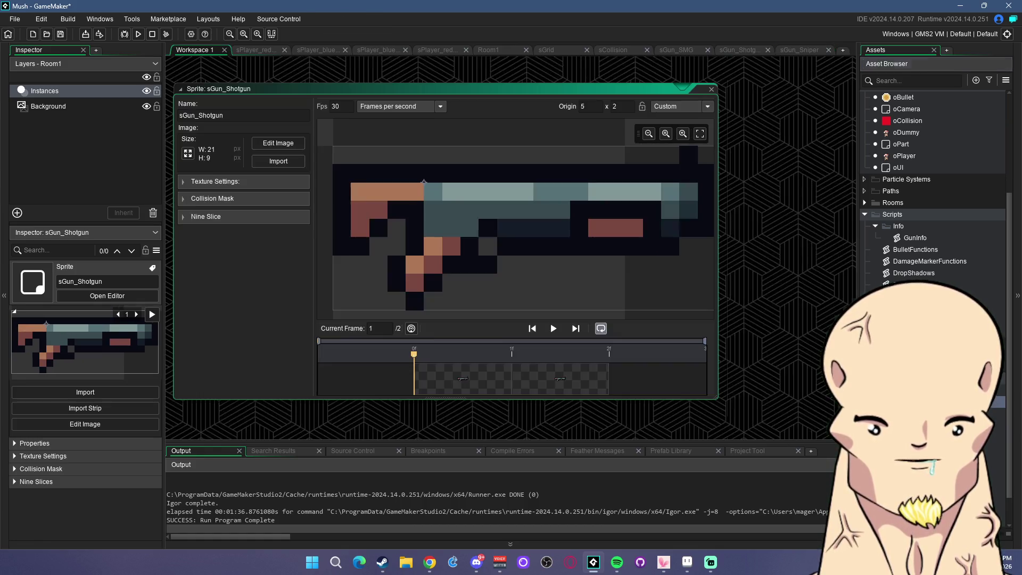
pyautogui.click(290, 148)
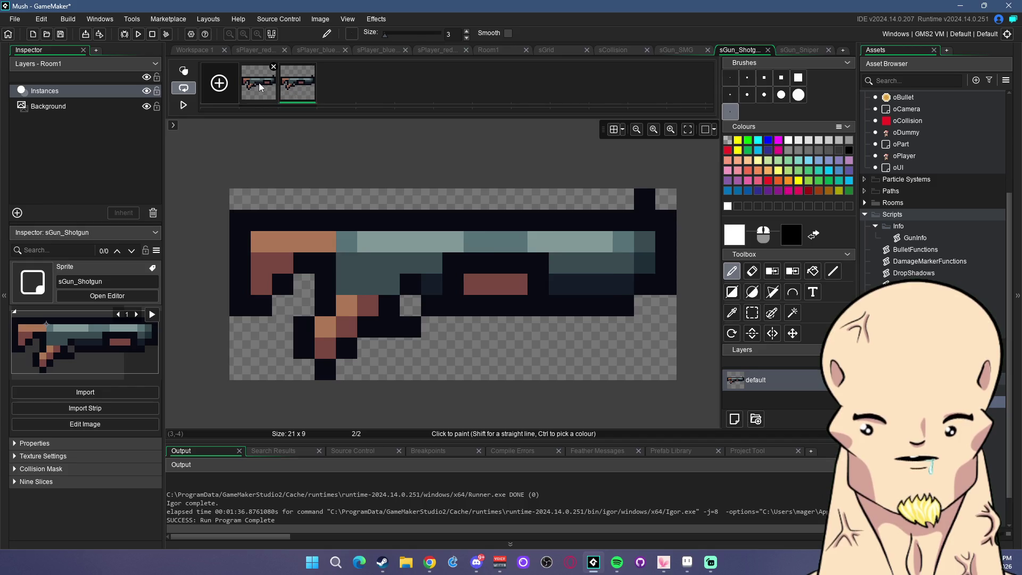
# Return to the sGun_Sniper image, then open the oPlayer object from the Asset Browser
pyautogui.hotkey('ctrl', 'Tab')
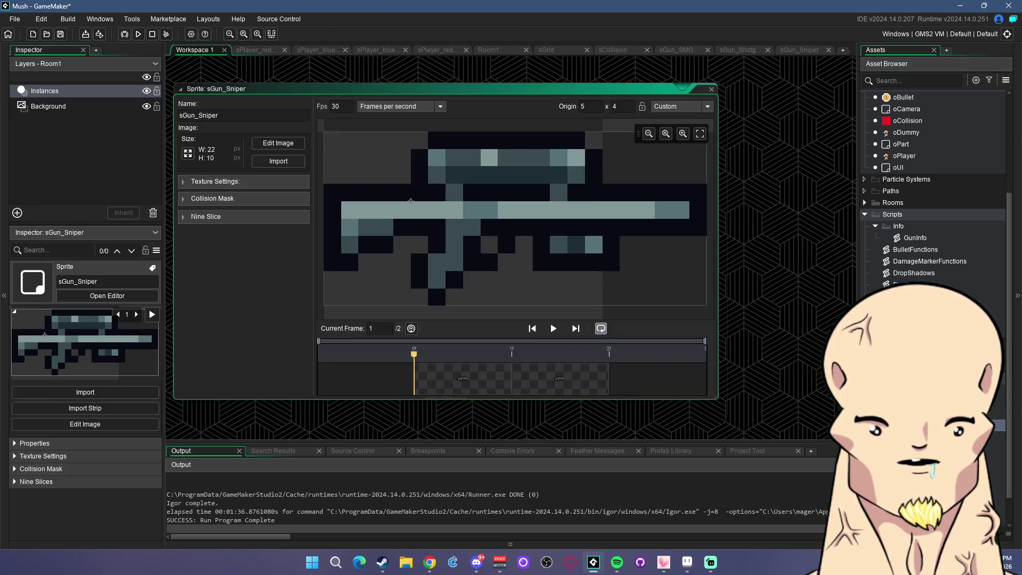
pyautogui.hotkey('ctrl', 'Tab')
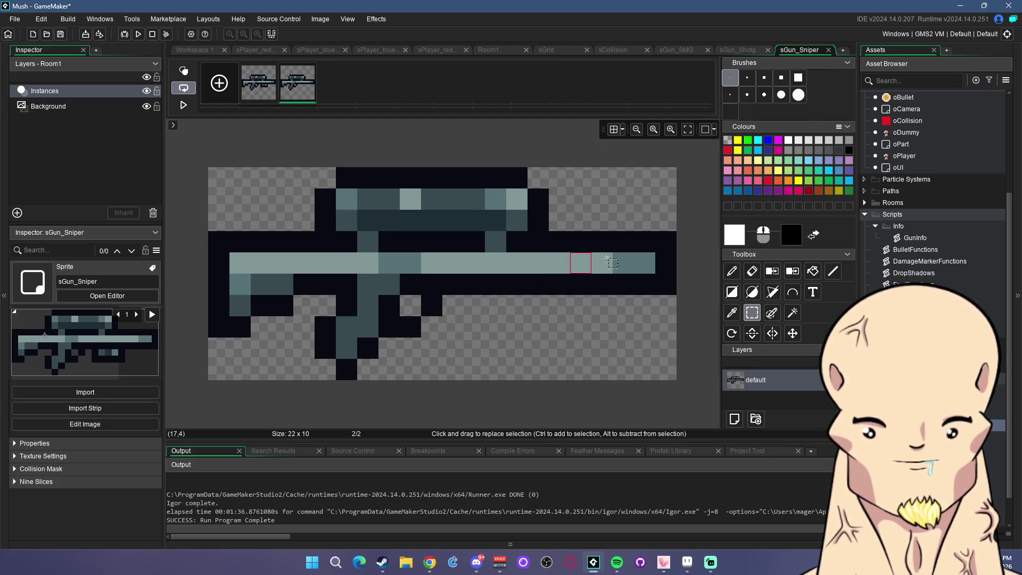
pyautogui.scroll(5, 905, 286)
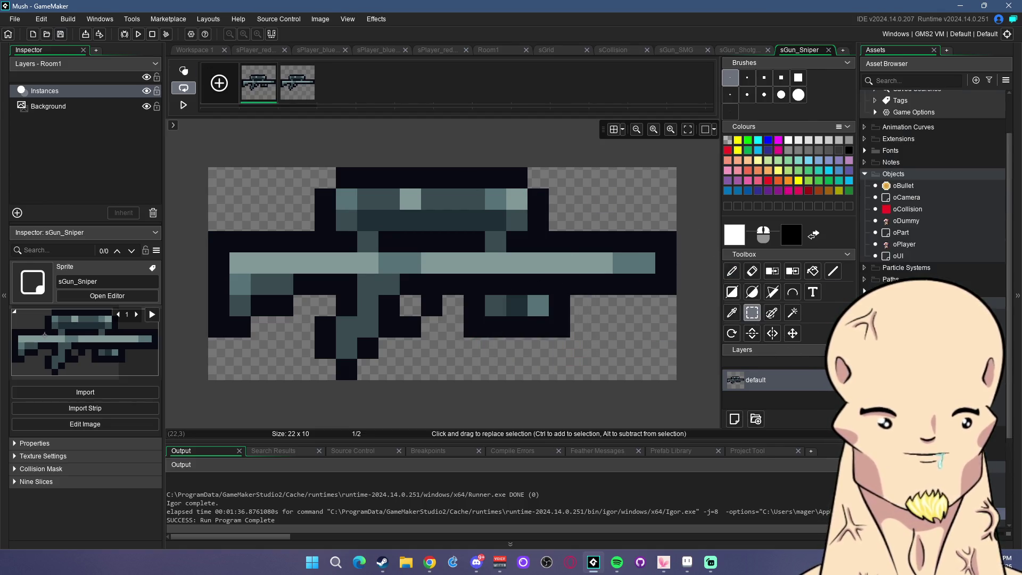
pyautogui.doubleClick(905, 287)
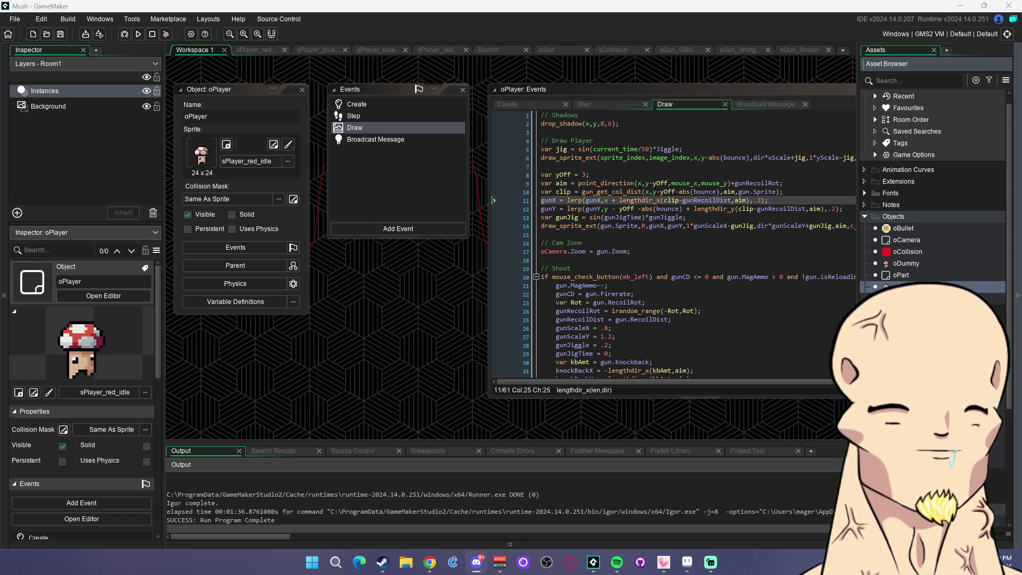
# Add a "// Draw Gun" comment line above the gun drawing code in oPlayer's Draw event
pyautogui.click(673, 233)
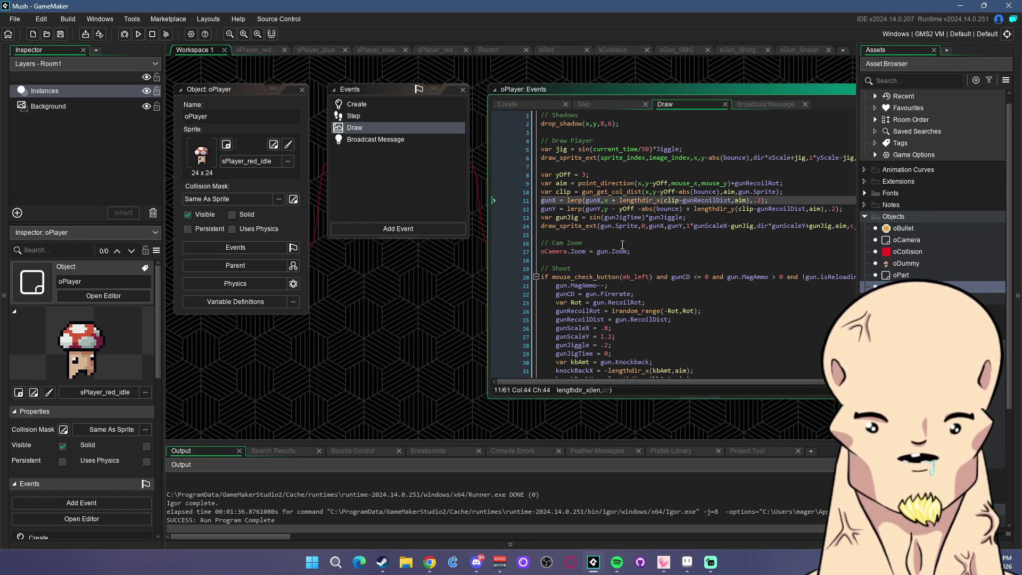
pyautogui.scroll(-2, 644, 229)
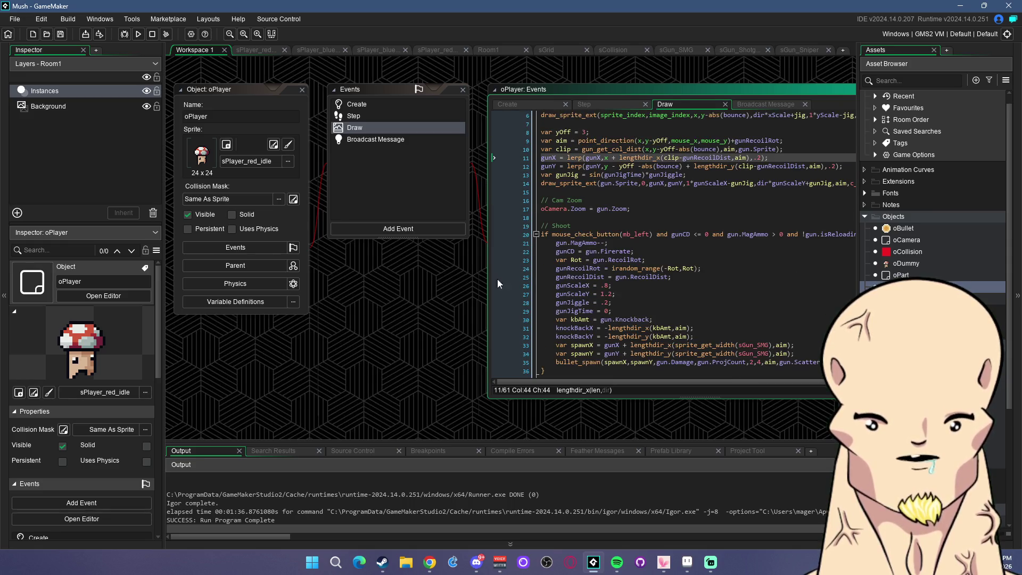
pyautogui.click(746, 183)
pyautogui.scroll(2, 525, 191)
pyautogui.click(465, 166)
pyautogui.press('Return')
pyautogui.write('// Draw Gun')
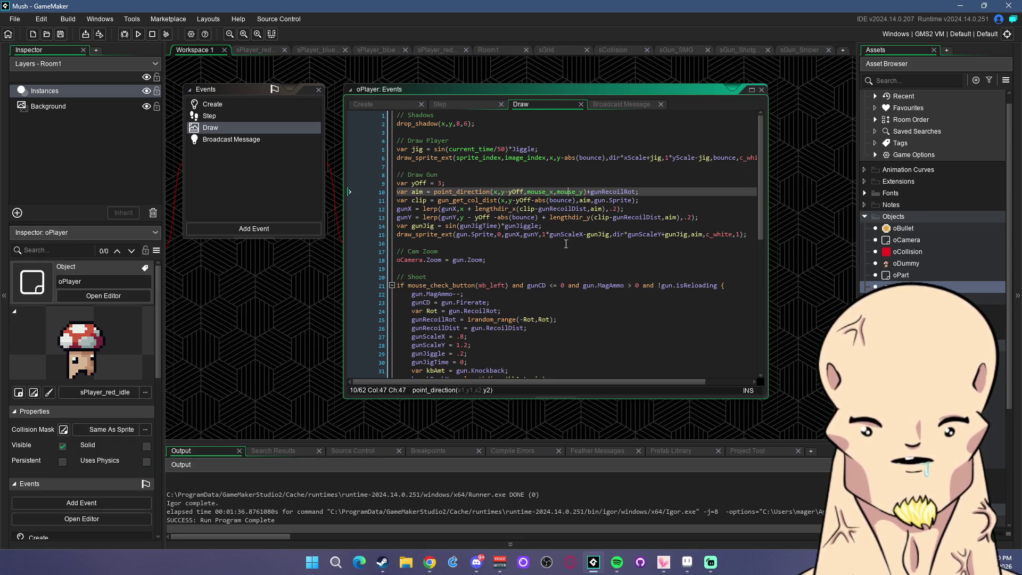
# Replace the 0 subimage argument with gun.isReloading, save, and start a build
pyautogui.click(495, 234)
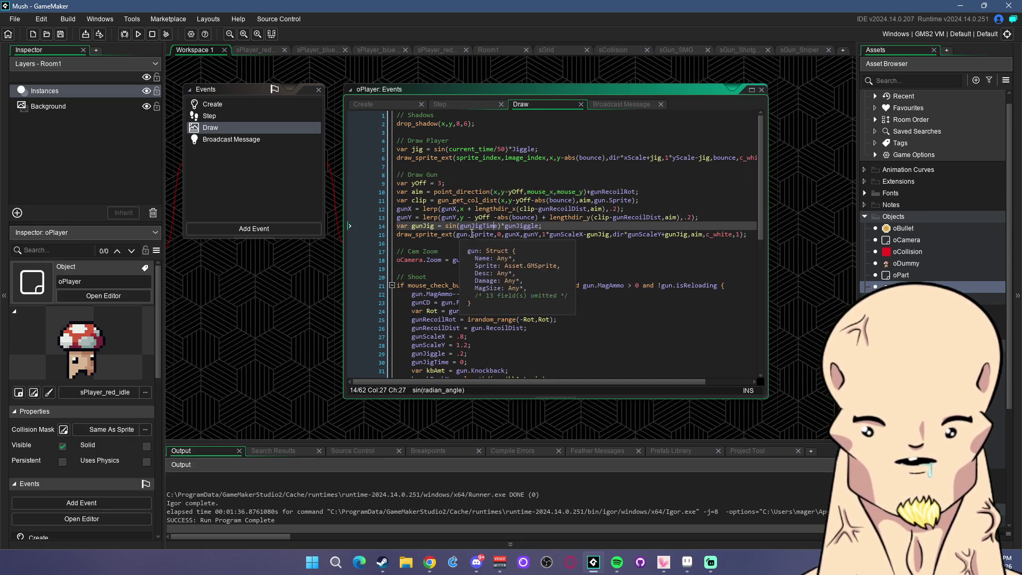
pyautogui.click(494, 234)
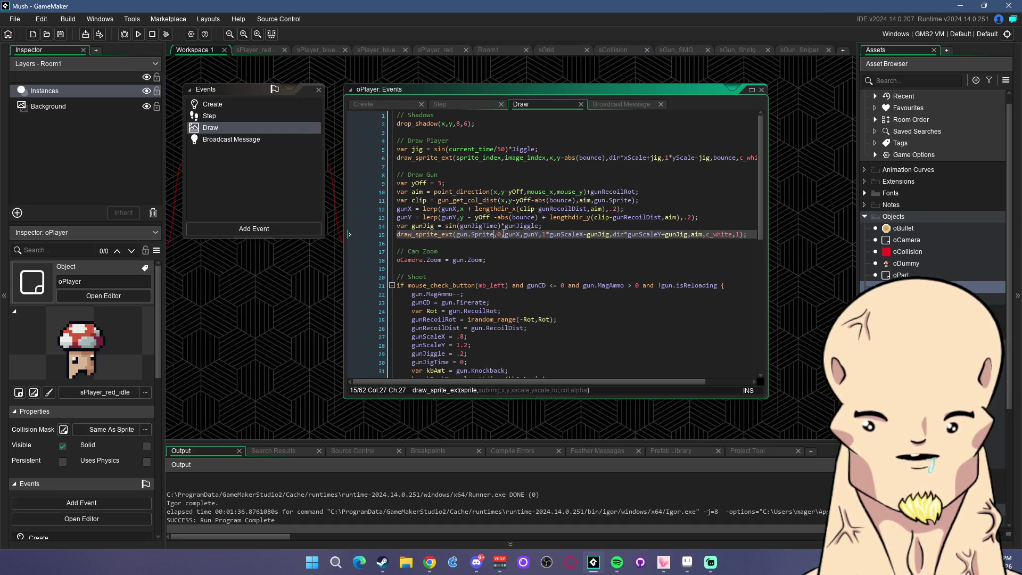
pyautogui.click(541, 226)
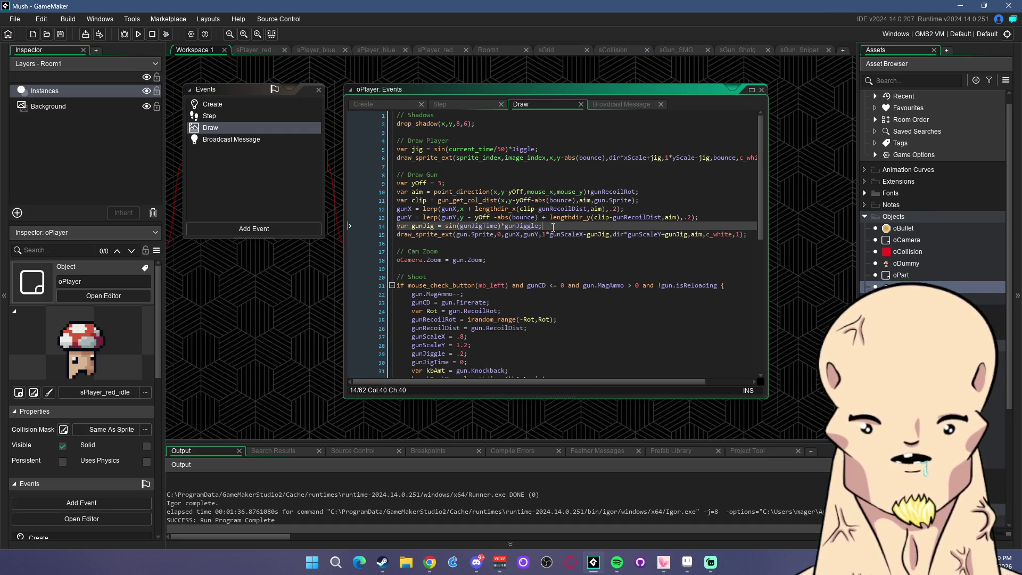
pyautogui.press('Return')
pyautogui.write('var')
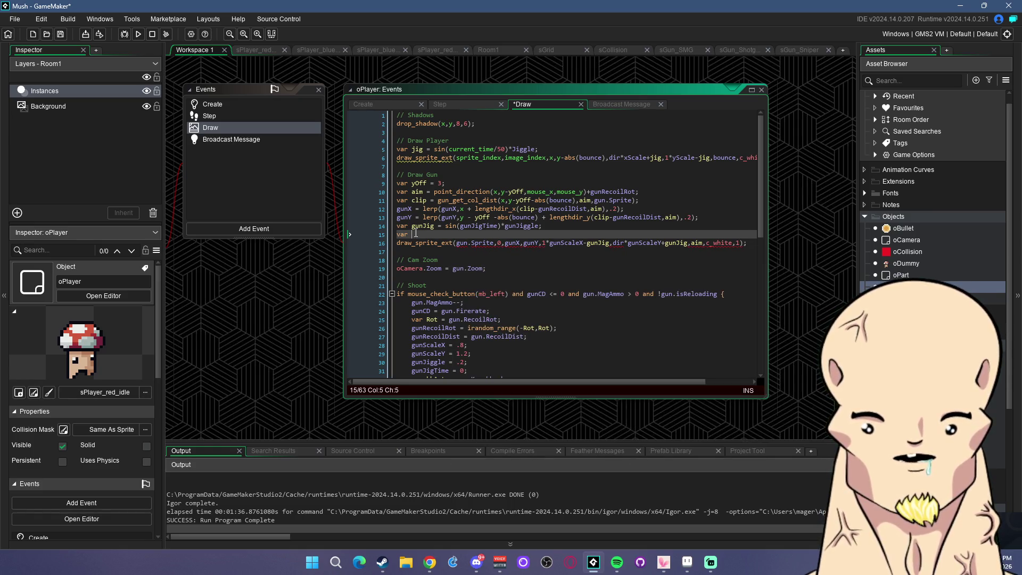
pyautogui.press('BackSpace')
pyautogui.press('BackSpace')
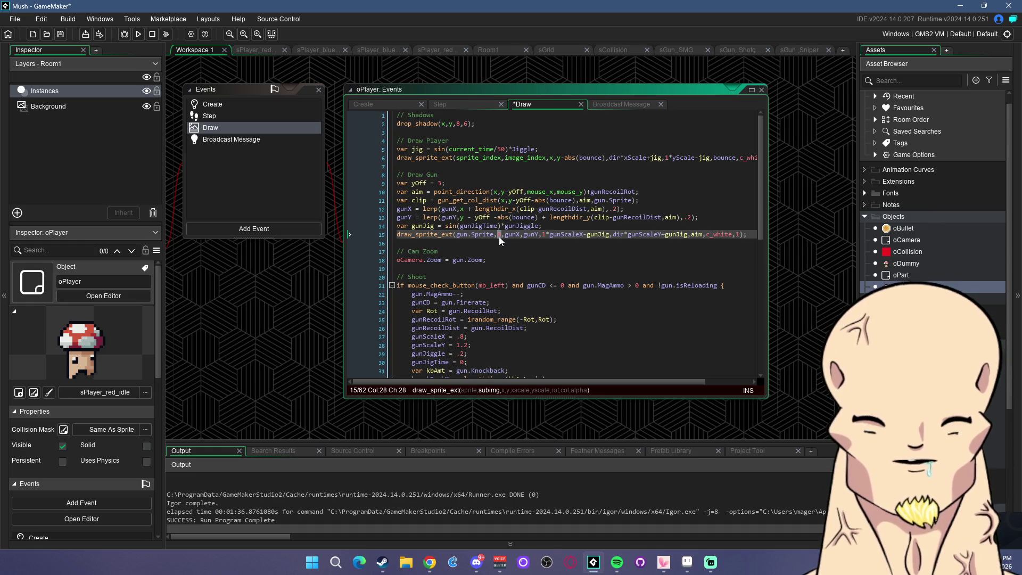
pyautogui.write('gun.isReloading,')
pyautogui.hotkey('ctrl', 's')
pyautogui.click(138, 34)
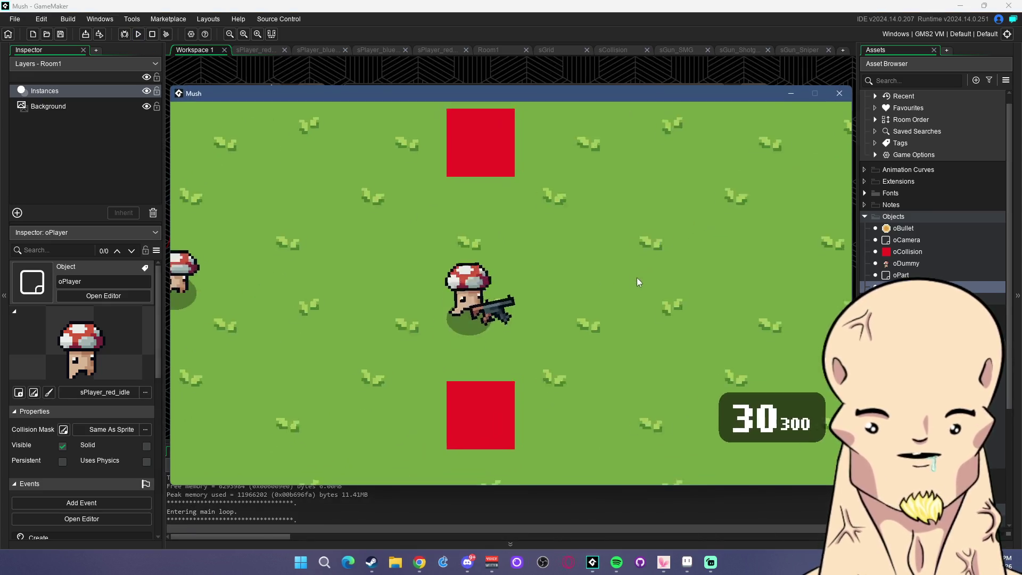
# Fire and reload, then switch to weapon 3 and shoot the dummy three times
pyautogui.moveTo(636, 277); pyautogui.dragTo(676, 286)
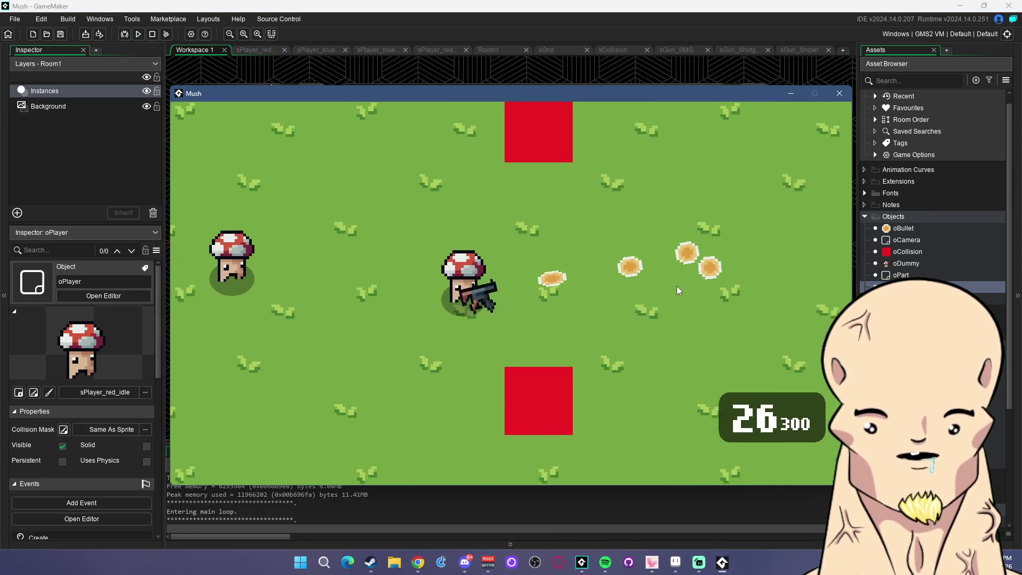
pyautogui.press('r')
pyautogui.moveTo(301, 282); pyautogui.dragTo(240, 279)
pyautogui.press('r')
pyautogui.press('a')
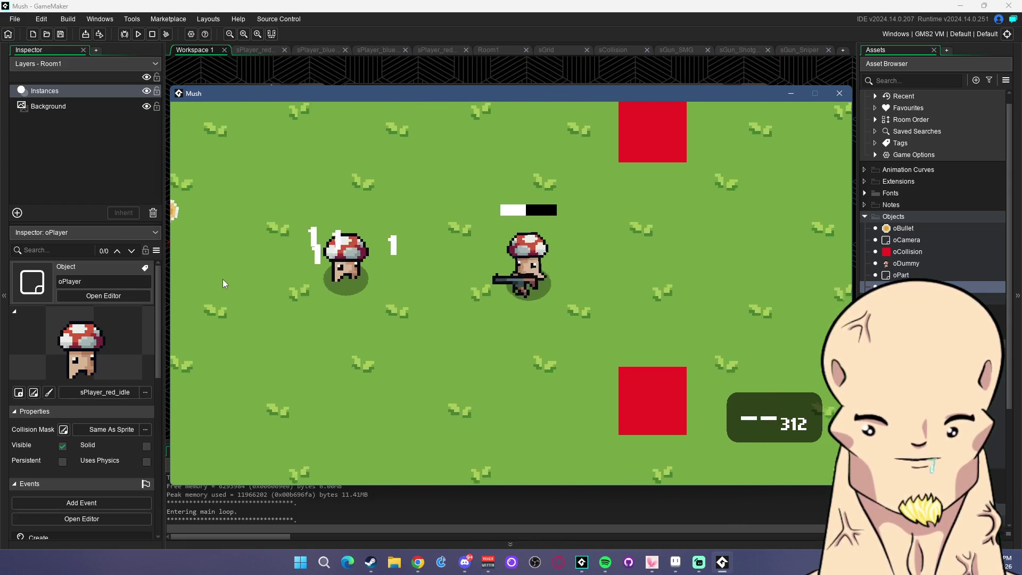
pyautogui.press('d')
pyautogui.press('3')
pyautogui.click(260, 293)
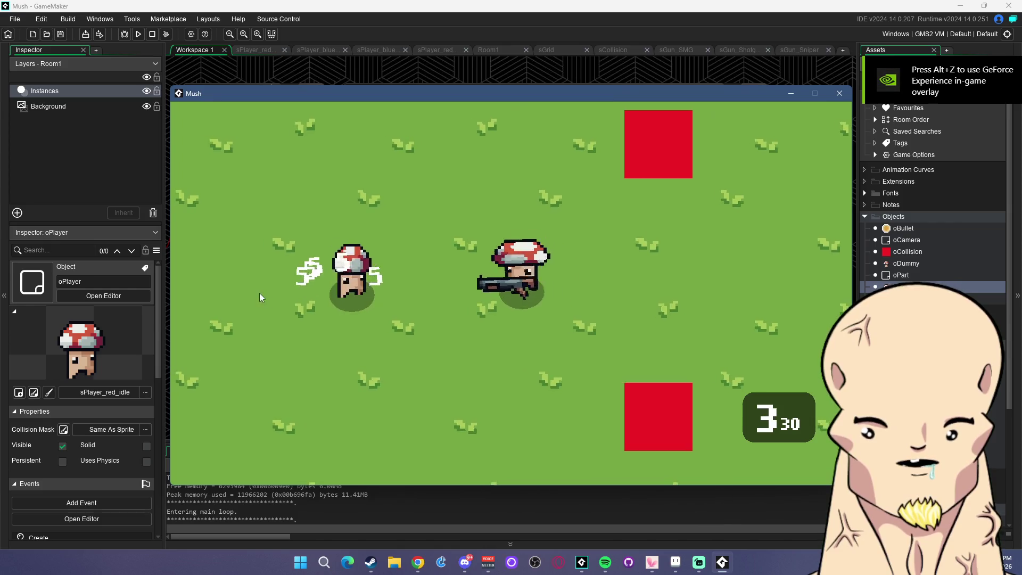
pyautogui.click(262, 292)
pyautogui.click(262, 292)
pyautogui.press('r')
pyautogui.press('s')
pyautogui.press('a')
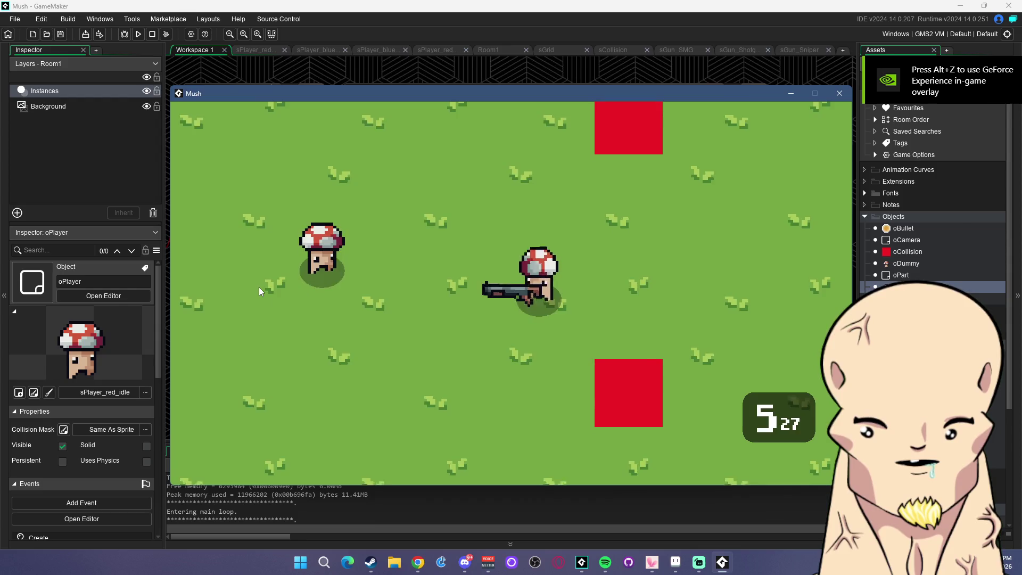
# Switch weapons with the mouse wheel, fire twice at the dummy, and reload
pyautogui.scroll(-2, 259, 287)
pyautogui.click(298, 270)
pyautogui.click(303, 276)
pyautogui.press('r')
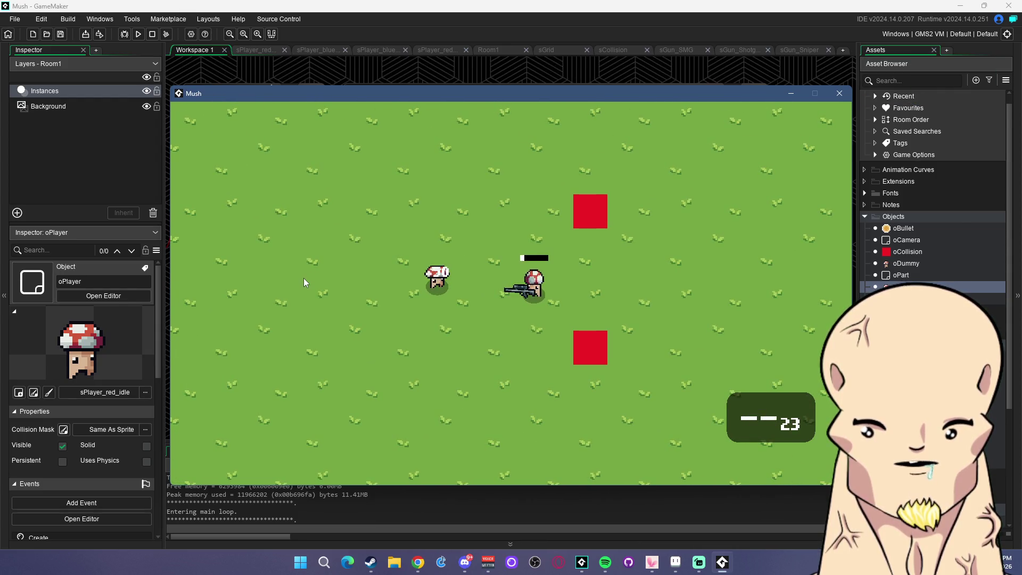
pyautogui.press('d')
pyautogui.press('w')
pyautogui.press('a')
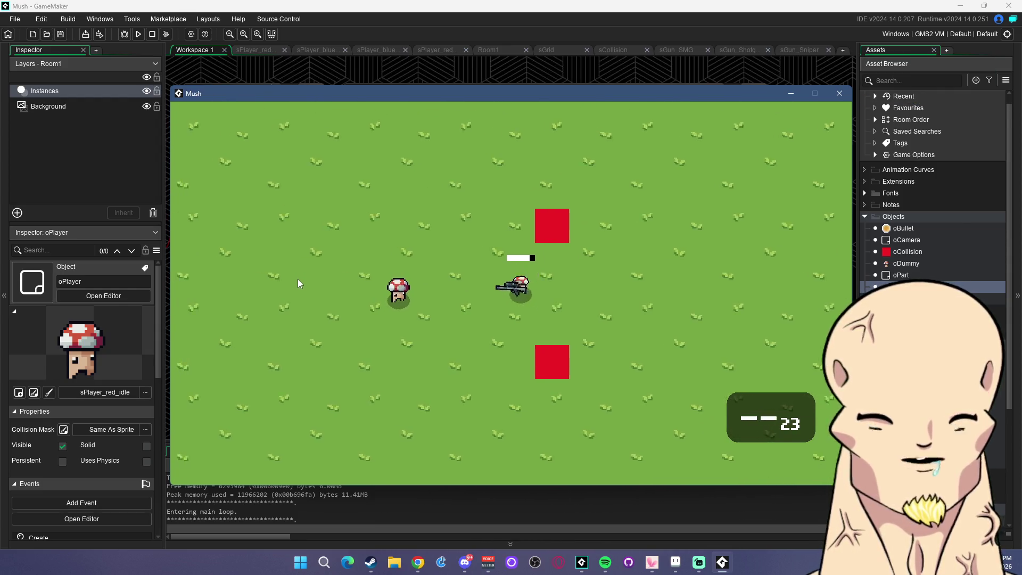
pyautogui.scroll(2, 294, 287)
# Fire repeated bursts at the dummy while walking around it
pyautogui.moveTo(295, 299)
pyautogui.mouseDown()
pyautogui.moveTo(336, 270)
pyautogui.moveTo(362, 276)
pyautogui.mouseUp()
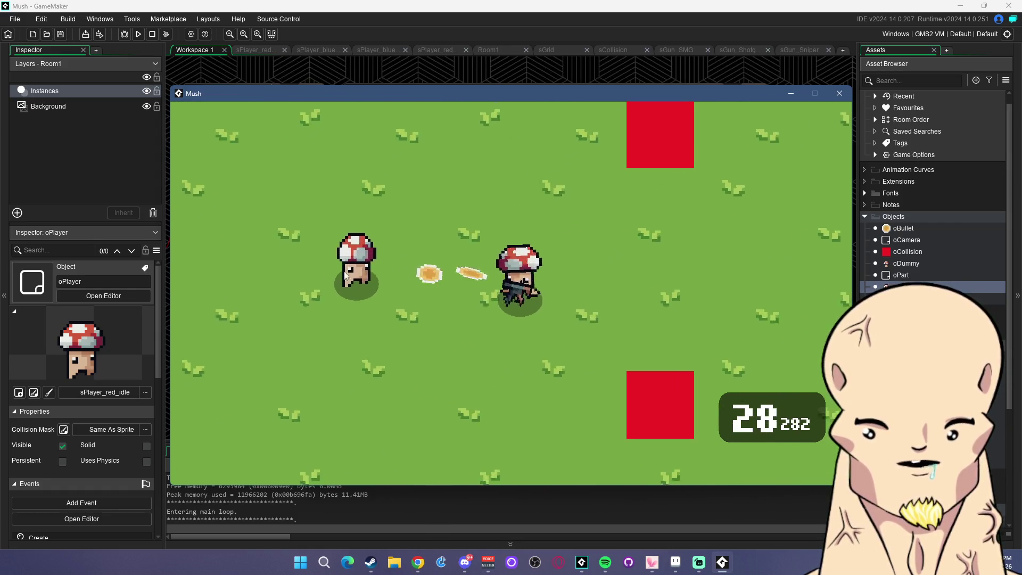
pyautogui.press('a')
pyautogui.moveTo(436, 282); pyautogui.dragTo(380, 350)
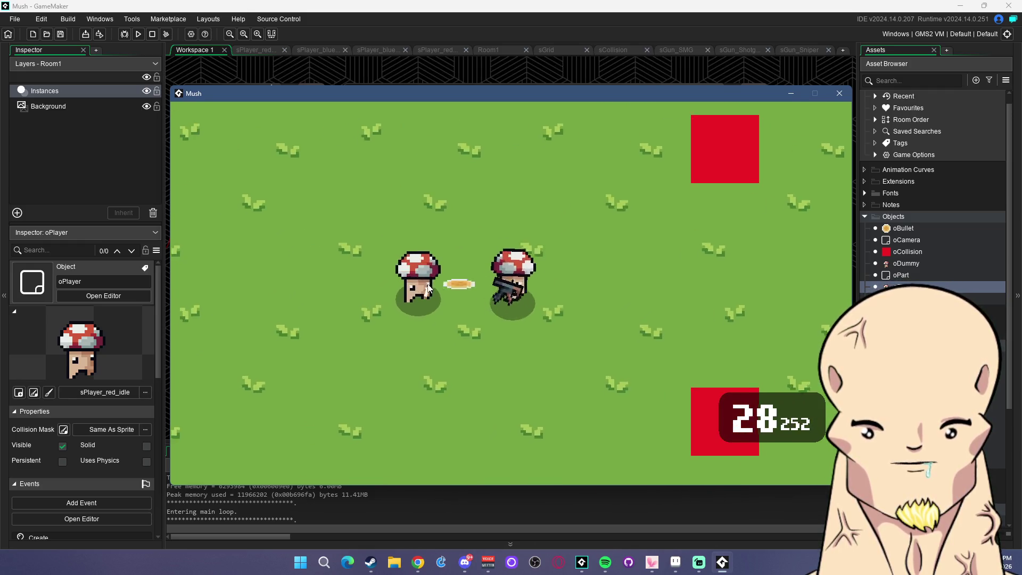
pyautogui.moveTo(405, 290)
pyautogui.mouseDown()
pyautogui.moveTo(396, 289)
pyautogui.moveTo(445, 284)
pyautogui.moveTo(450, 312)
pyautogui.moveTo(527, 367)
pyautogui.moveTo(622, 400)
pyautogui.moveTo(625, 424)
pyautogui.mouseUp()
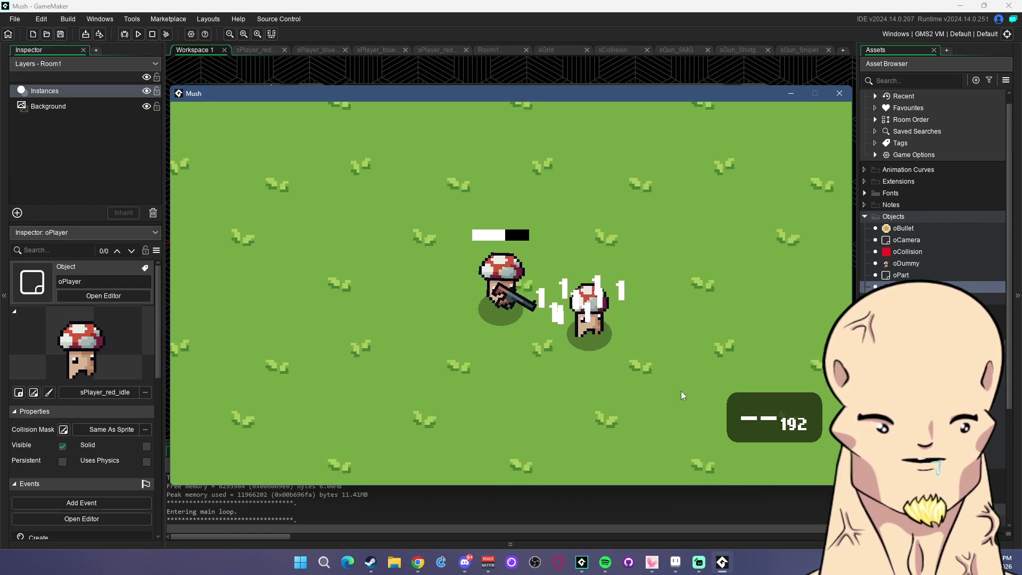
pyautogui.moveTo(681, 392)
pyautogui.mouseDown()
pyautogui.moveTo(572, 278)
pyautogui.moveTo(554, 271)
pyautogui.moveTo(551, 225)
pyautogui.moveTo(468, 178)
pyautogui.moveTo(411, 178)
pyautogui.moveTo(429, 209)
pyautogui.moveTo(411, 256)
pyautogui.moveTo(350, 306)
pyautogui.moveTo(318, 304)
pyautogui.moveTo(310, 327)
pyautogui.moveTo(320, 319)
pyautogui.mouseUp()
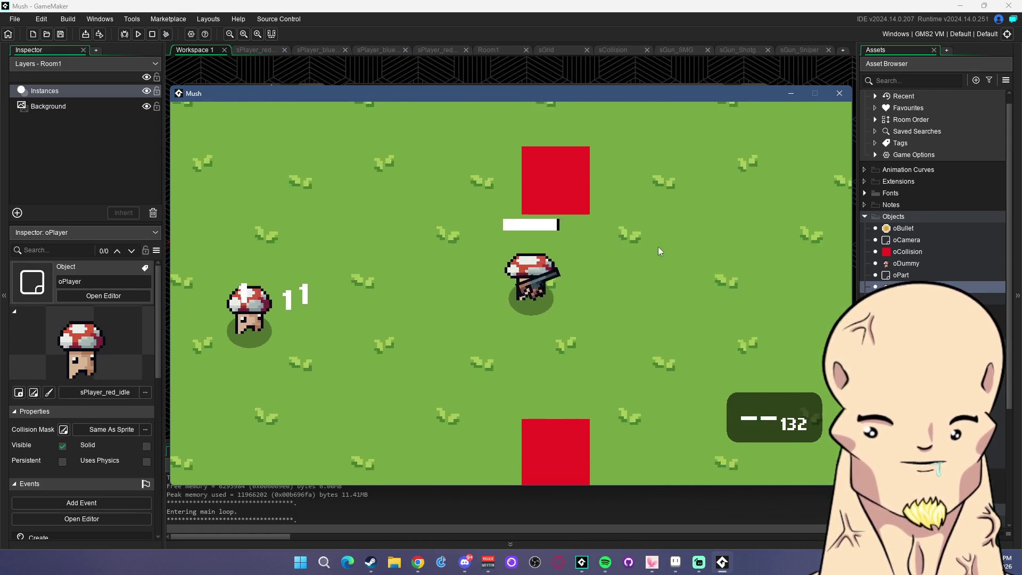
pyautogui.press('d')
pyautogui.press('s')
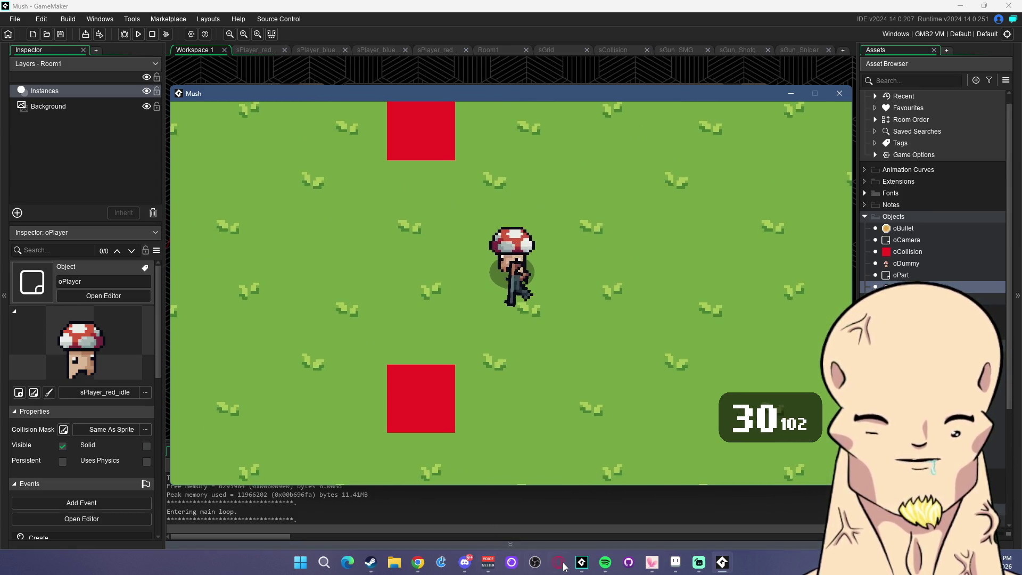
pyautogui.click(465, 568)
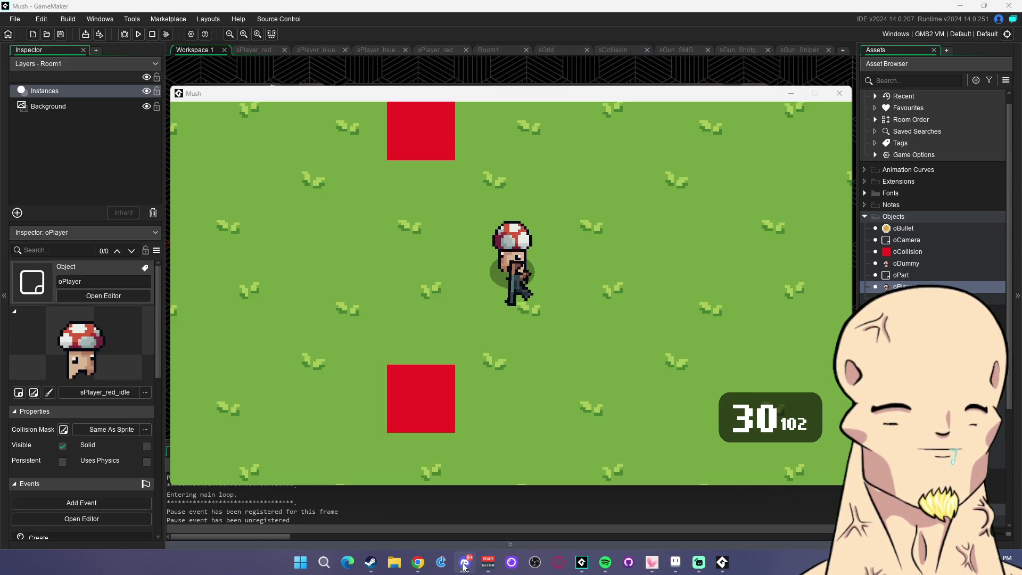
pyautogui.click(514, 366)
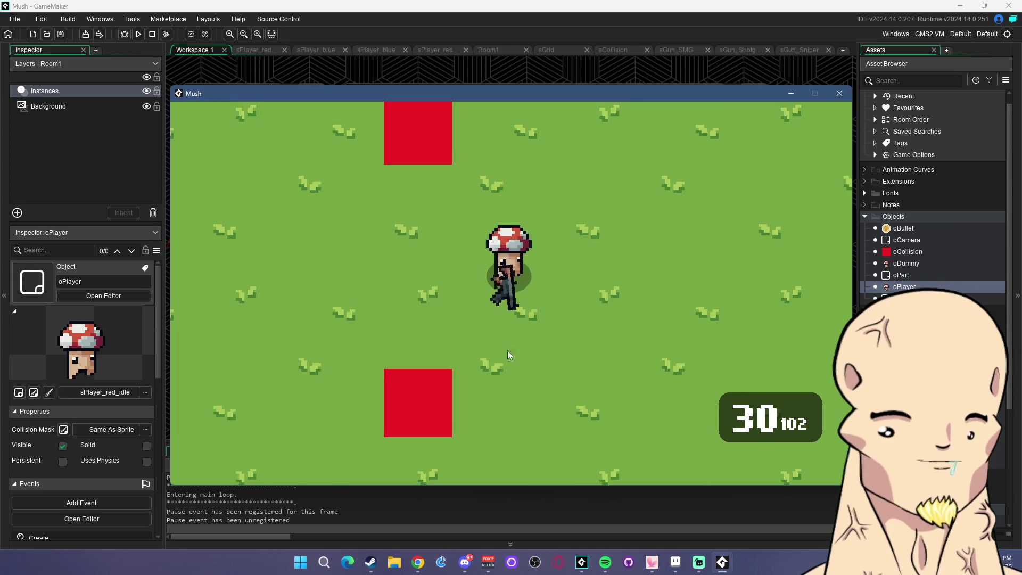
# Walk up-left firing the rifle, then move right, shoot the dummy, and reload
pyautogui.press('w')
pyautogui.press('a')
pyautogui.click(372, 286)
pyautogui.click(251, 309)
pyautogui.moveTo(252, 309); pyautogui.dragTo(231, 308)
pyautogui.press('a')
pyautogui.press('d')
pyautogui.moveTo(306, 302); pyautogui.dragTo(411, 286)
pyautogui.press('r')
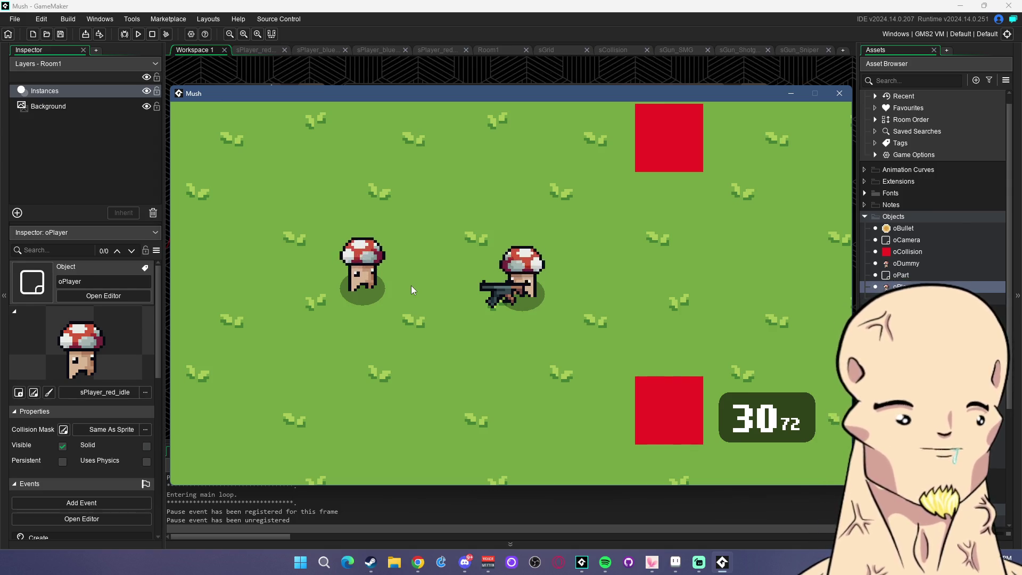
# Refocus the game window, keep shooting the dummy, and reload the rifle again
pyautogui.moveTo(411, 286)
pyautogui.mouseDown()
pyautogui.moveTo(386, 281)
pyautogui.moveTo(394, 283)
pyautogui.mouseUp()
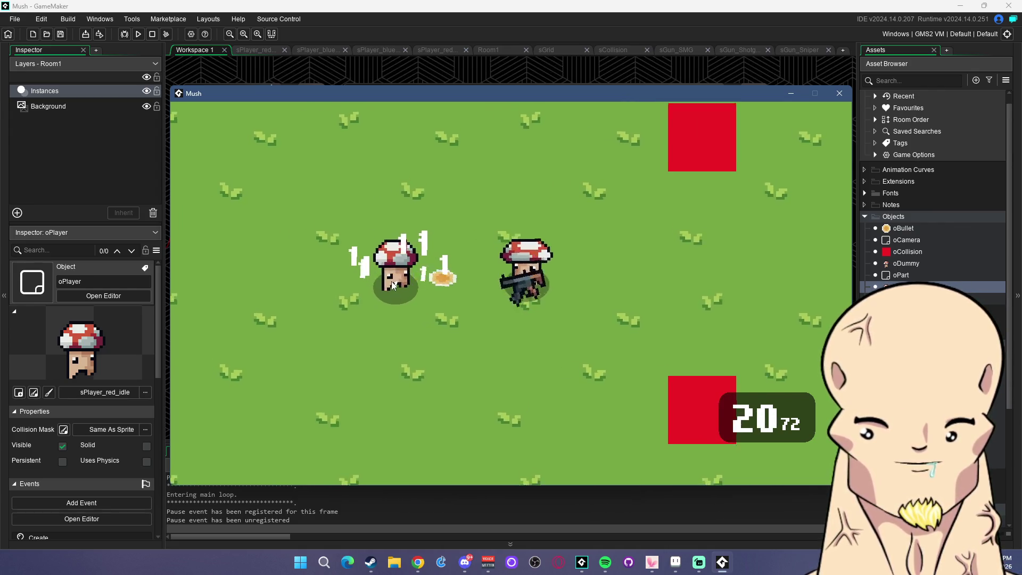
pyautogui.press('d')
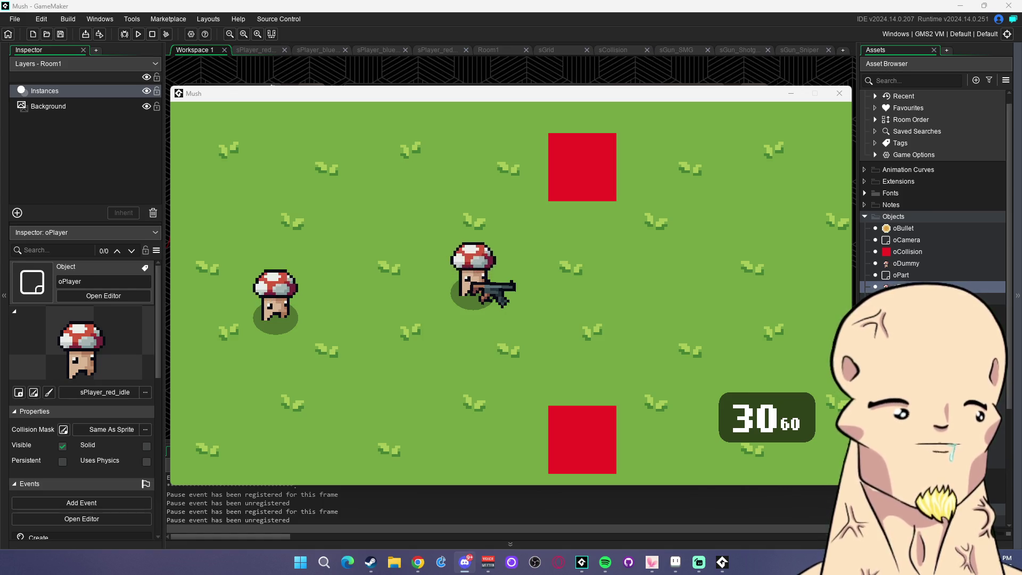
pyautogui.hotkey('alt', 'Tab')
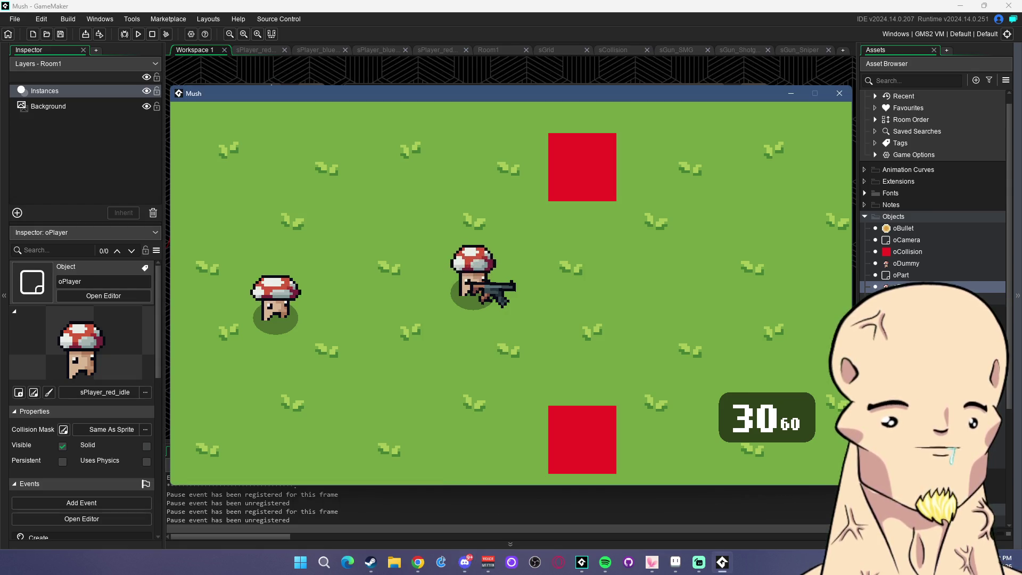
pyautogui.press('a')
pyautogui.click(360, 311)
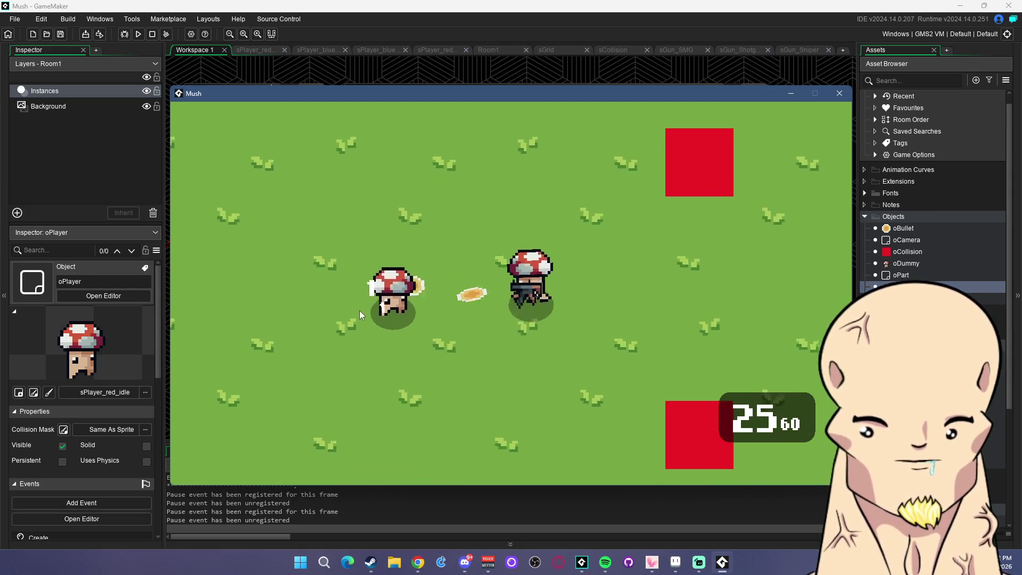
pyautogui.click(374, 295)
pyautogui.press('r')
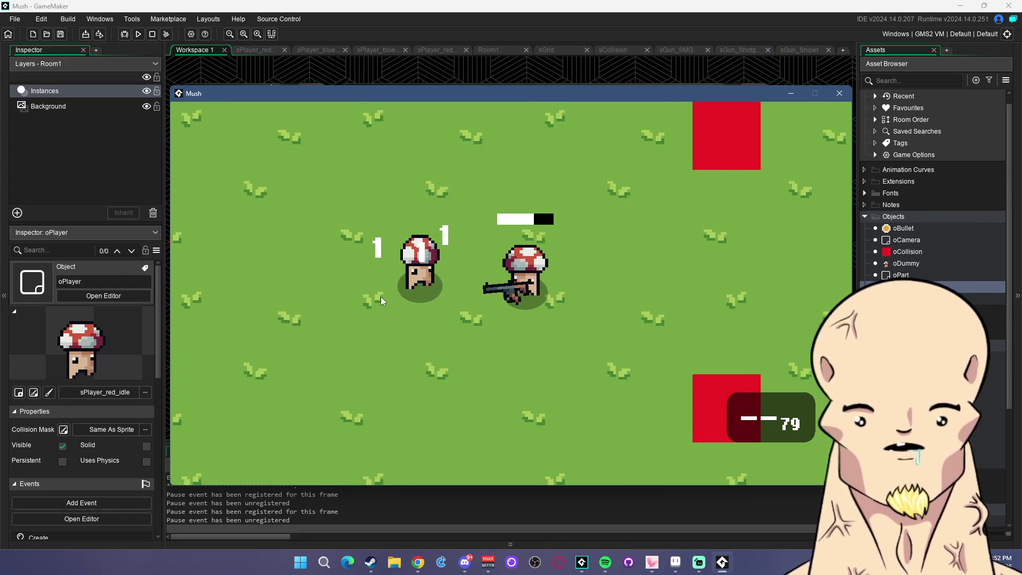
# Walk the mushroom player around the arena with WASD
pyautogui.press('d')
pyautogui.press('w')
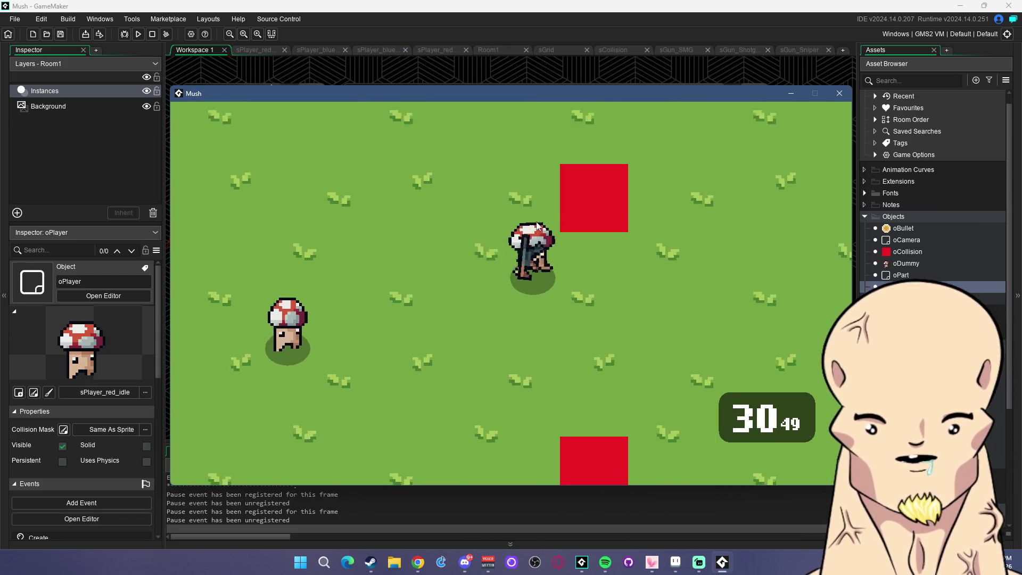
pyautogui.press('d')
pyautogui.press('w')
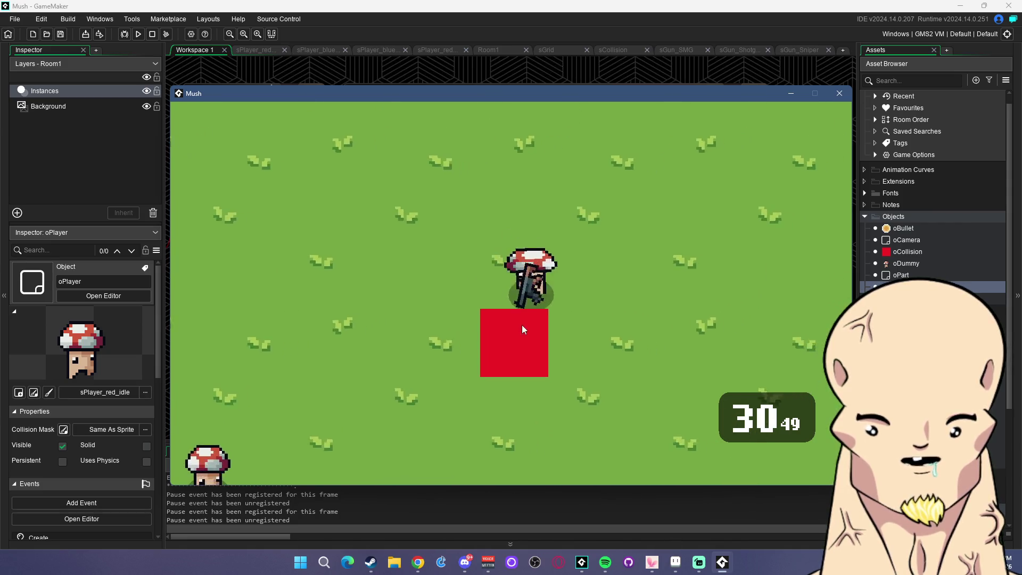
pyautogui.press('s')
pyautogui.press('w')
pyautogui.press('s')
pyautogui.press('w')
pyautogui.press('w')
pyautogui.press('a')
pyautogui.press('s')
pyautogui.press('w')
pyautogui.press('s')
pyautogui.press('w')
pyautogui.press('a')
pyautogui.press('s')
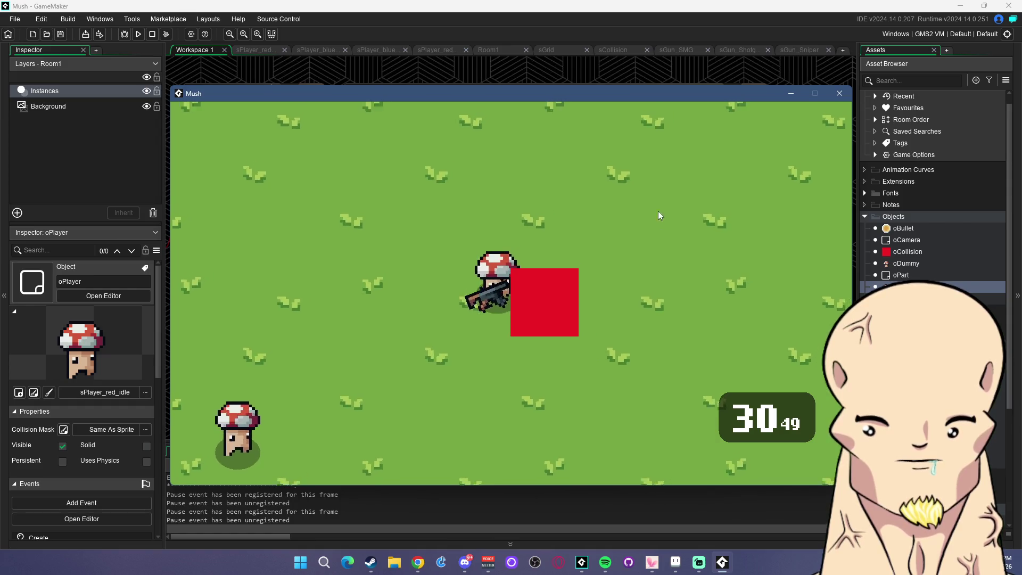
pyautogui.press('w')
pyautogui.press('s')
pyautogui.press('a')
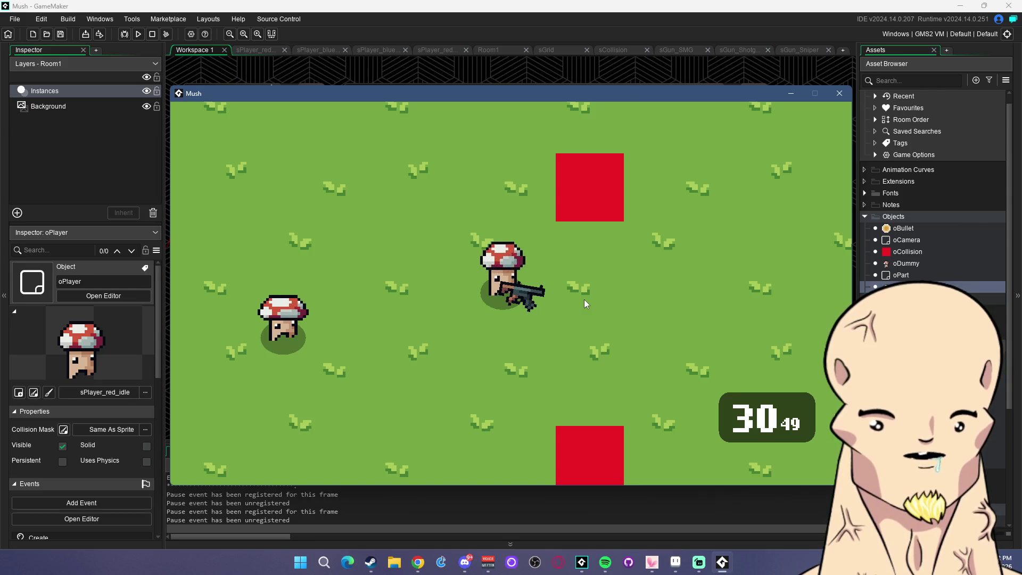
pyautogui.press('s')
pyautogui.press('a')
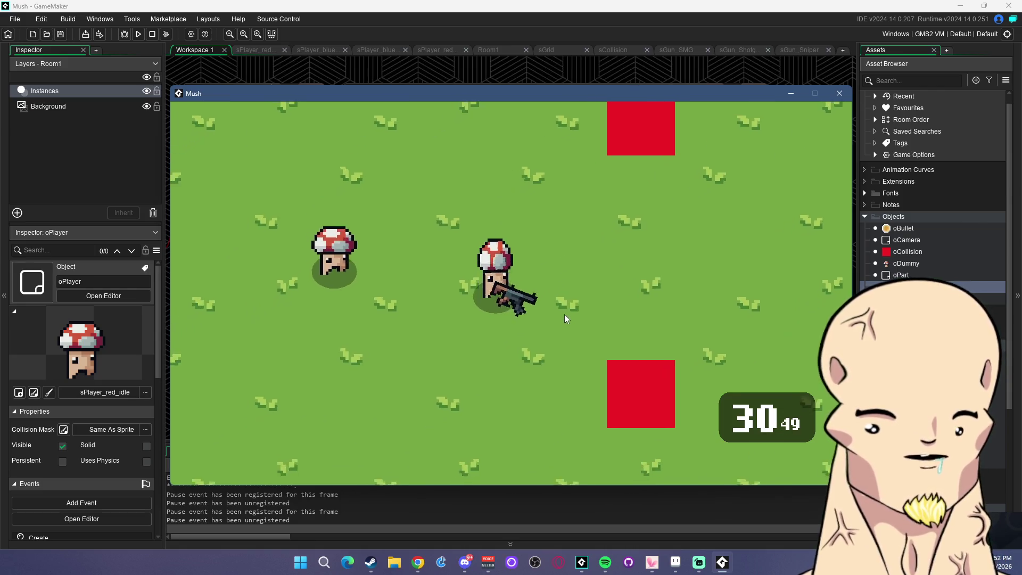
# Move beside the dummy and fire a burst until the magazine is empty
pyautogui.press('a')
pyautogui.press('w')
pyautogui.moveTo(426, 295)
pyautogui.mouseDown()
pyautogui.moveTo(404, 294)
pyautogui.moveTo(390, 334)
pyautogui.moveTo(343, 300)
pyautogui.moveTo(387, 316)
pyautogui.moveTo(409, 374)
pyautogui.moveTo(427, 366)
pyautogui.moveTo(385, 315)
pyautogui.moveTo(406, 308)
pyautogui.moveTo(369, 327)
pyautogui.moveTo(352, 313)
pyautogui.moveTo(347, 322)
pyautogui.moveTo(376, 321)
pyautogui.mouseUp()
pyautogui.press('d')
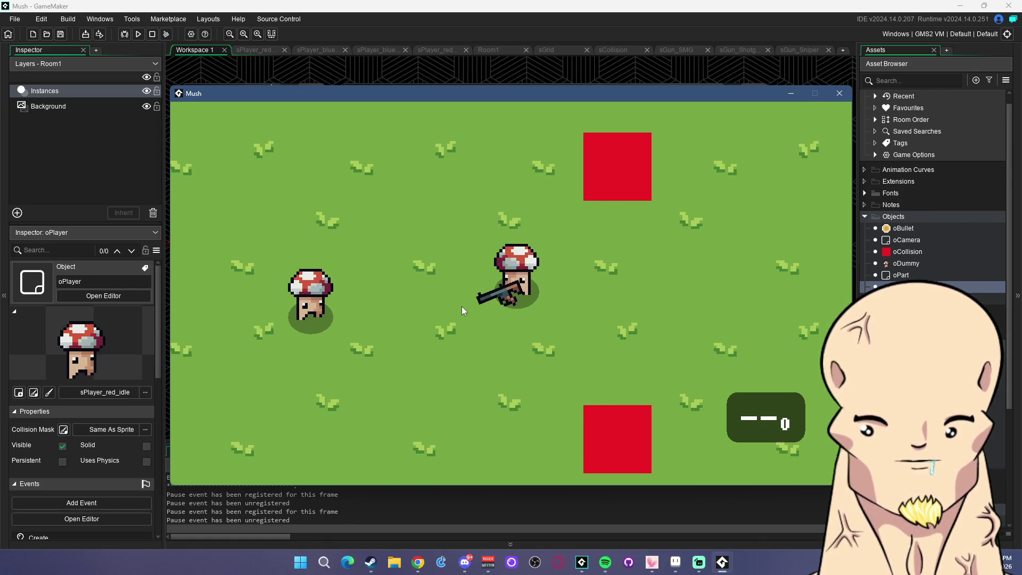
# Walk the player around the arena and refocus the game window
pyautogui.press('w')
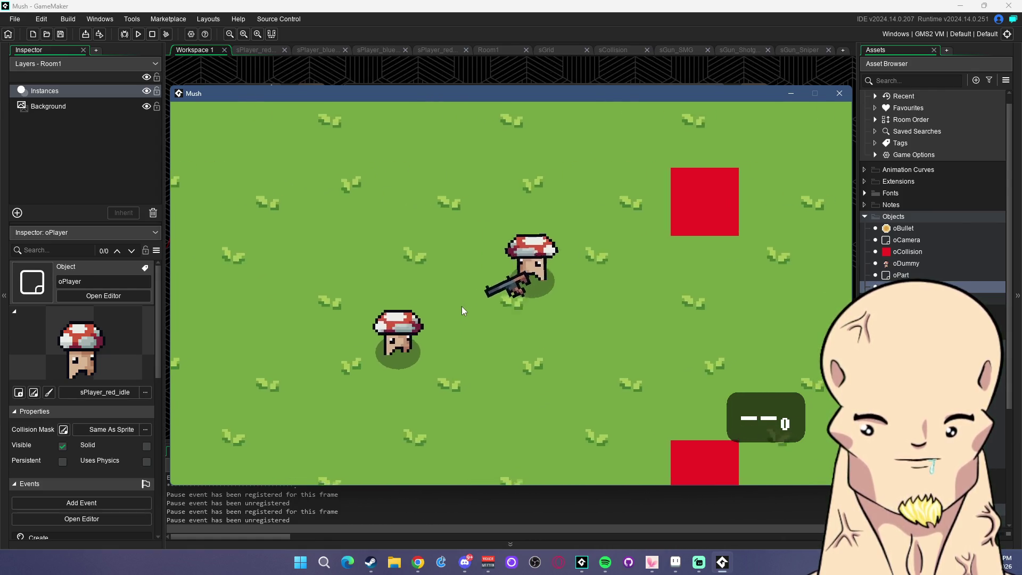
pyautogui.press('d')
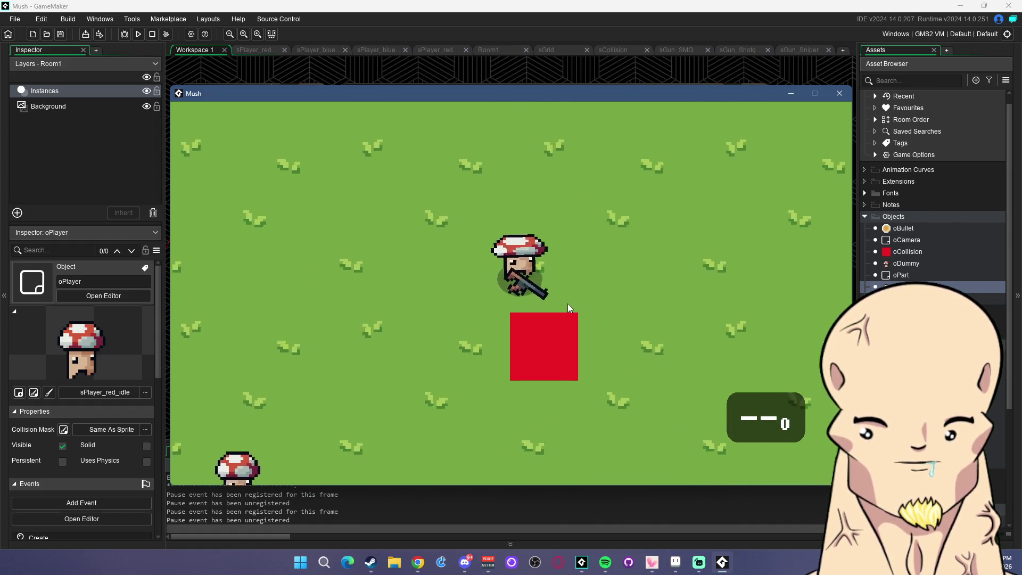
pyautogui.press('s')
pyautogui.press('a')
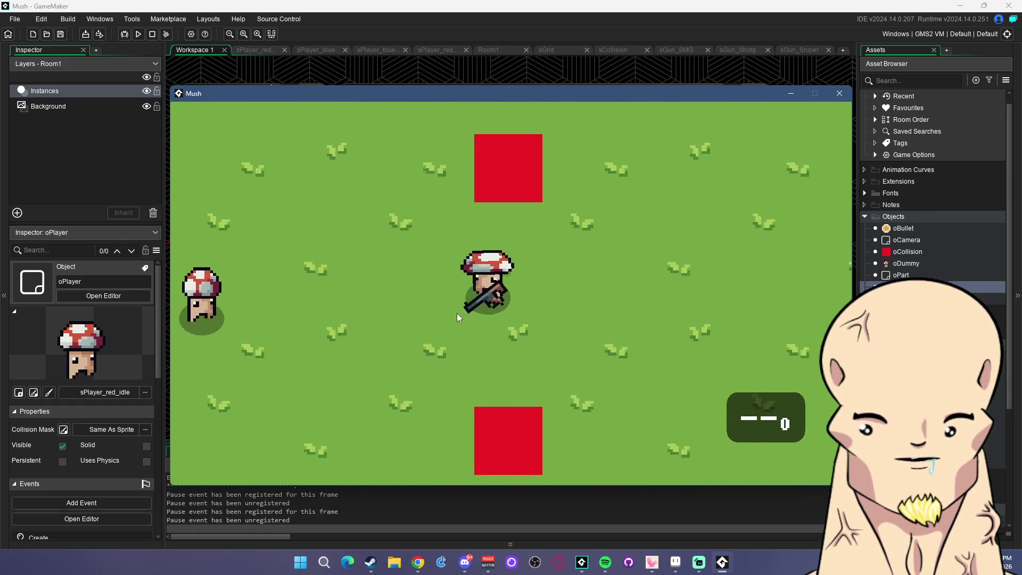
pyautogui.press('a')
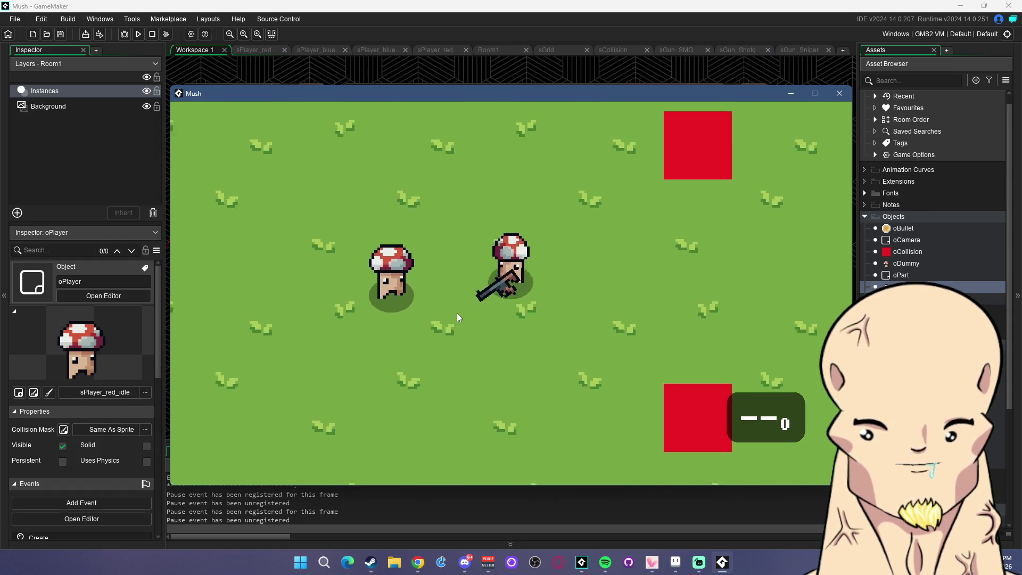
pyautogui.press('a')
pyautogui.press('s')
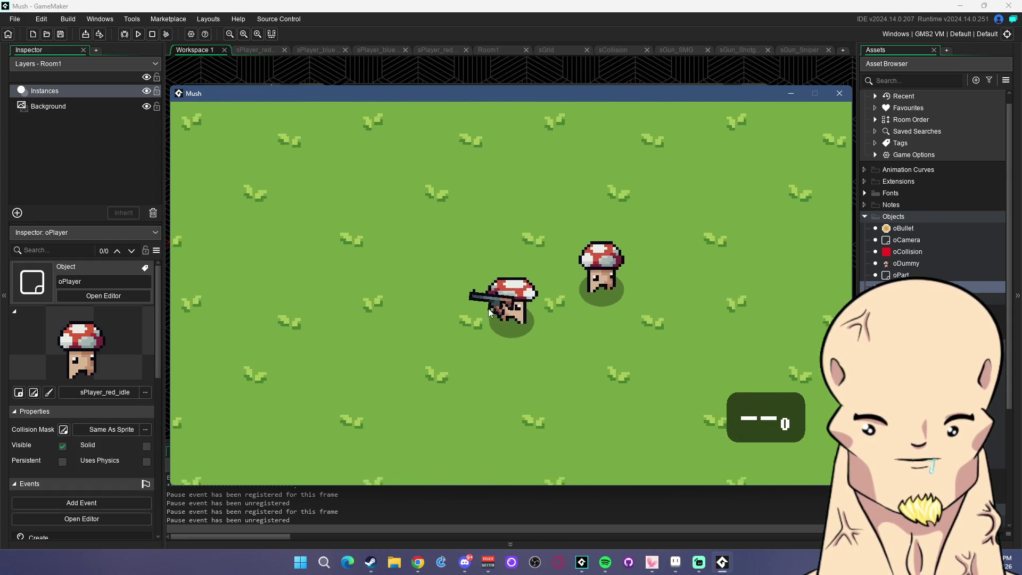
pyautogui.press('d')
pyautogui.press('s')
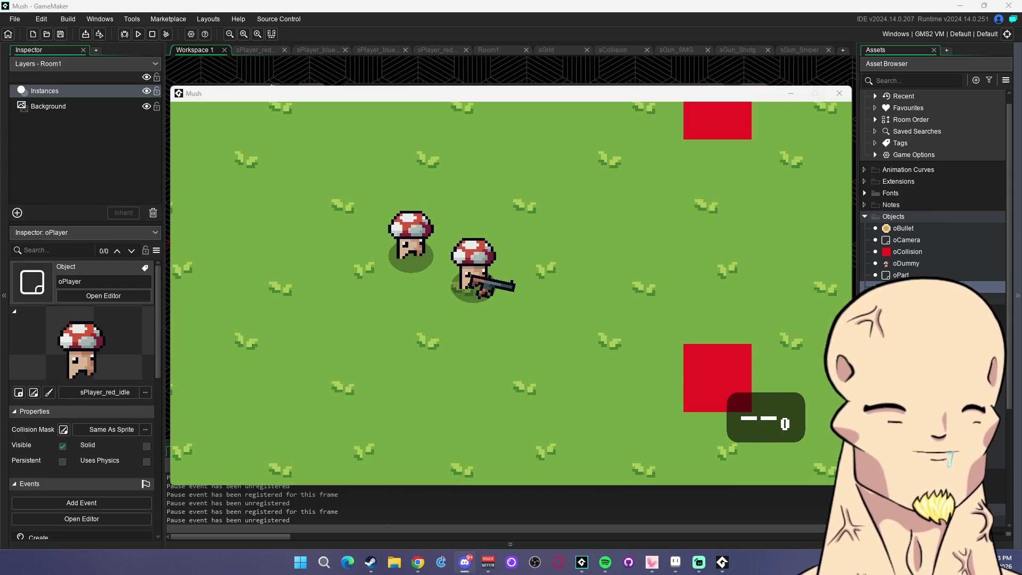
pyautogui.click(616, 350)
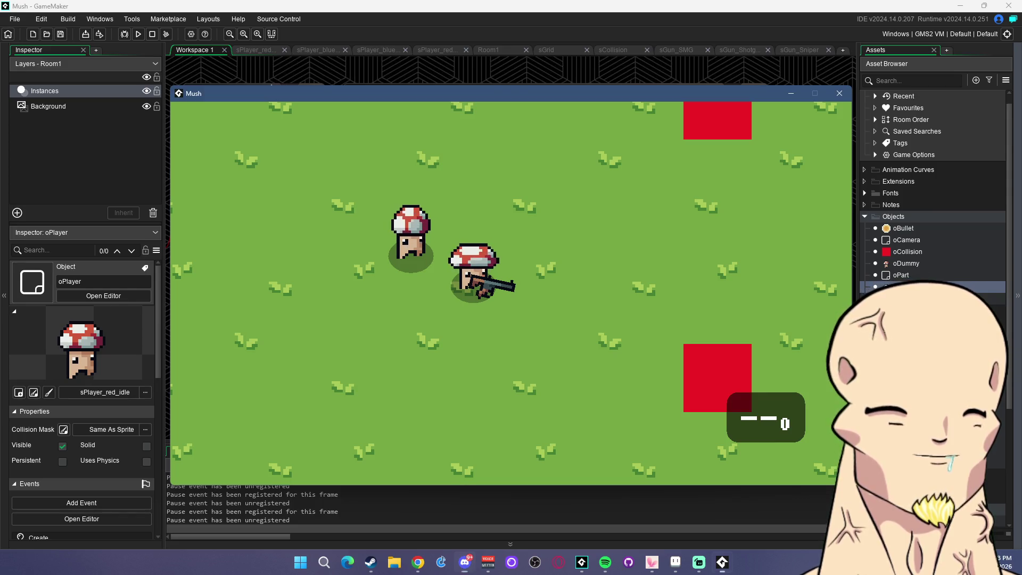
pyautogui.press('d')
pyautogui.press('w')
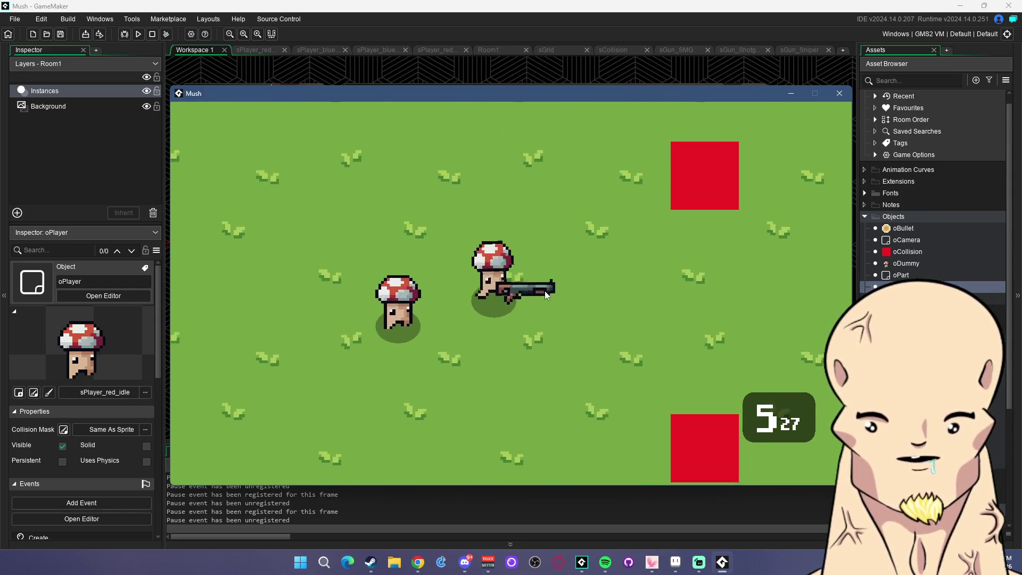
# Shoot the dummy, swap weapons with keys 3 and 1, and fire the shotgun
pyautogui.click(383, 298)
pyautogui.click(372, 291)
pyautogui.press('3')
pyautogui.press('1')
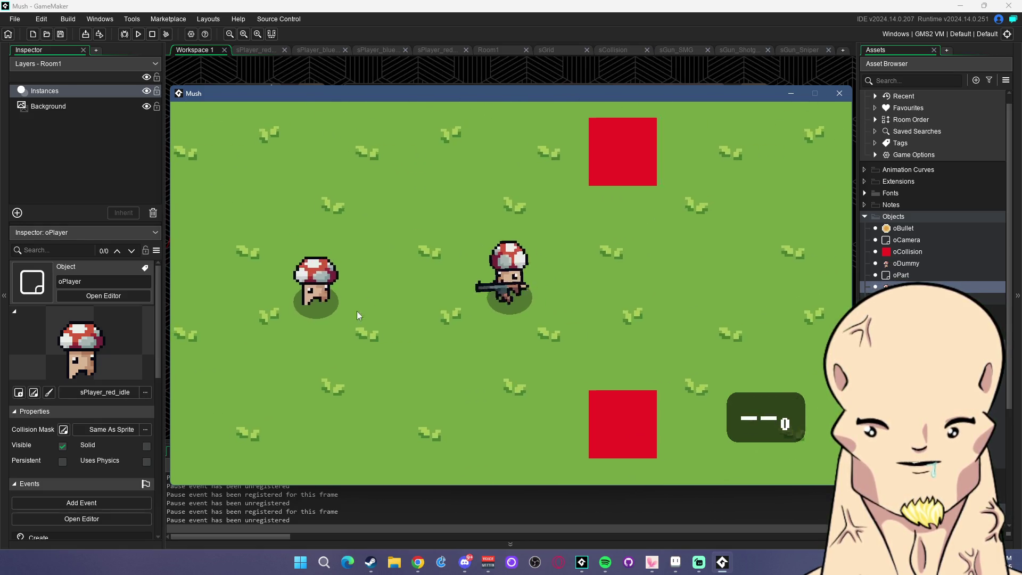
pyautogui.press('a')
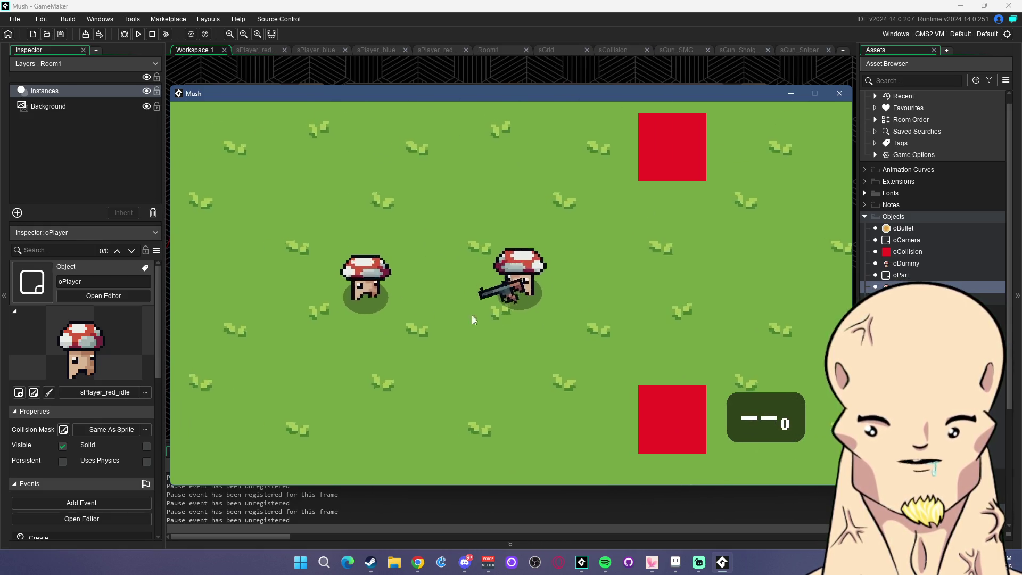
pyautogui.click(433, 290)
pyautogui.click(413, 288)
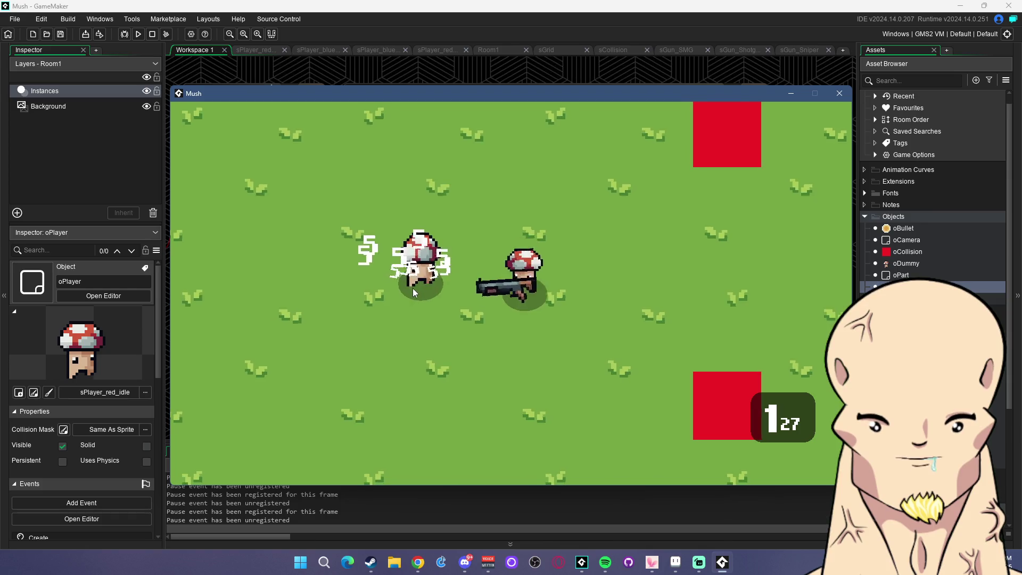
pyautogui.click(411, 287)
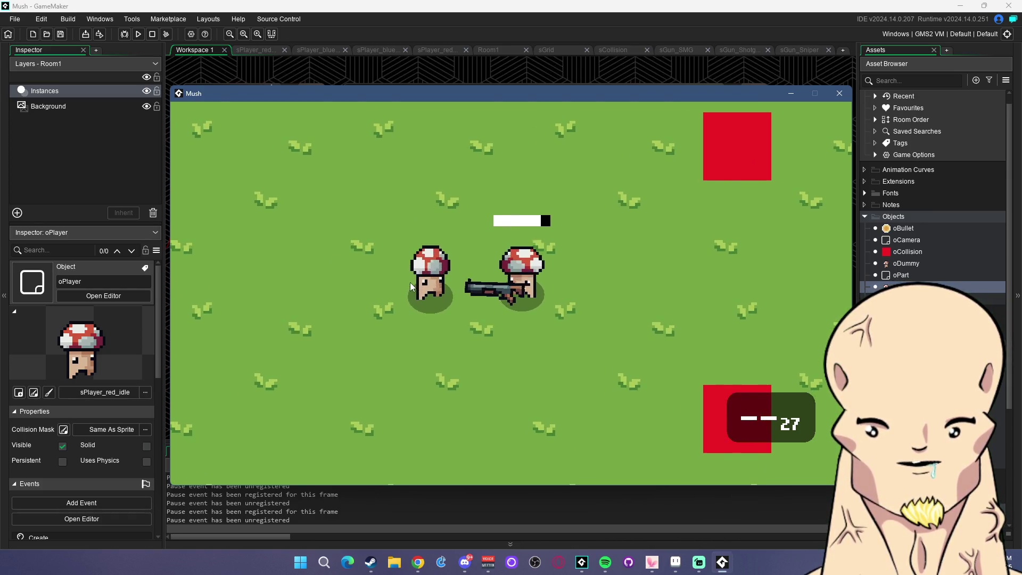
# Empty two more shotgun magazines into the dummy
pyautogui.click(395, 282)
pyautogui.click(394, 285)
pyautogui.click(392, 288)
pyautogui.click(390, 287)
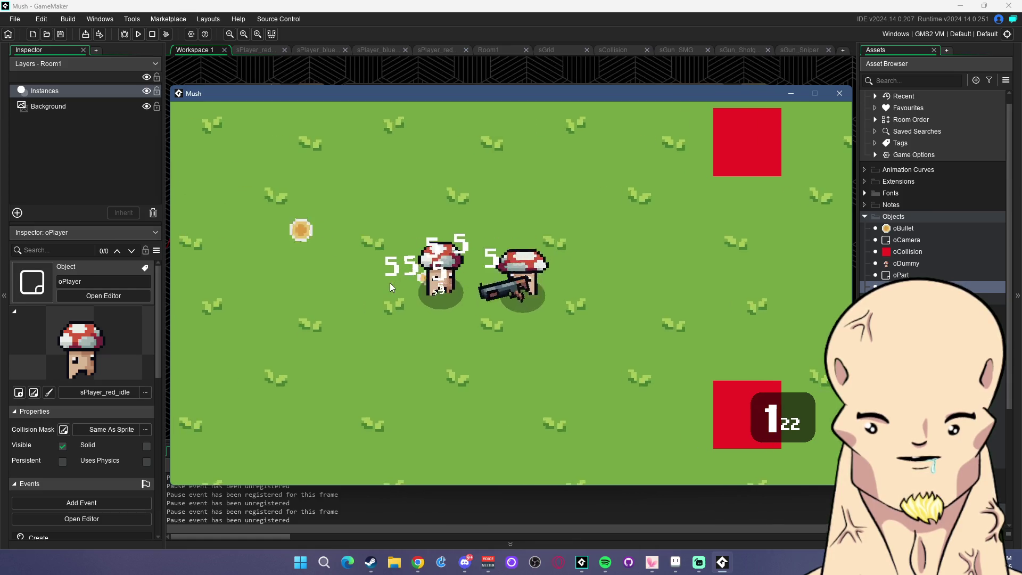
pyautogui.click(391, 288)
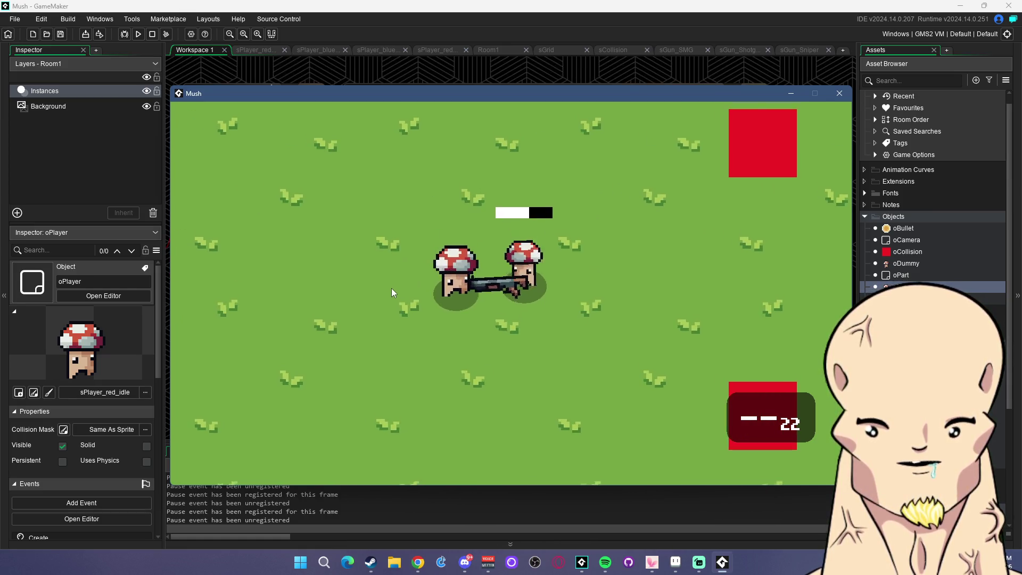
pyautogui.click(387, 290)
pyautogui.click(387, 292)
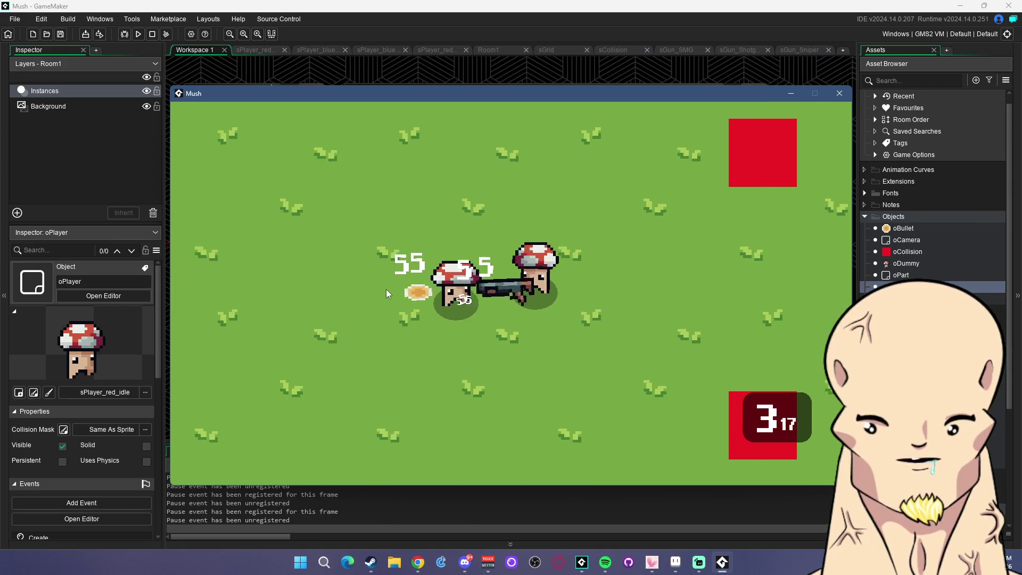
pyautogui.click(386, 291)
pyautogui.click(387, 292)
pyautogui.click(385, 289)
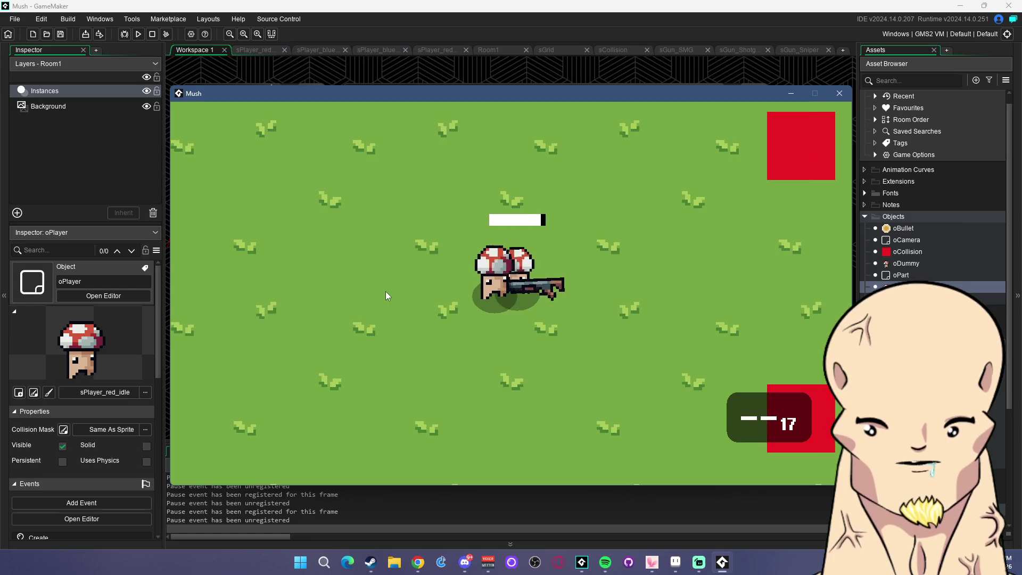
# Move down-left, fire the remaining rounds at the dummy to trigger a reload, then walk right
pyautogui.press('s')
pyautogui.press('a')
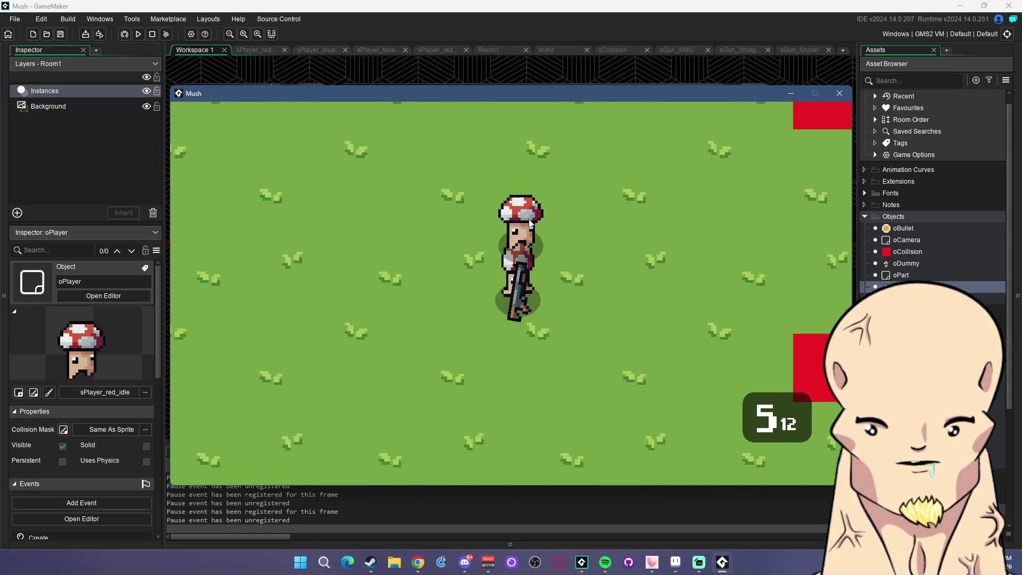
pyautogui.click(525, 260)
pyautogui.press('a')
pyautogui.click(636, 278)
pyautogui.click(632, 296)
pyautogui.click(605, 331)
pyautogui.click(604, 337)
pyautogui.press('d')
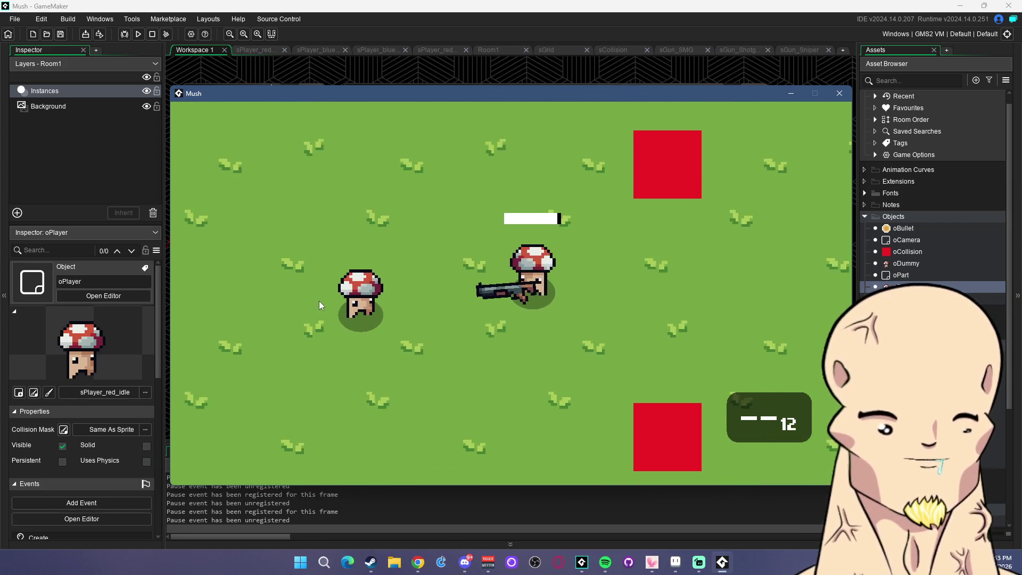
pyautogui.press('d')
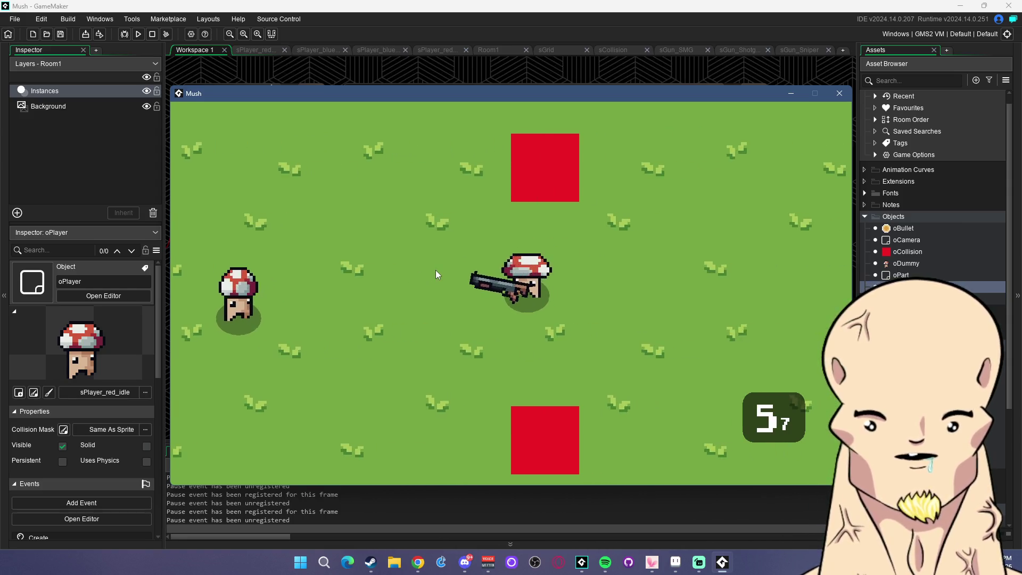
# Empty the scoped sniper into the dummy, then close the game and return to Aseprite
pyautogui.press('3')
pyautogui.press('d')
pyautogui.click(442, 296)
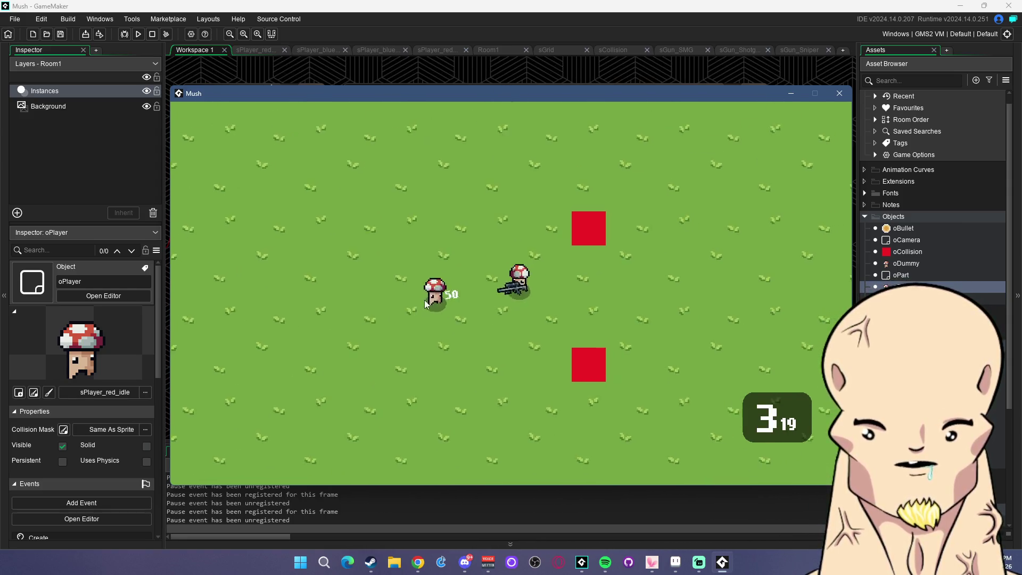
pyautogui.click(395, 282)
pyautogui.click(357, 289)
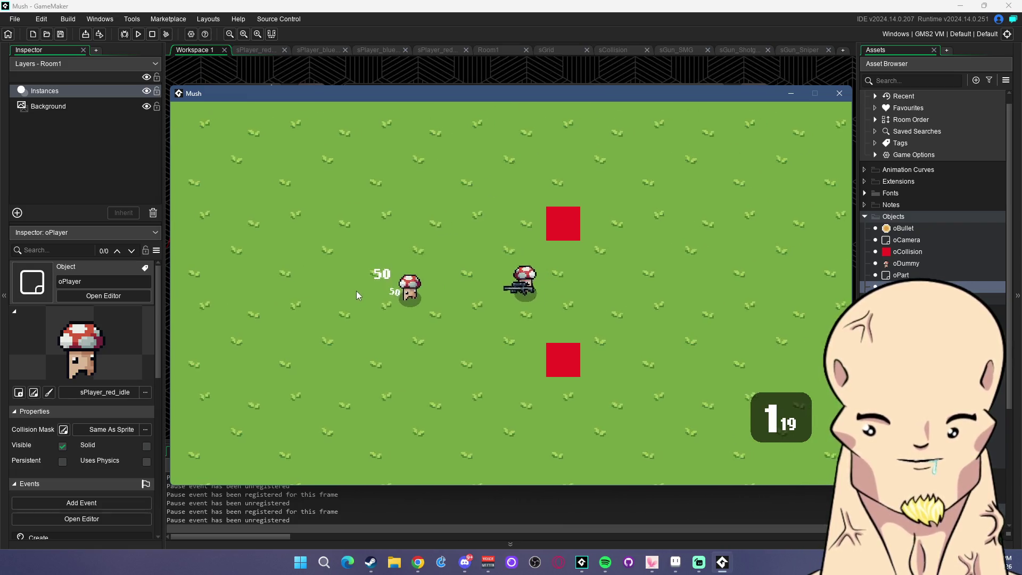
pyautogui.click(370, 293)
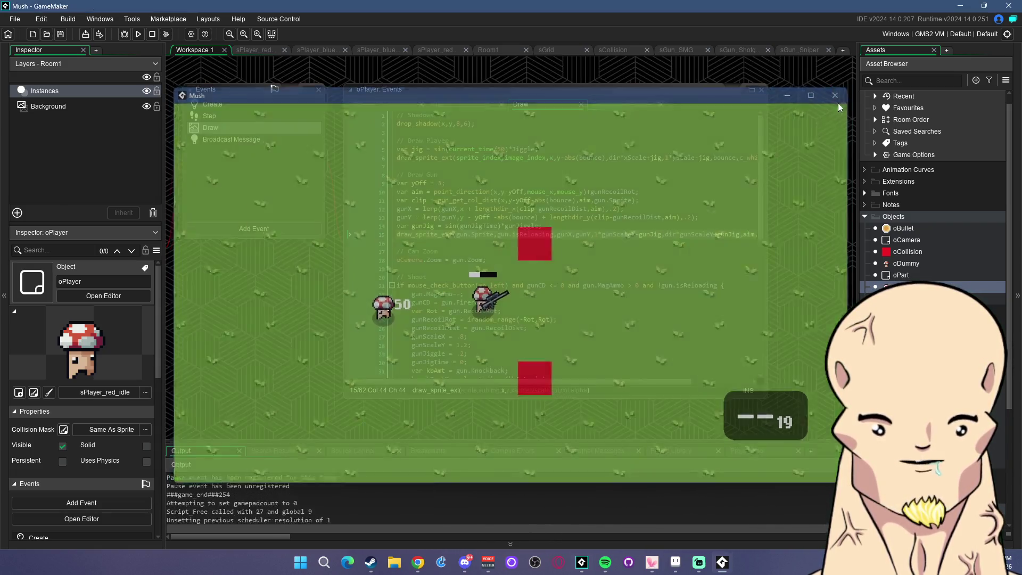
pyautogui.click(840, 93)
pyautogui.click(676, 563)
# Look through the sGrass and sGun_Sniper tabs, then return to Sprite-0001
pyautogui.scroll(3, 450, 197)
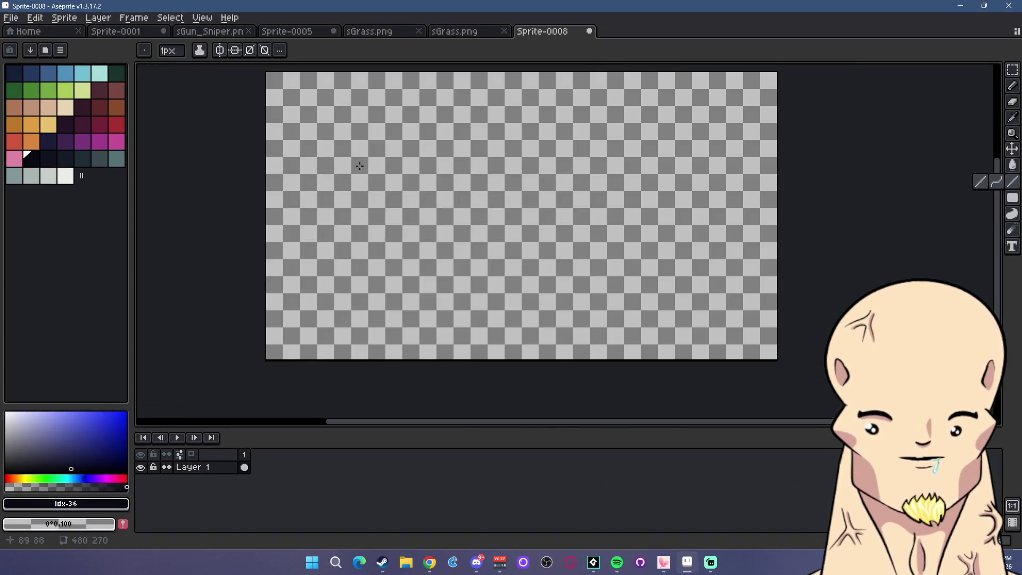
pyautogui.click(455, 32)
pyautogui.click(372, 31)
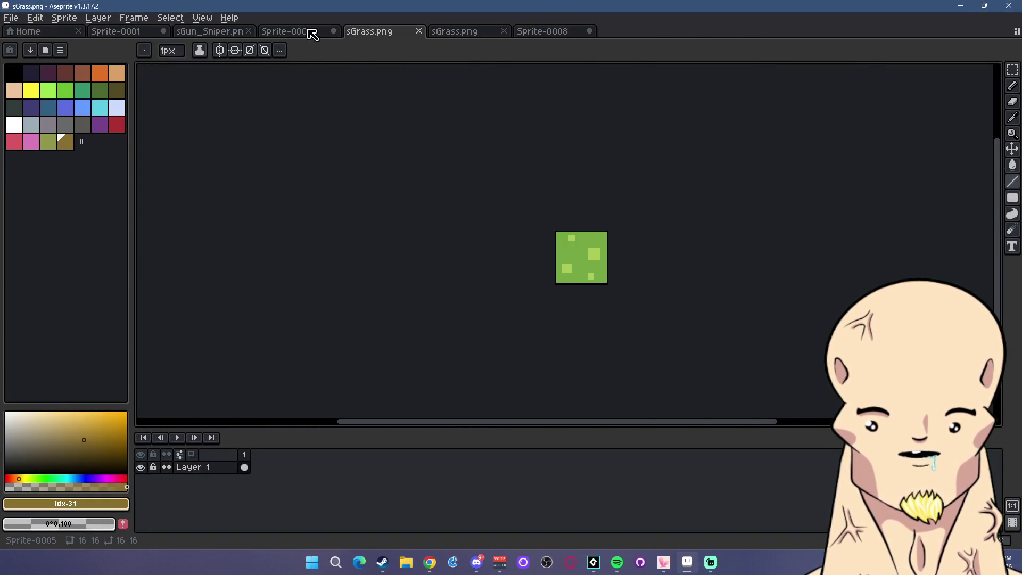
pyautogui.click(213, 31)
pyautogui.click(98, 17)
pyautogui.click(115, 32)
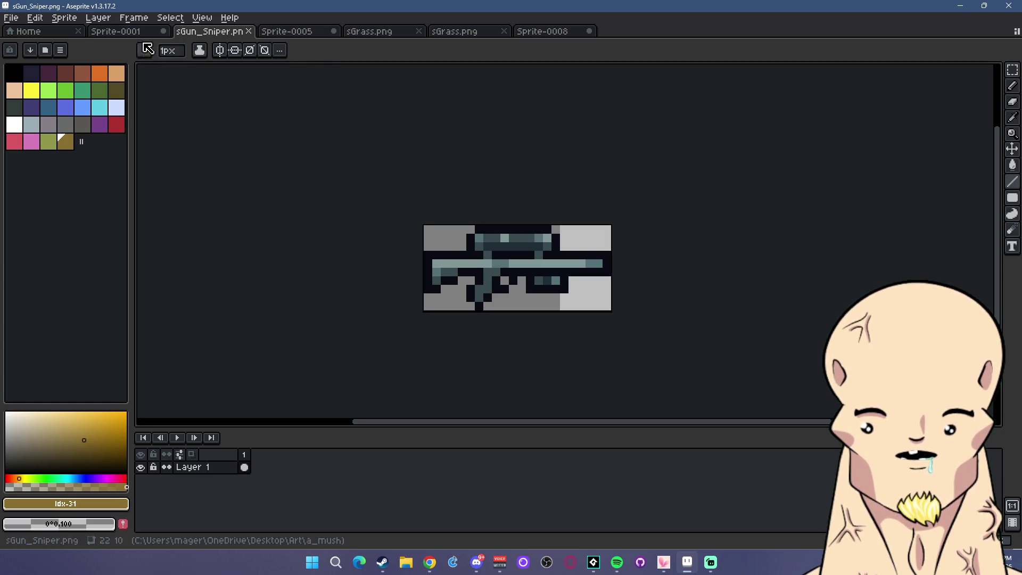
pyautogui.click(116, 32)
# Close all other sprites, discarding Sprite-0008's unsaved changes
pyautogui.hotkey('ctrl', 'shift', 'w')
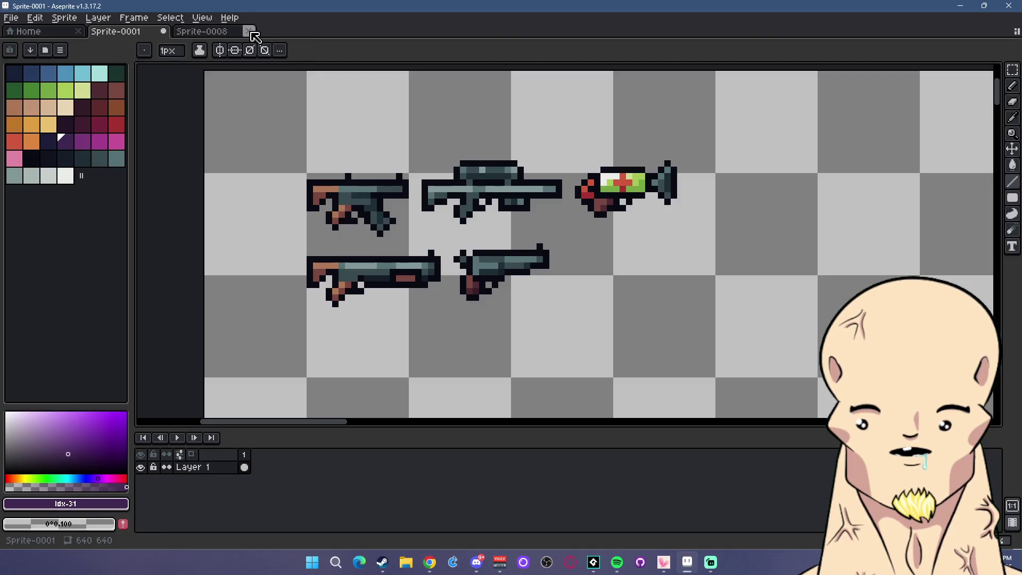
pyautogui.click(519, 311)
pyautogui.click(11, 18)
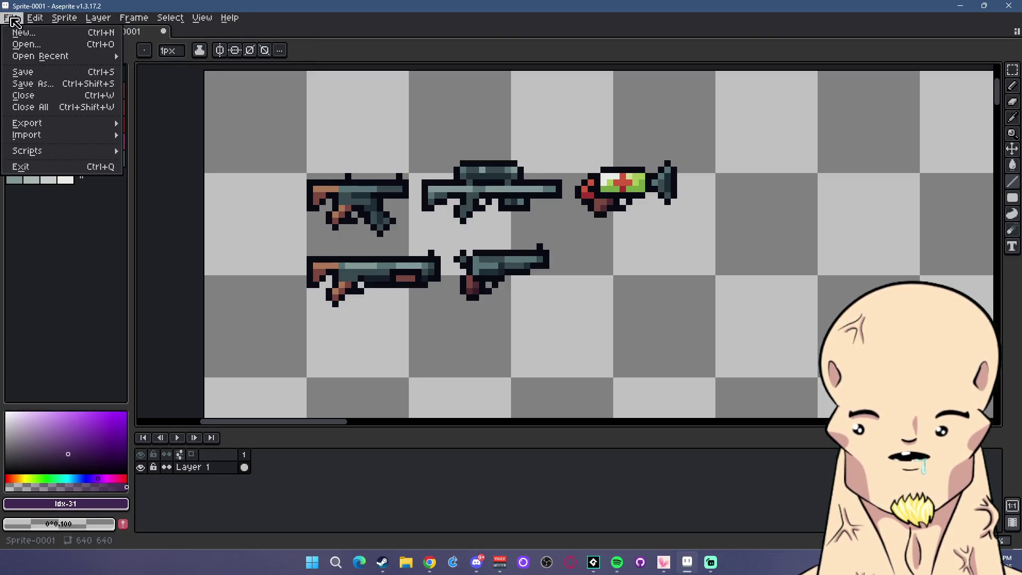
# Open sPlayer.png, copy its first mushroom frame, and paste it into Sprite-0001
pyautogui.click(32, 40)
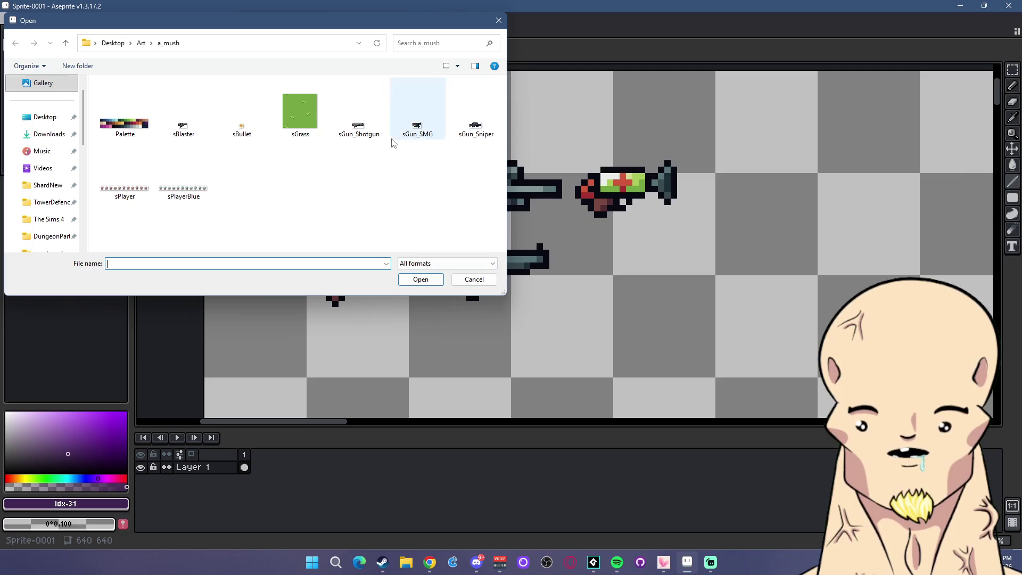
pyautogui.doubleClick(153, 191)
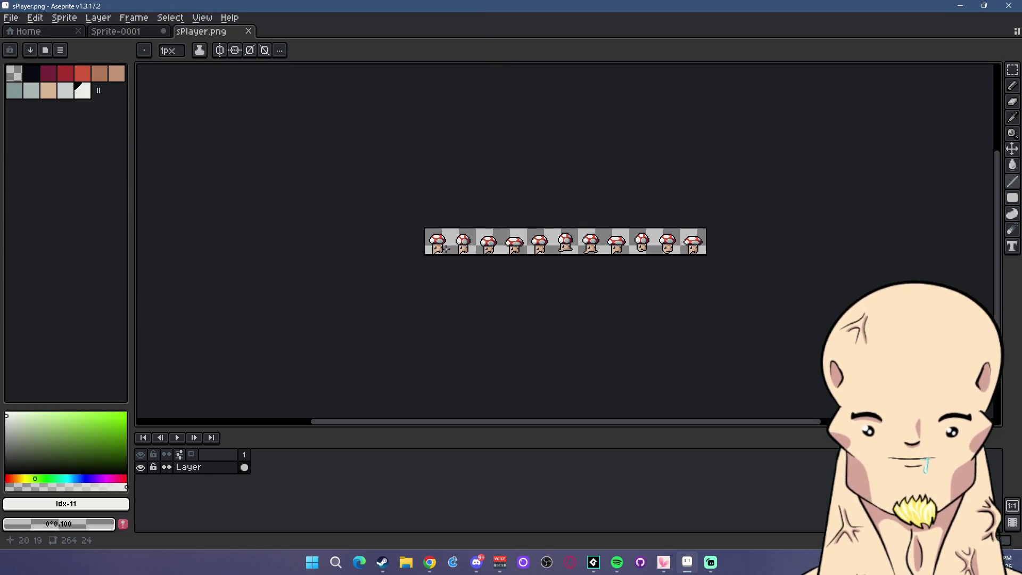
pyautogui.scroll(3, 437, 251)
pyautogui.press('m')
pyautogui.moveTo(426, 255); pyautogui.dragTo(459, 277)
pyautogui.hotkey('ctrl', 'c')
pyautogui.hotkey('ctrl', 'Tab')
pyautogui.hotkey('ctrl', 'v')
# Place the pasted mushroom to the right of the guns
pyautogui.scroll(-3, 578, 201)
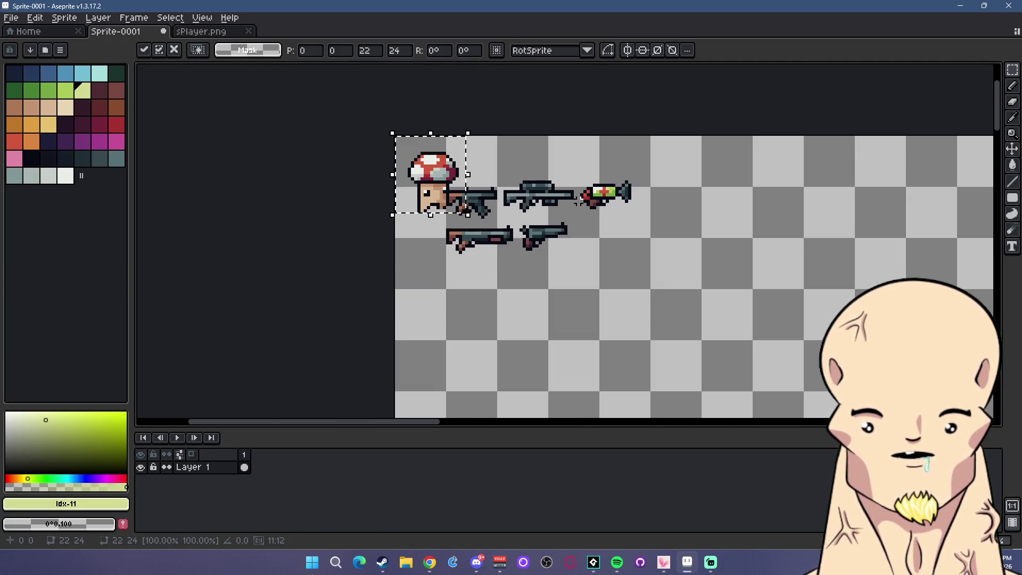
pyautogui.hscroll(5, 577, 201)
pyautogui.moveTo(222, 181)
pyautogui.mouseDown()
pyautogui.moveTo(575, 202)
pyautogui.moveTo(503, 208)
pyautogui.mouseUp()
pyautogui.click(609, 242)
# Pick the dark outline colour and marquee-select the mushroom's cap
pyautogui.scroll(4, 617, 229)
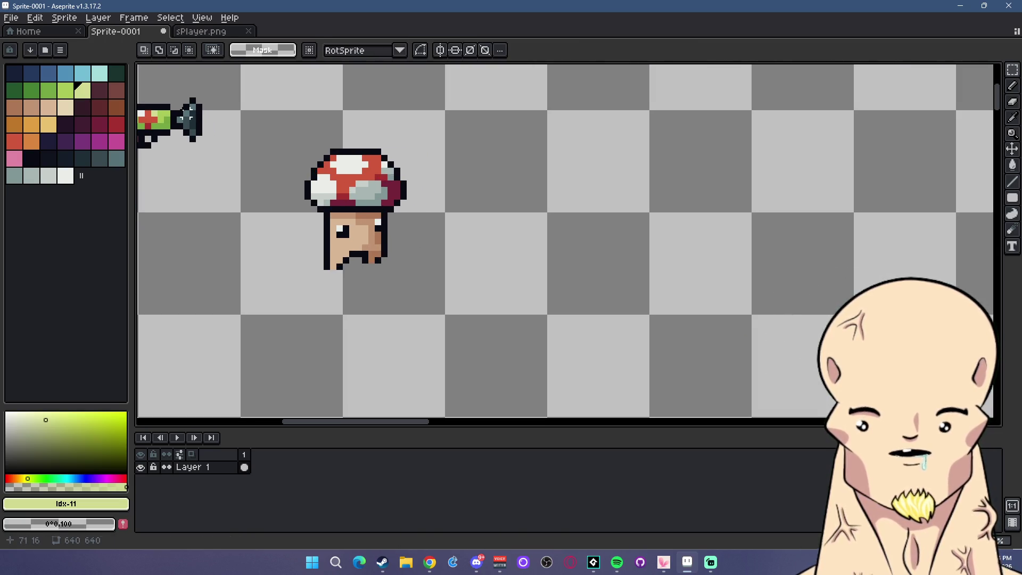
pyautogui.click(31, 158)
pyautogui.scroll(-1, 436, 190)
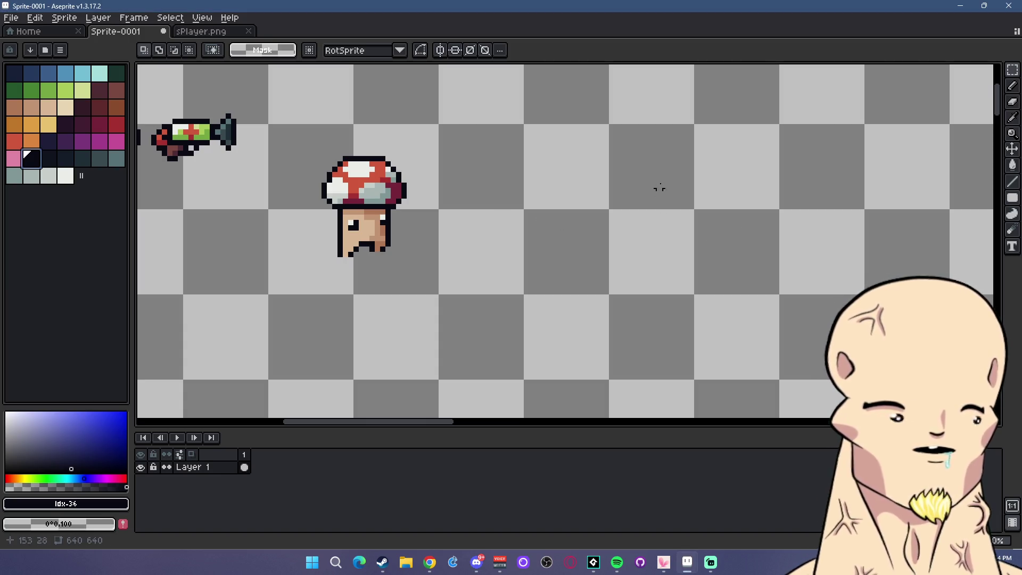
pyautogui.press('b')
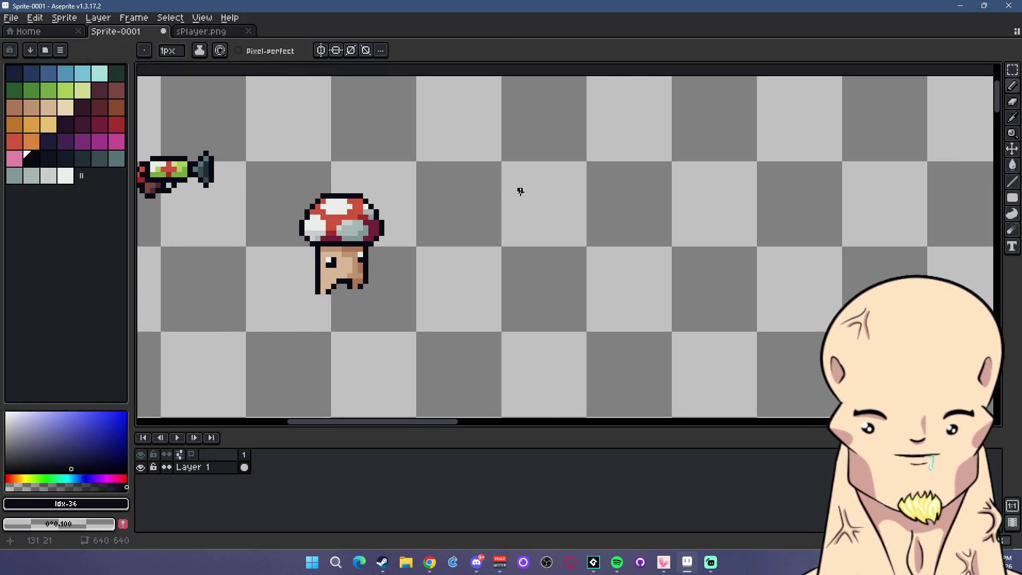
pyautogui.press('m')
pyautogui.moveTo(279, 168)
pyautogui.mouseDown()
pyautogui.moveTo(415, 265)
pyautogui.moveTo(407, 244)
pyautogui.moveTo(520, 183)
pyautogui.mouseUp()
# Copy the cap and upper stem up and to the right of the first mushroom
pyautogui.click(478, 239)
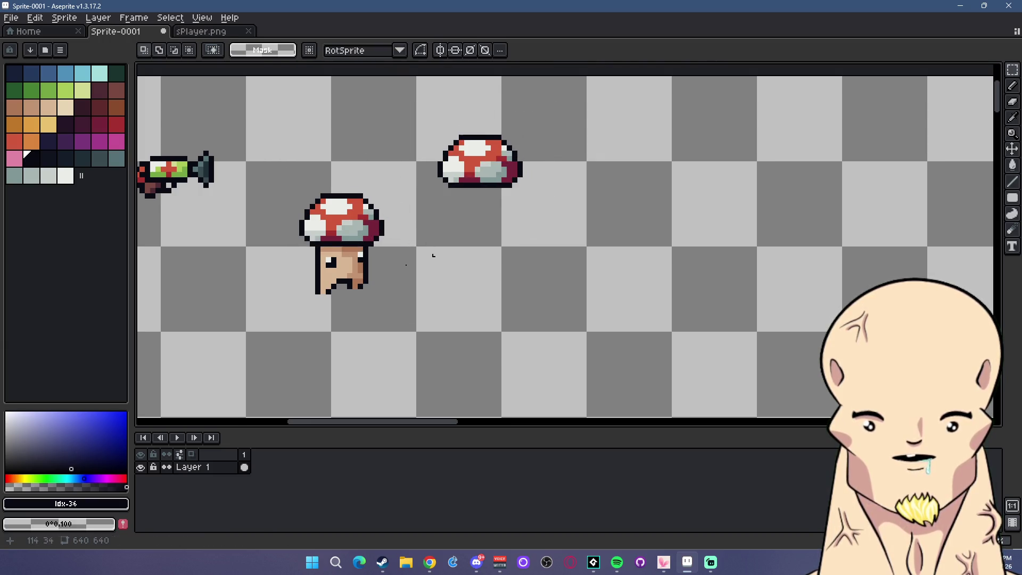
pyautogui.moveTo(312, 255)
pyautogui.mouseDown()
pyautogui.moveTo(372, 275)
pyautogui.moveTo(457, 244)
pyautogui.moveTo(496, 207)
pyautogui.mouseUp()
pyautogui.click(579, 212)
pyautogui.scroll(2, 585, 207)
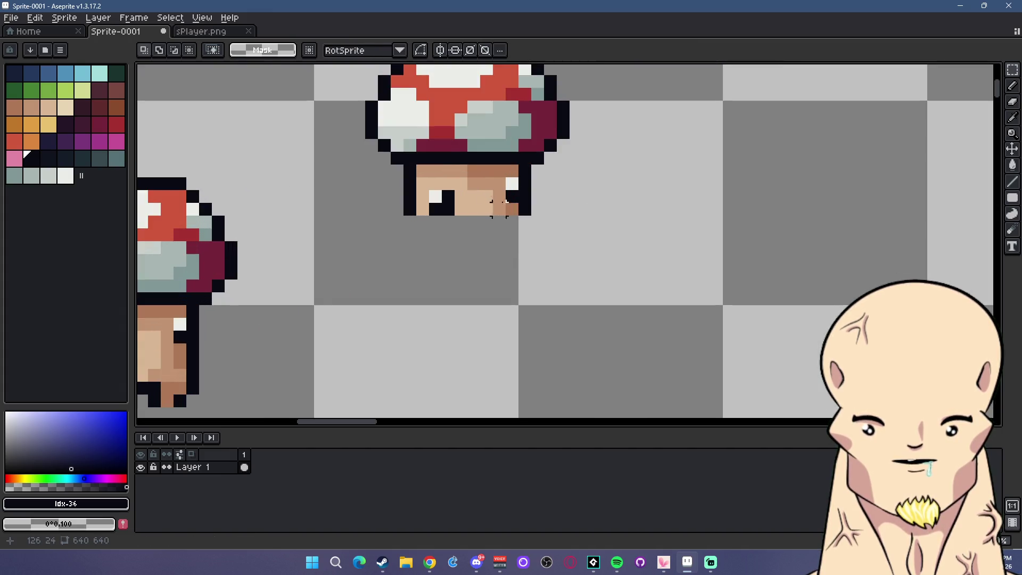
pyautogui.scroll(-1, 591, 207)
# Draw a trial pencil outline on the copied cap, then undo the strokes
pyautogui.press('b')
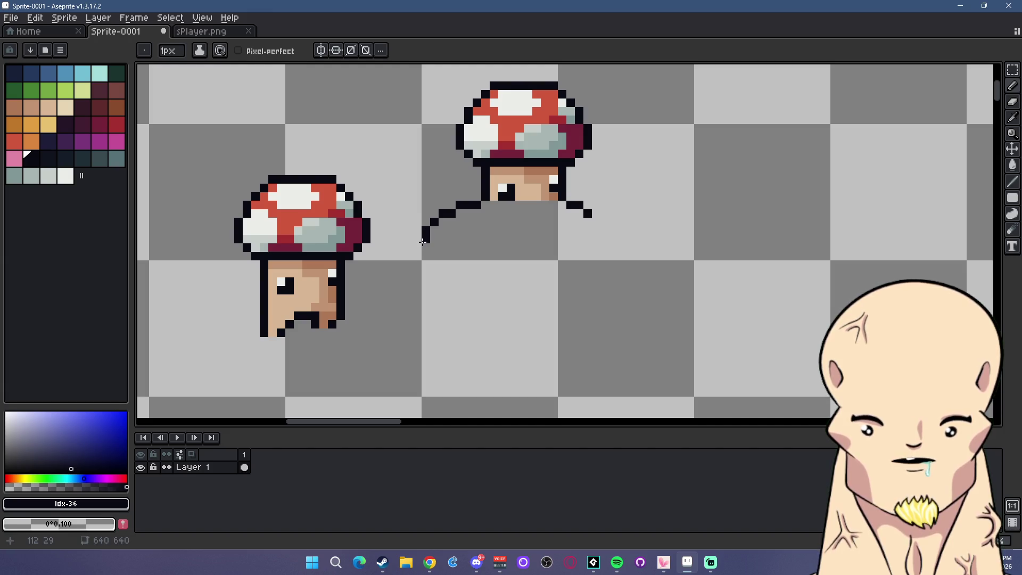
pyautogui.hotkey('ctrl', 'z')
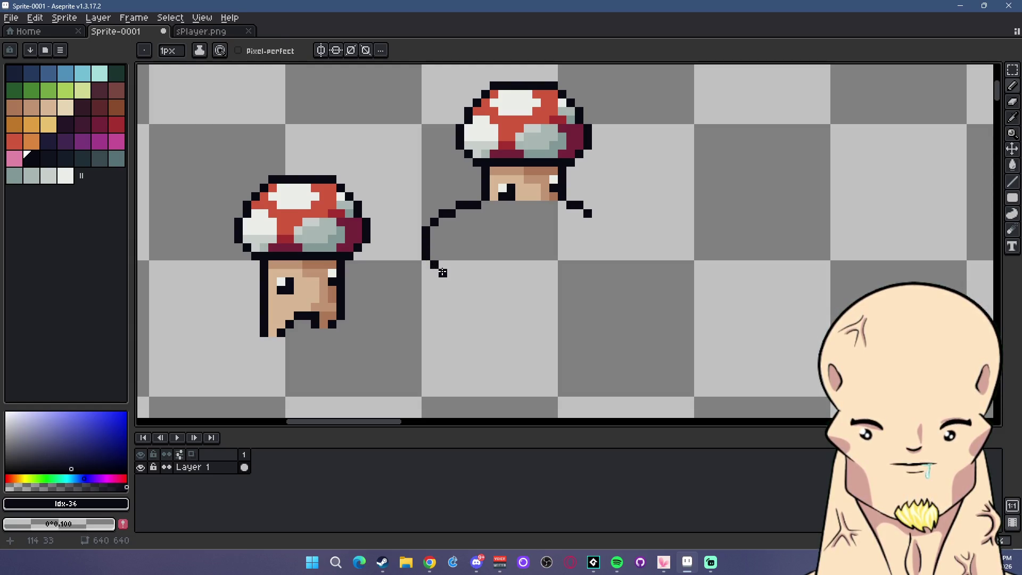
pyautogui.press('v')
pyautogui.hotkey('ctrl', 'z')
pyautogui.hotkey('ctrl', 'z')
pyautogui.hotkey('ctrl', 'z')
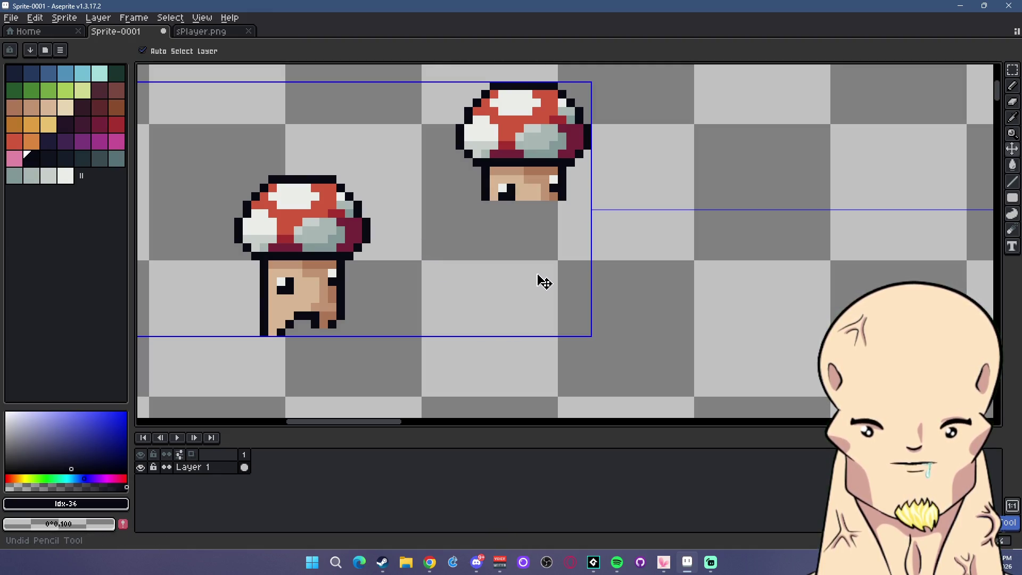
pyautogui.press('b')
pyautogui.scroll(-2, 520, 234)
pyautogui.scroll(1, 513, 246)
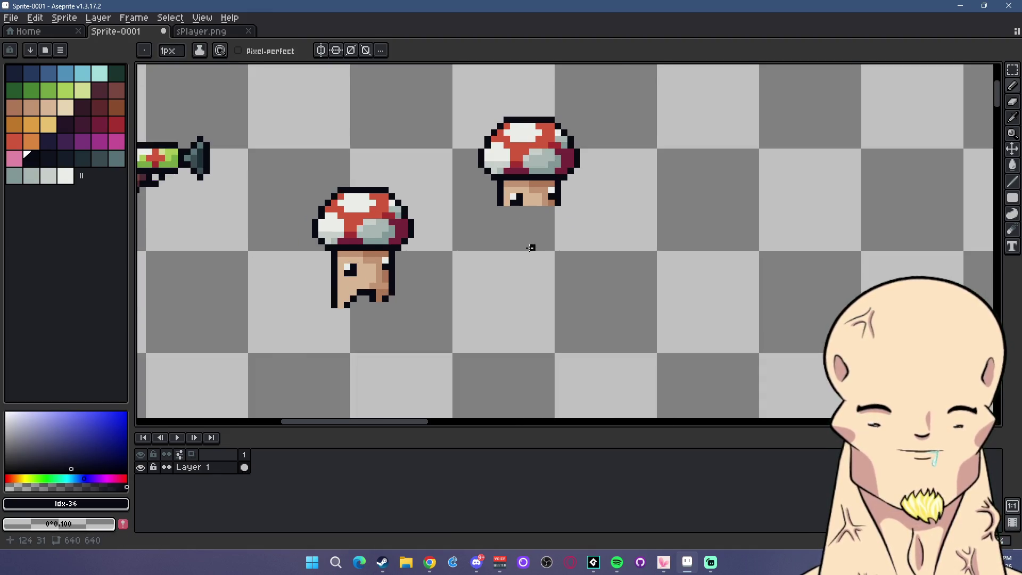
pyautogui.scroll(2, 530, 248)
pyautogui.scroll(-1, 526, 234)
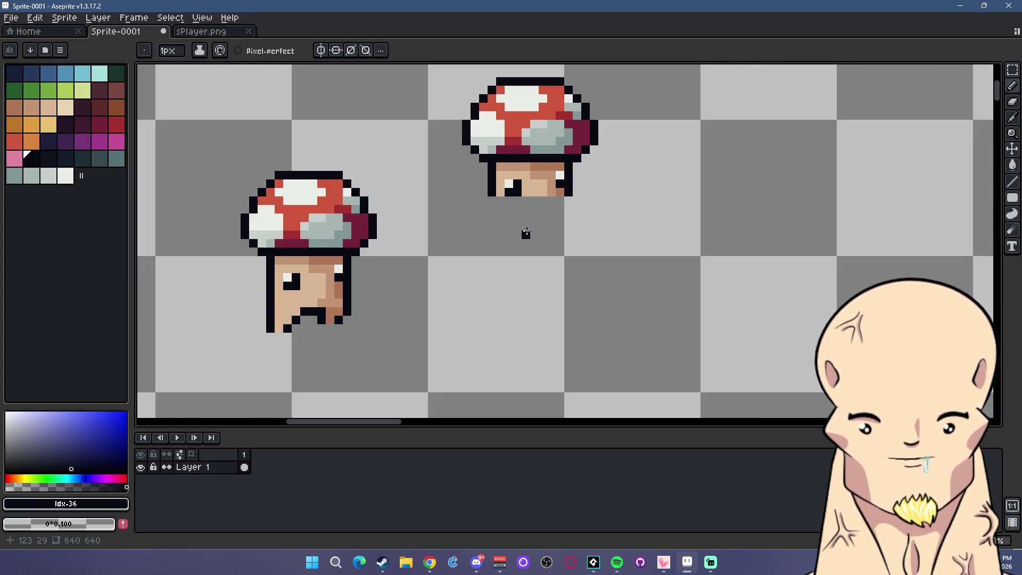
pyautogui.click(1013, 70)
pyautogui.scroll(-1, 625, 155)
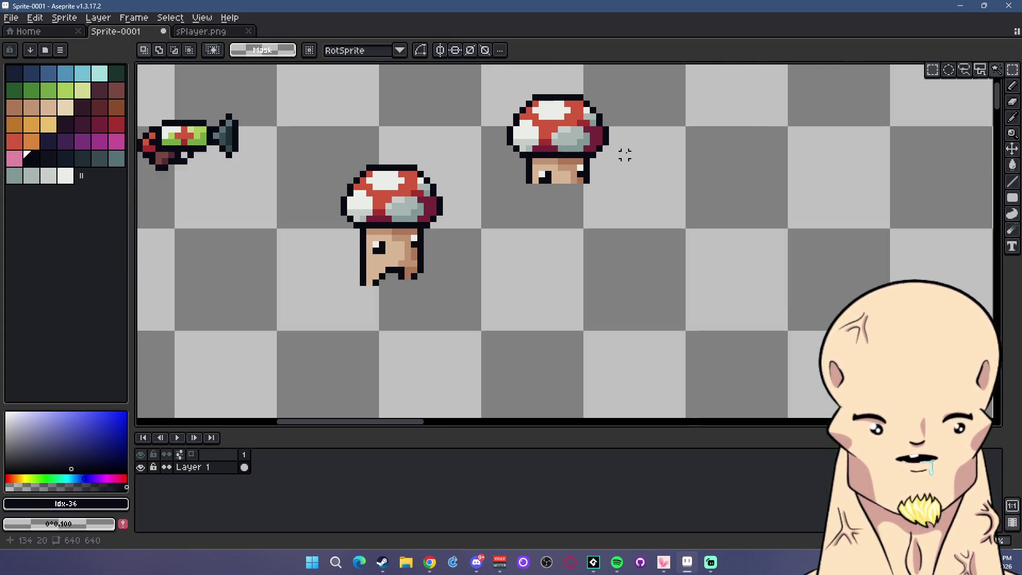
# Delete the upper-right mushroom copy with a marquee selection
pyautogui.moveTo(476, 93); pyautogui.dragTo(629, 237)
pyautogui.press('Delete')
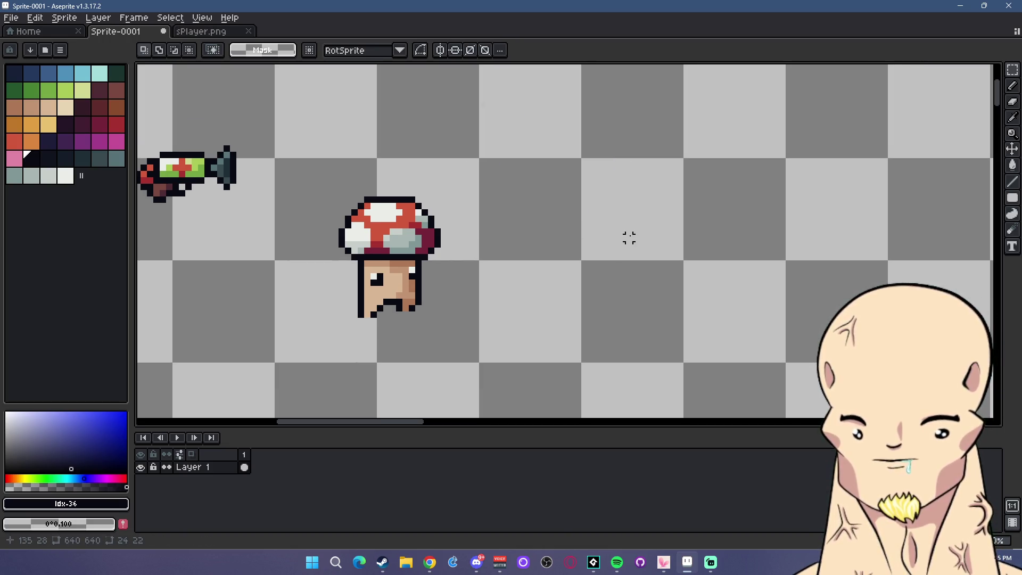
pyautogui.scroll(-3, 423, 267)
pyautogui.scroll(-1, 342, 228)
pyautogui.scroll(1, 292, 238)
pyautogui.scroll(1, 480, 227)
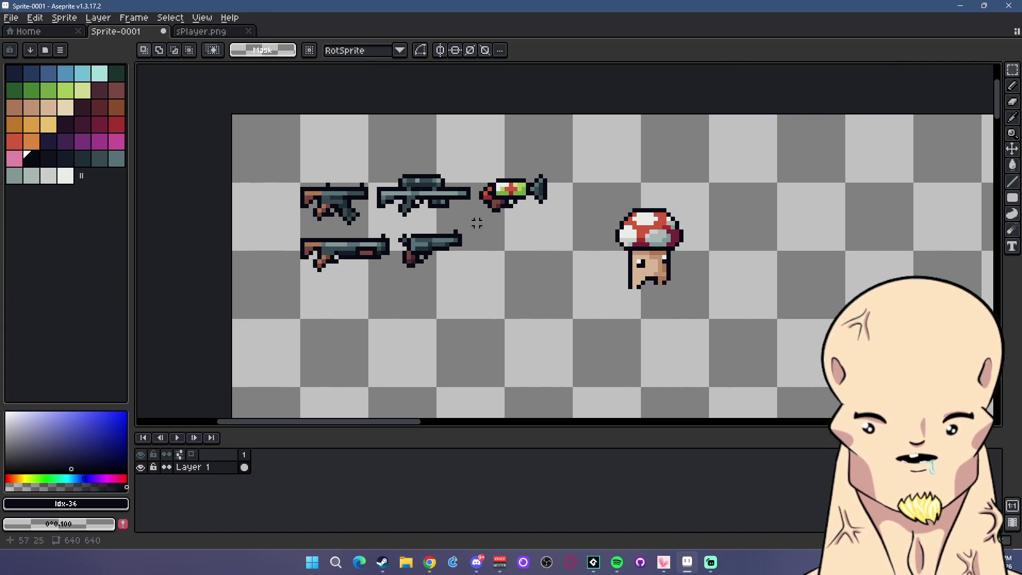
pyautogui.scroll(-2, 481, 227)
pyautogui.scroll(2, 545, 210)
pyautogui.scroll(1, 617, 217)
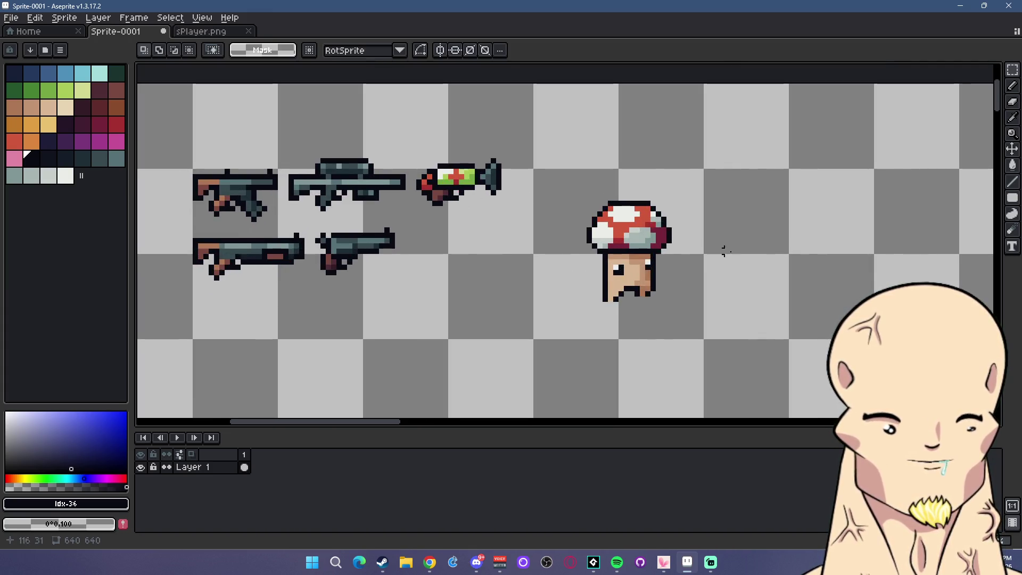
# Move a mushroom copy up and to the right and commit its placement
pyautogui.moveTo(717, 251); pyautogui.dragTo(669, 243)
pyautogui.scroll(-2, 599, 233)
pyautogui.scroll(1, 646, 230)
pyautogui.scroll(1, 594, 239)
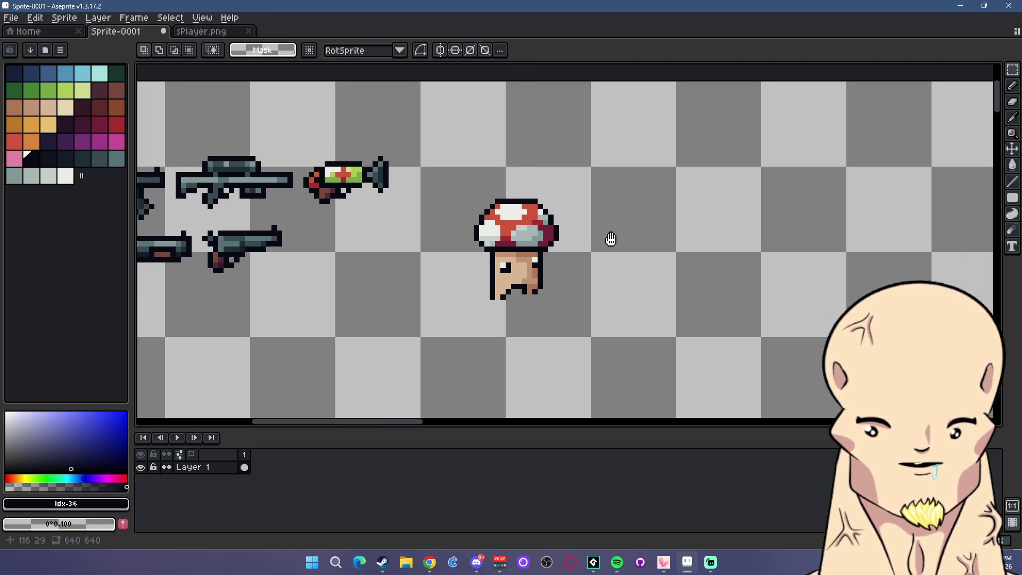
pyautogui.moveTo(612, 239); pyautogui.dragTo(584, 233)
pyautogui.moveTo(413, 175)
pyautogui.mouseDown()
pyautogui.moveTo(571, 269)
pyautogui.moveTo(516, 250)
pyautogui.moveTo(678, 192)
pyautogui.mouseUp()
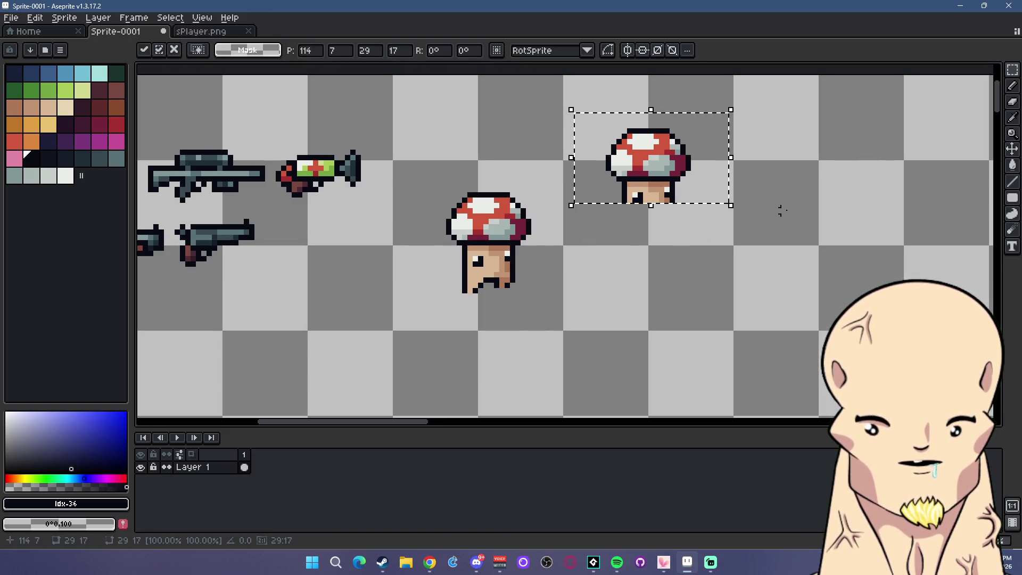
pyautogui.hotkey('ctrl', 'd')
pyautogui.scroll(1, 632, 203)
pyautogui.press('b')
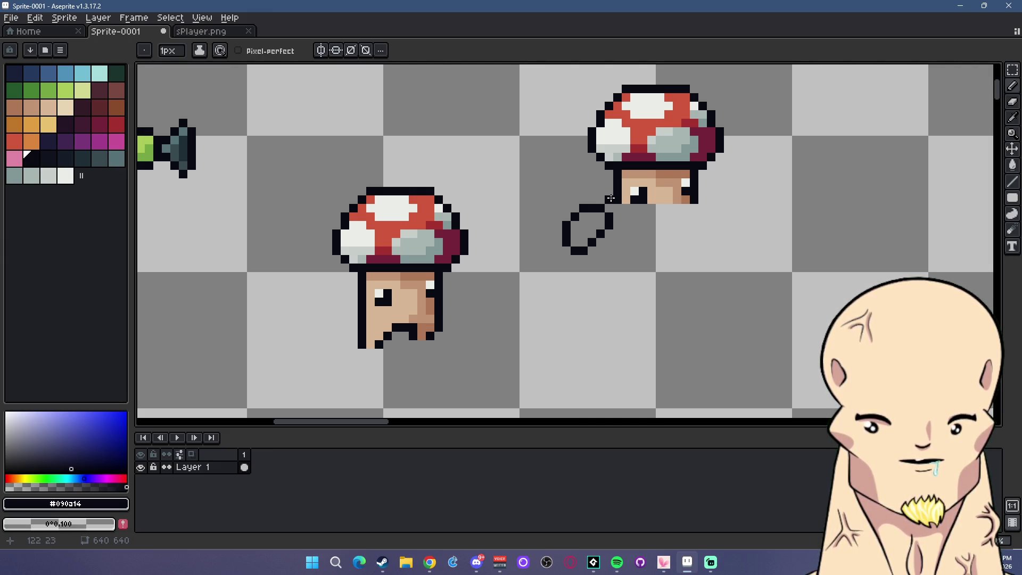
# Erase the drawn ring shape and undo the stray pixels around the mushroom
pyautogui.press('m')
pyautogui.moveTo(538, 189); pyautogui.dragTo(611, 272)
pyautogui.press('Delete')
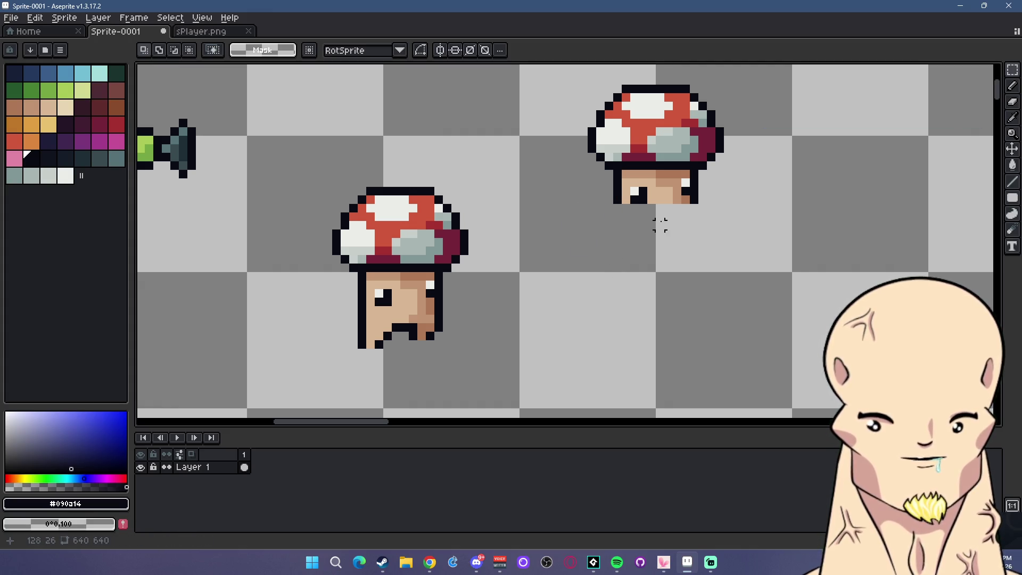
pyautogui.press('b')
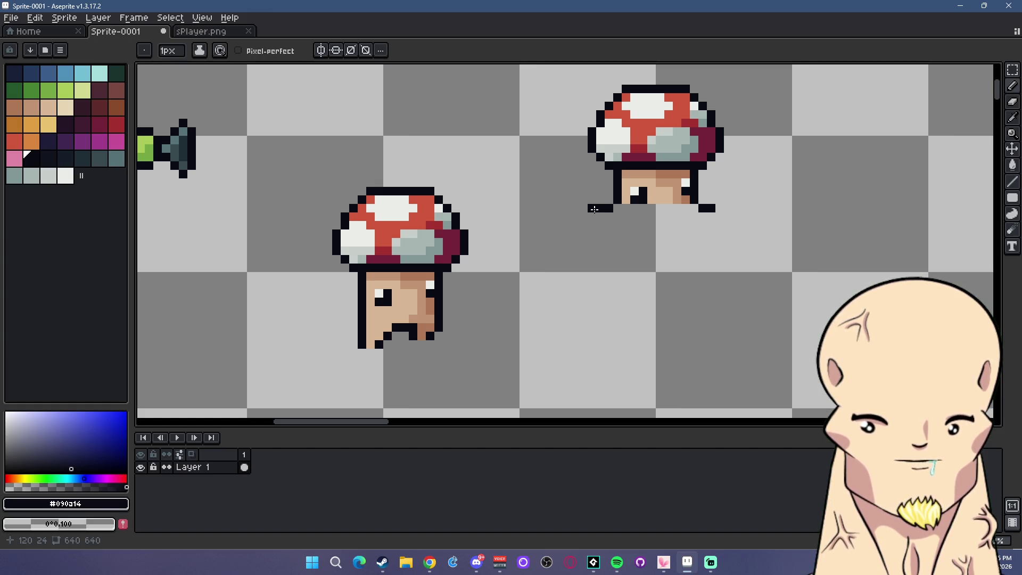
pyautogui.hotkey('ctrl', 'z')
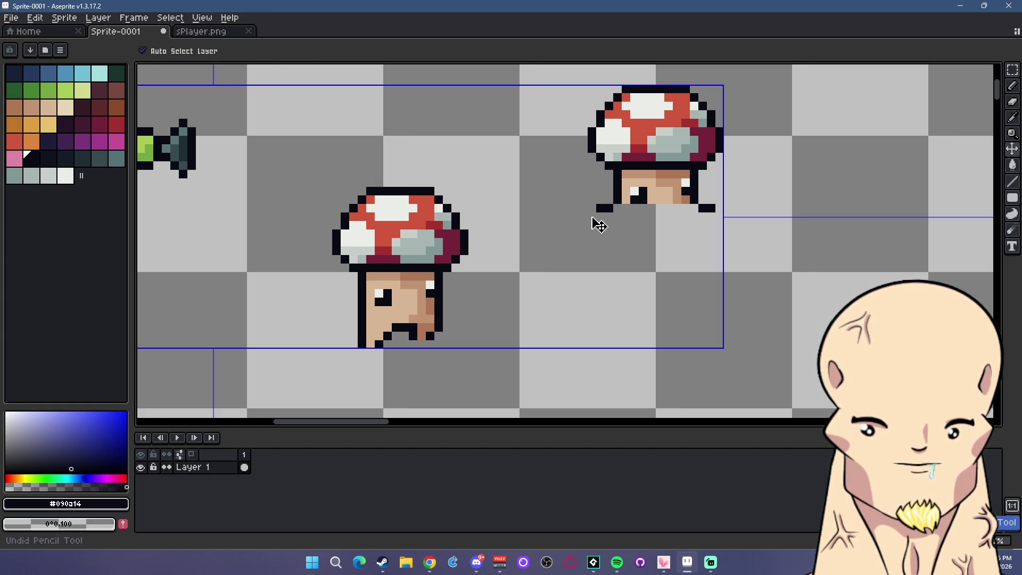
pyautogui.hotkey('ctrl', 'z')
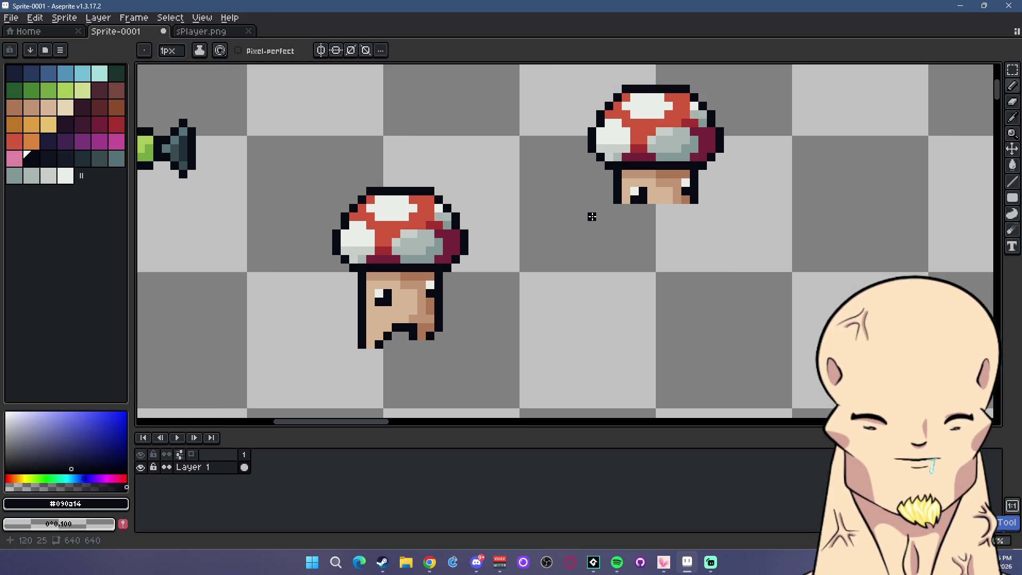
# Erase the upper mushroom and the remaining mushroom, then zoom out over the sheet
pyautogui.click(1013, 70)
pyautogui.scroll(-1, 686, 149)
pyautogui.moveTo(597, 84); pyautogui.dragTo(762, 242)
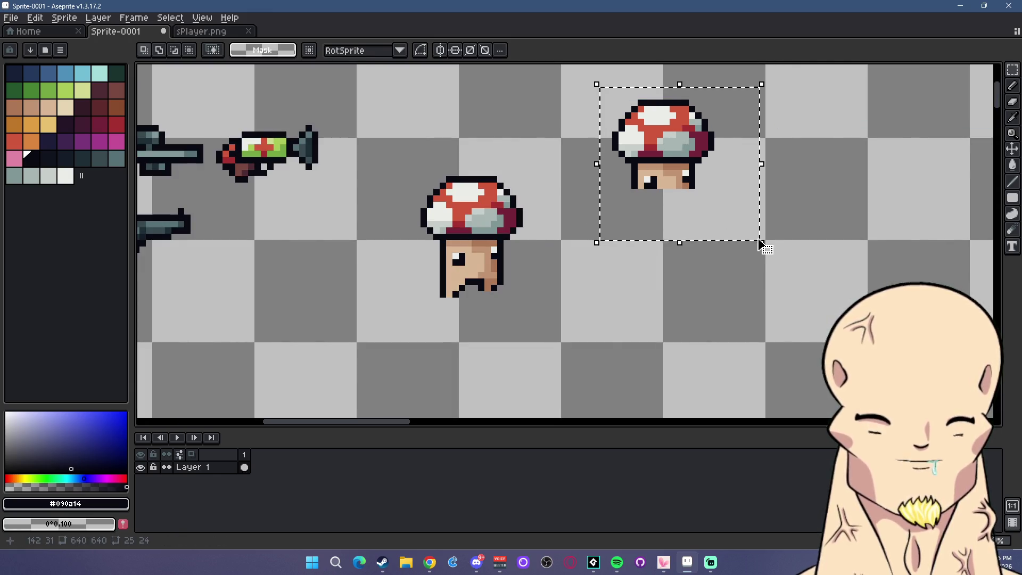
pyautogui.press('Delete')
pyautogui.scroll(1, 539, 219)
pyautogui.scroll(-4, 507, 230)
pyautogui.scroll(5, 537, 219)
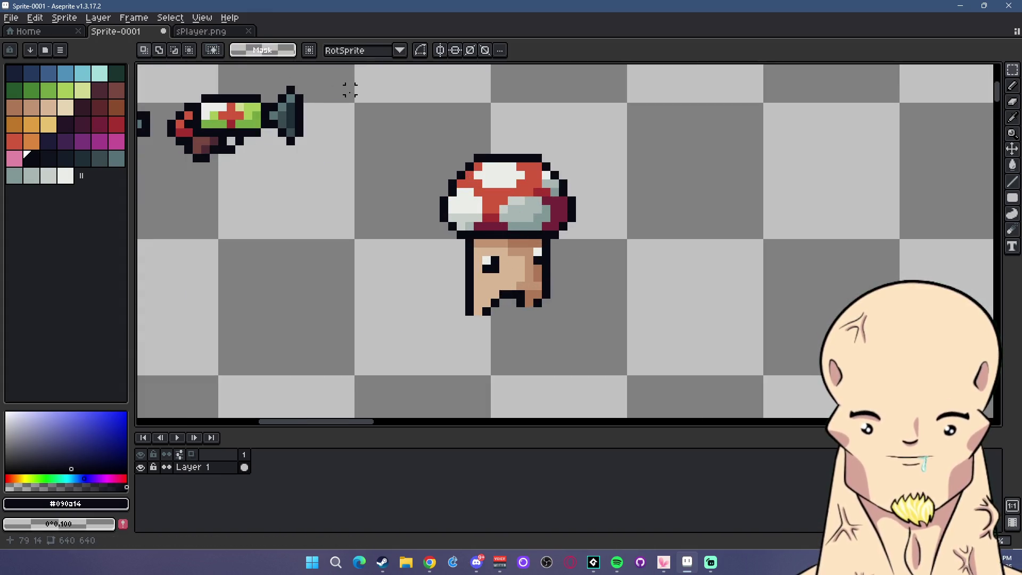
pyautogui.scroll(-4, 350, 91)
pyautogui.scroll(2, 392, 144)
pyautogui.moveTo(383, 107)
pyautogui.mouseDown()
pyautogui.moveTo(527, 281)
pyautogui.moveTo(526, 265)
pyautogui.mouseUp()
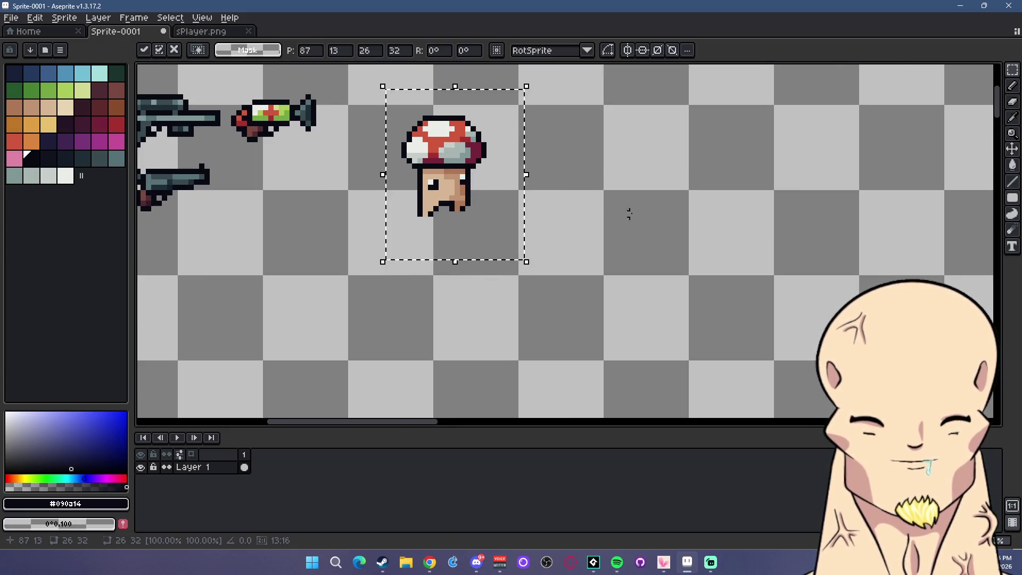
pyautogui.press('Delete')
pyautogui.scroll(-2, 404, 182)
pyautogui.scroll(-2, 525, 203)
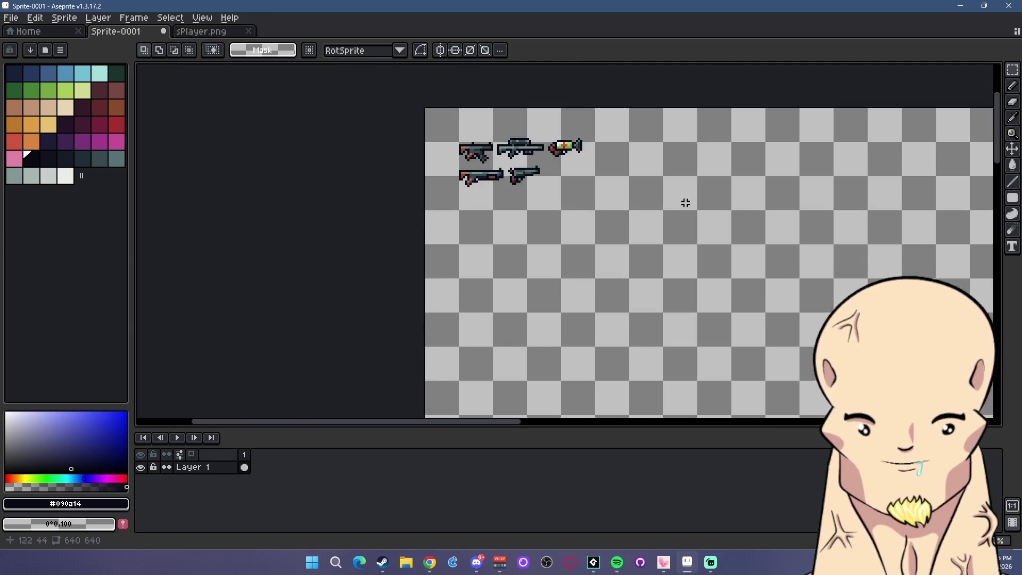
pyautogui.click(60, 50)
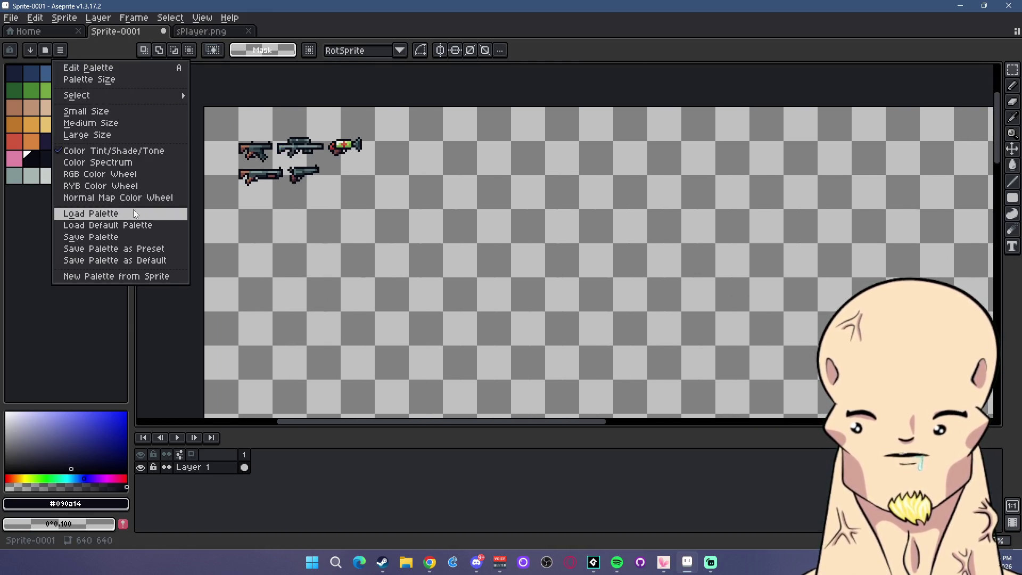
# Load a new palette from a palette file
pyautogui.click(133, 213)
pyautogui.doubleClick(142, 129)
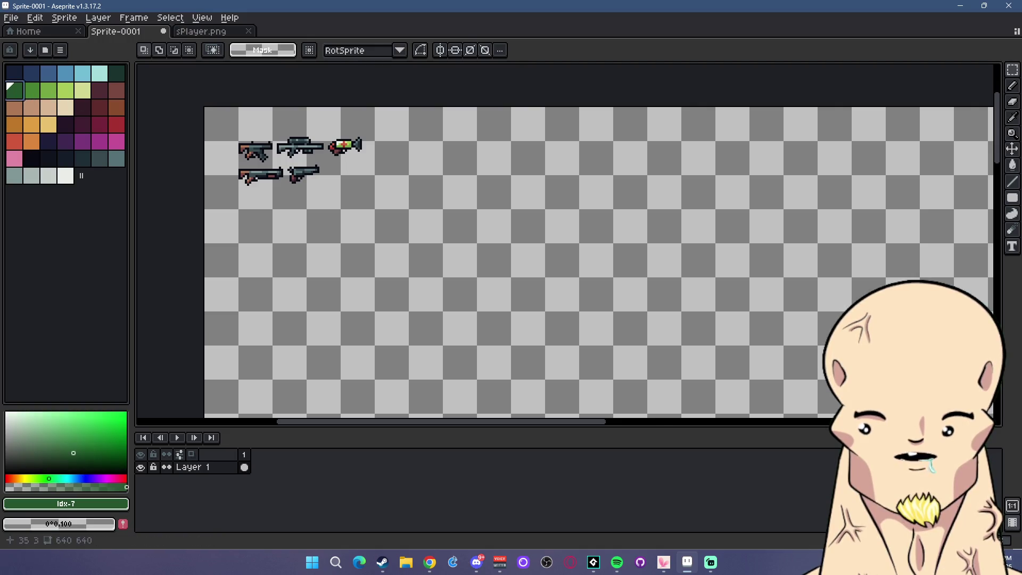
pyautogui.scroll(1, 502, 151)
# Set the pencil to a smaller spray-pattern brush with a dark teal colour
pyautogui.click(1012, 86)
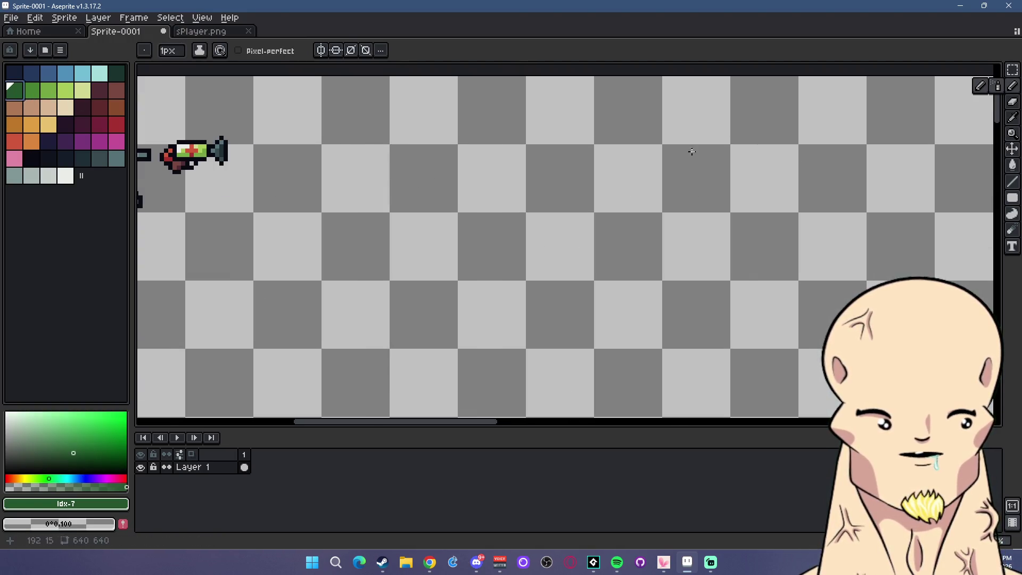
pyautogui.press('-')
pyautogui.press('-')
pyautogui.press('-')
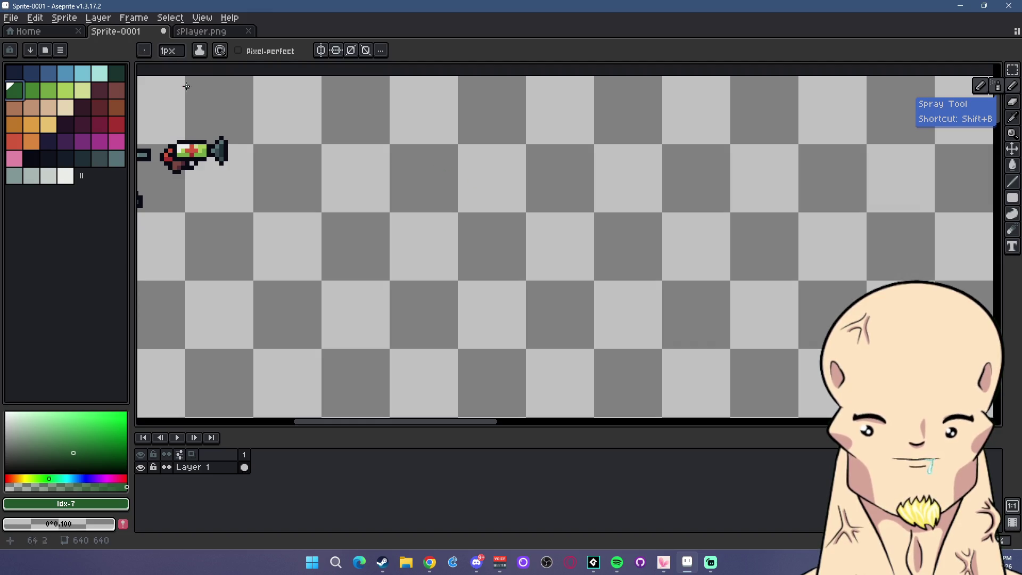
pyautogui.click(144, 50)
pyautogui.click(154, 249)
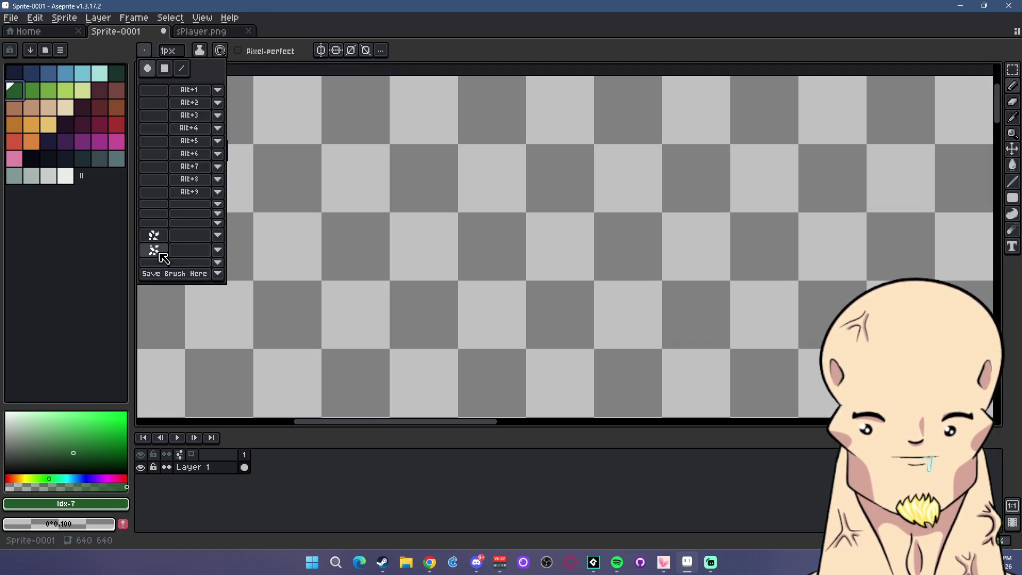
pyautogui.click(470, 173)
pyautogui.press('v')
pyautogui.click(27, 94)
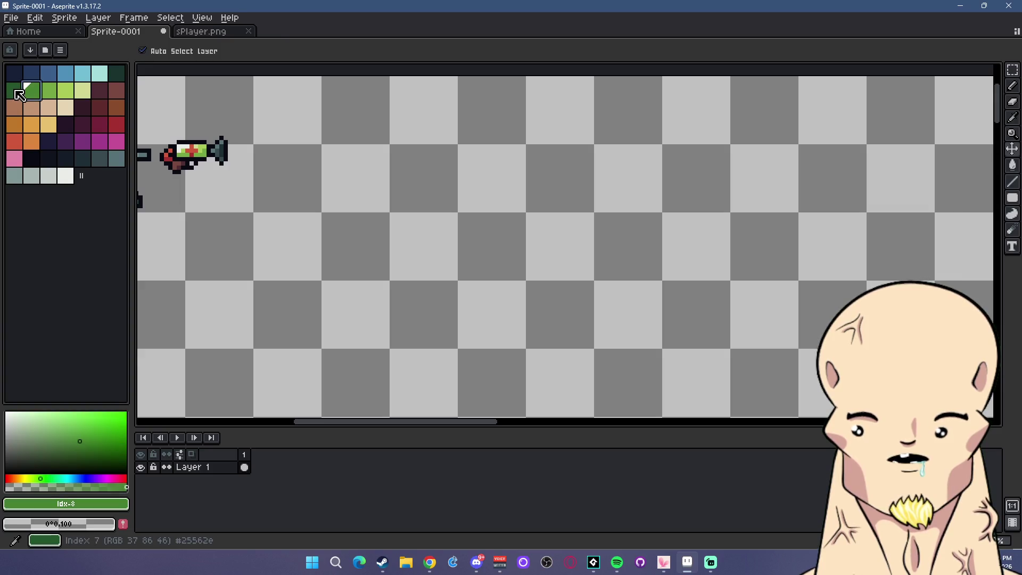
pyautogui.click(117, 73)
pyautogui.press('b')
# Paint the bush's dark green base as a leafy blob with rough edges
pyautogui.click(462, 176)
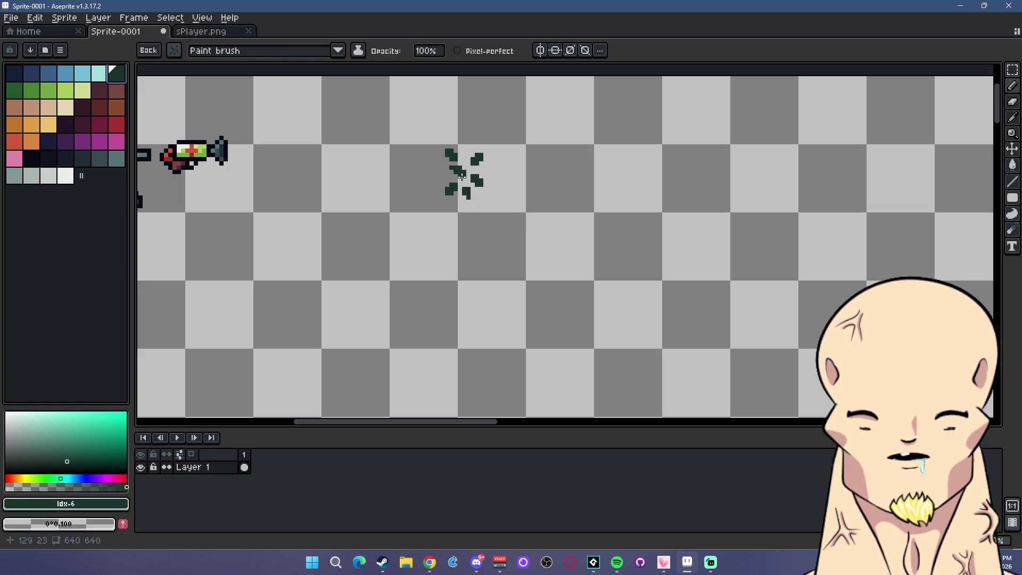
pyautogui.click(14, 90)
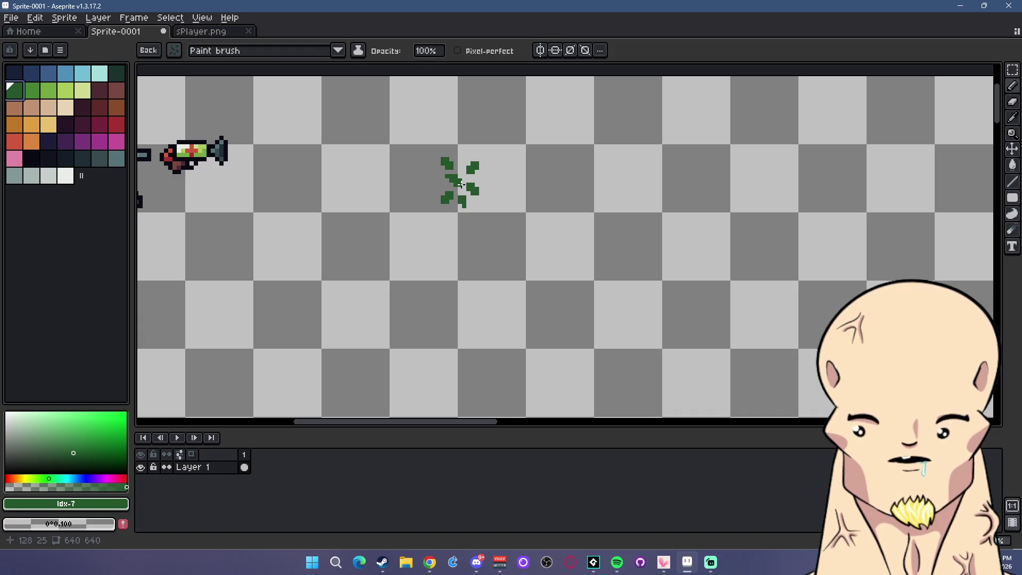
pyautogui.click(486, 170)
pyautogui.click(504, 184)
pyautogui.moveTo(504, 184)
pyautogui.mouseDown()
pyautogui.moveTo(520, 195)
pyautogui.moveTo(482, 221)
pyautogui.moveTo(447, 183)
pyautogui.moveTo(487, 173)
pyautogui.moveTo(479, 203)
pyautogui.moveTo(459, 196)
pyautogui.mouseUp()
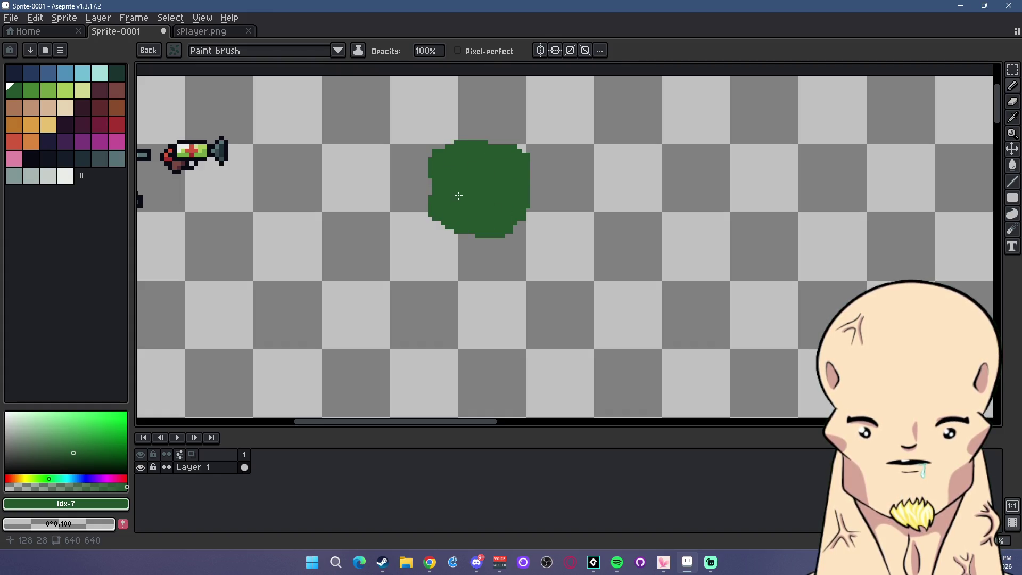
pyautogui.moveTo(504, 160)
pyautogui.mouseDown()
pyautogui.moveTo(452, 137)
pyautogui.moveTo(424, 192)
pyautogui.moveTo(423, 218)
pyautogui.moveTo(463, 225)
pyautogui.moveTo(475, 240)
pyautogui.moveTo(525, 225)
pyautogui.moveTo(535, 160)
pyautogui.moveTo(506, 139)
pyautogui.moveTo(507, 156)
pyautogui.moveTo(485, 159)
pyautogui.moveTo(507, 141)
pyautogui.moveTo(532, 146)
pyautogui.moveTo(441, 148)
pyautogui.mouseUp()
pyautogui.click(523, 201)
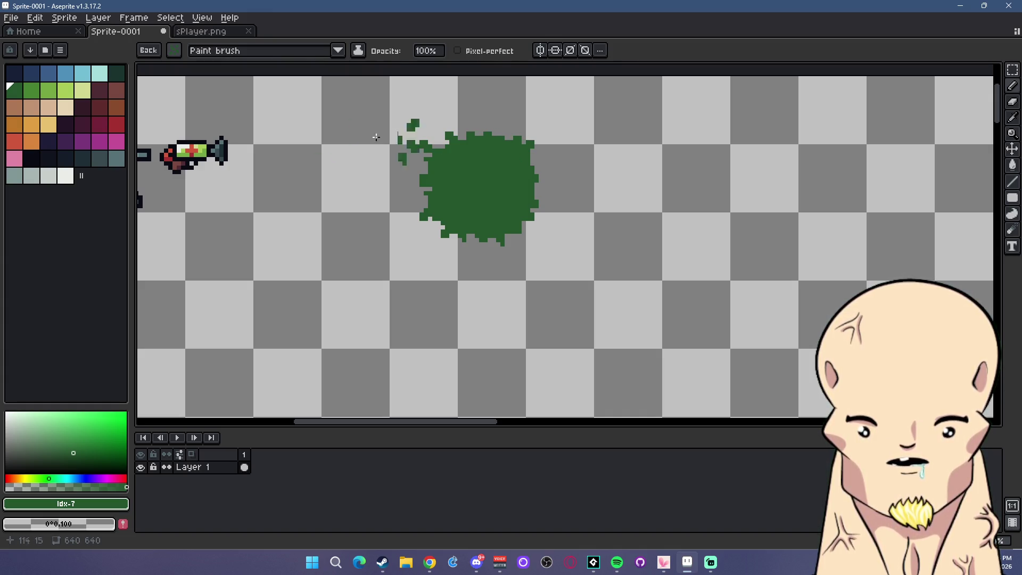
# Add lighter green highlights and leaves across the bush, undoing one stray stroke
pyautogui.click(32, 90)
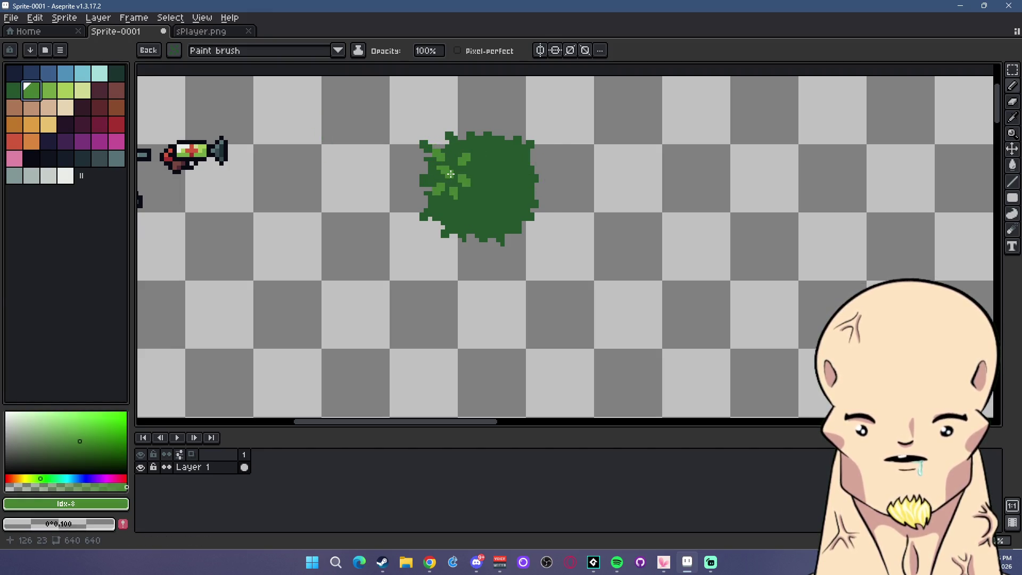
pyautogui.moveTo(439, 184)
pyautogui.mouseDown()
pyautogui.moveTo(468, 147)
pyautogui.moveTo(444, 152)
pyautogui.moveTo(456, 173)
pyautogui.moveTo(495, 151)
pyautogui.moveTo(479, 165)
pyautogui.moveTo(474, 157)
pyautogui.moveTo(511, 170)
pyautogui.moveTo(482, 185)
pyautogui.moveTo(506, 197)
pyautogui.moveTo(503, 186)
pyautogui.moveTo(450, 201)
pyautogui.moveTo(471, 160)
pyautogui.moveTo(452, 168)
pyautogui.moveTo(459, 155)
pyautogui.moveTo(477, 172)
pyautogui.moveTo(506, 171)
pyautogui.moveTo(436, 205)
pyautogui.moveTo(525, 178)
pyautogui.moveTo(490, 160)
pyautogui.moveTo(482, 173)
pyautogui.mouseUp()
pyautogui.click(48, 90)
pyautogui.moveTo(601, 171); pyautogui.dragTo(612, 194)
pyautogui.scroll(-3, 606, 196)
pyautogui.scroll(3, 605, 191)
pyautogui.hotkey('ctrl', 'z')
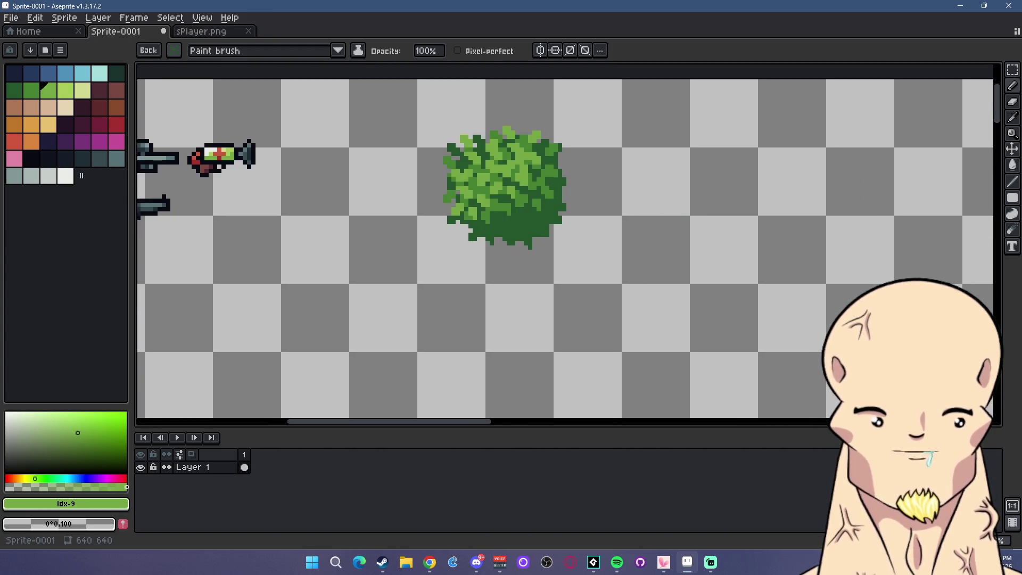
pyautogui.press('m')
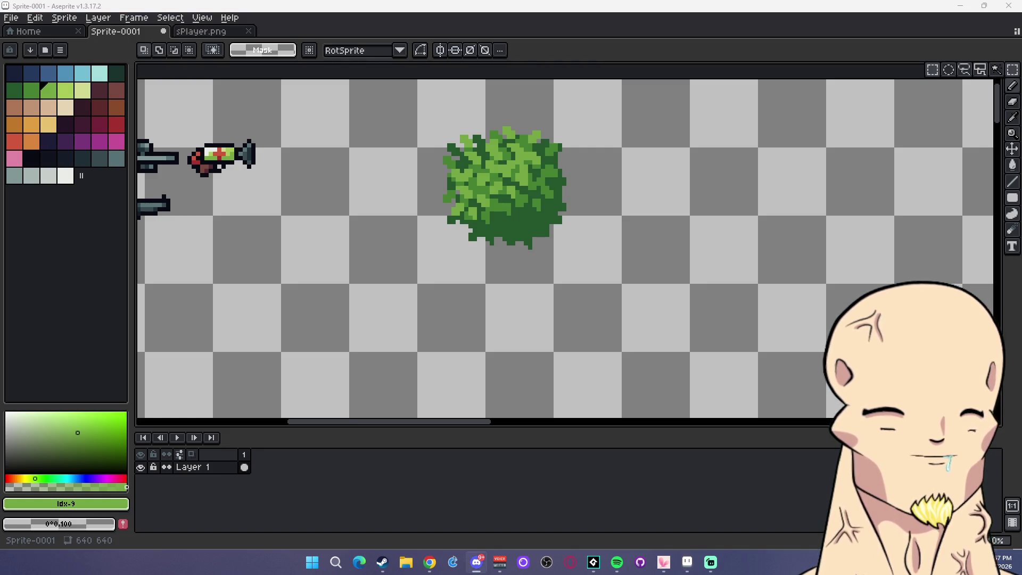
# Select the bush, apply a black outline with Shift+O, and deselect
pyautogui.moveTo(410, 111)
pyautogui.mouseDown()
pyautogui.moveTo(529, 189)
pyautogui.moveTo(657, 301)
pyautogui.mouseUp()
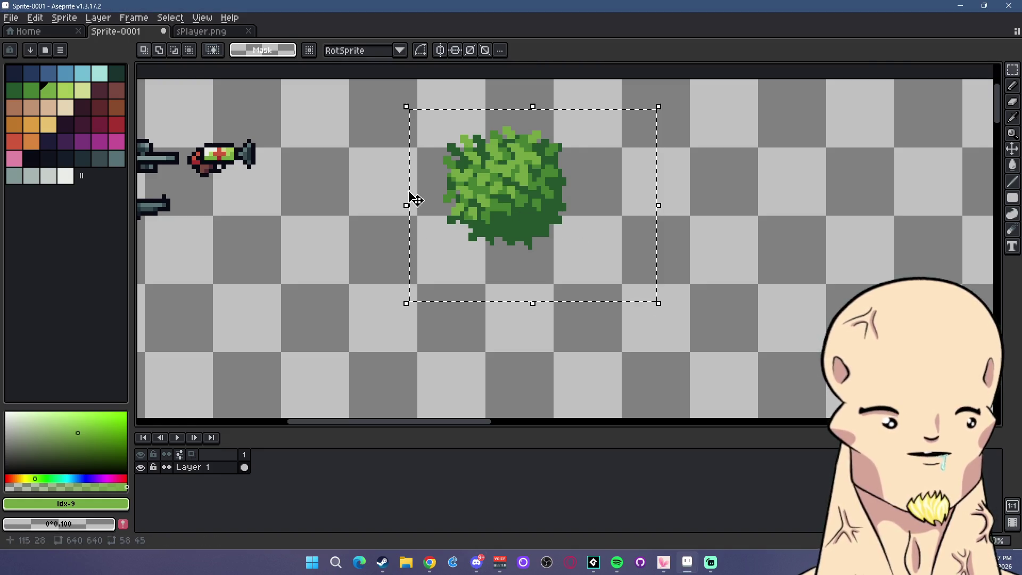
pyautogui.click(31, 158)
pyautogui.hotkey('shift', 'o')
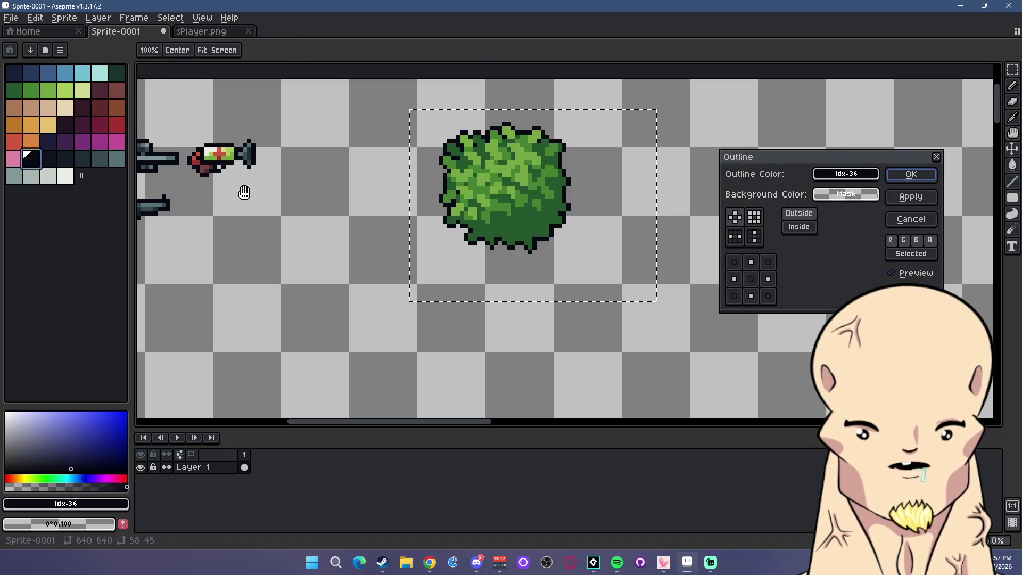
pyautogui.press('Return')
pyautogui.scroll(1, 541, 241)
pyautogui.hotkey('ctrl', 'd')
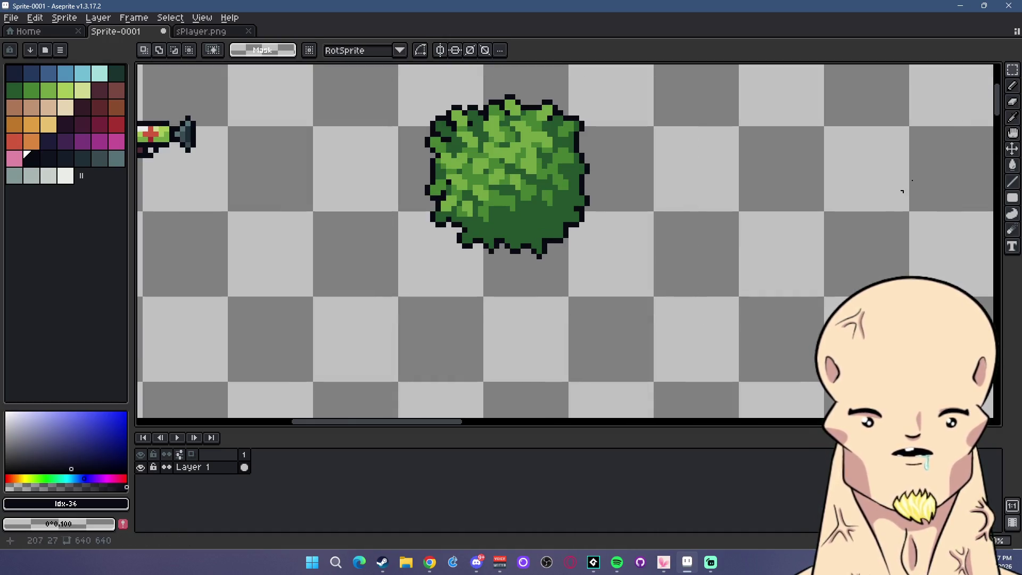
# Switch back to the pencil with the 1px brush
pyautogui.press('b')
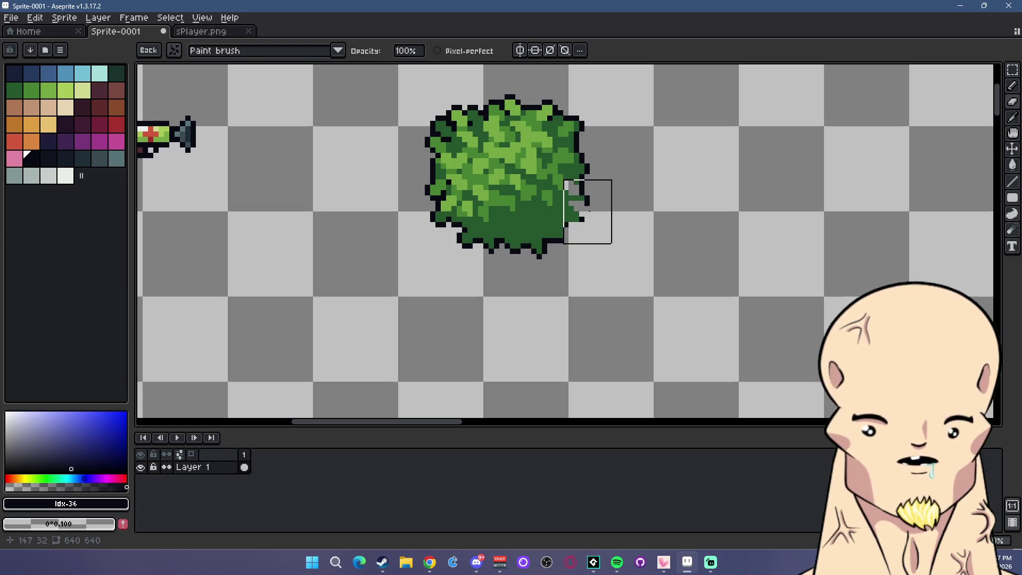
pyautogui.click(149, 50)
pyautogui.click(188, 76)
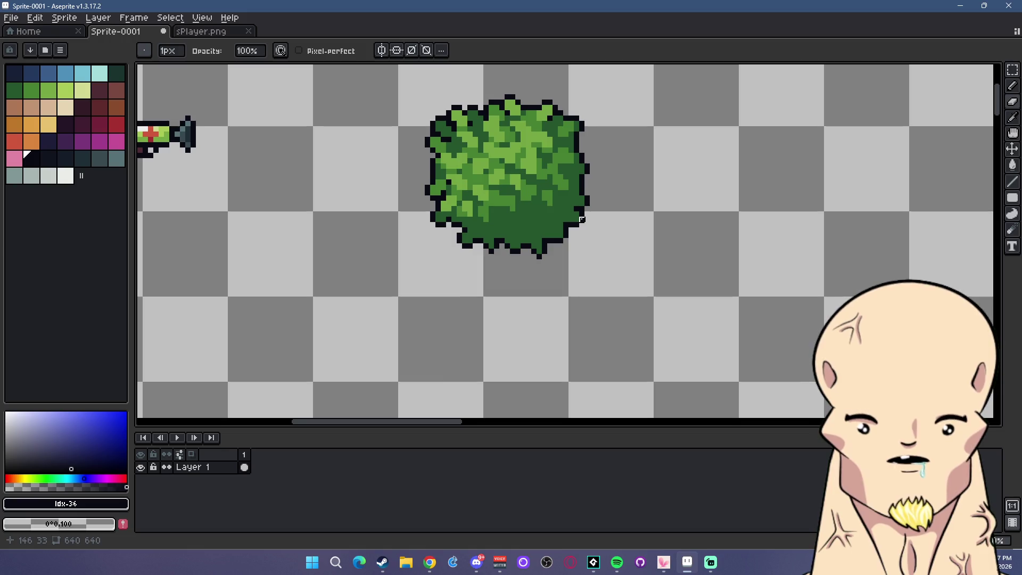
# Repaint the black outline pixels along the bush's lower-right and bottom edges
pyautogui.scroll(1, 583, 223)
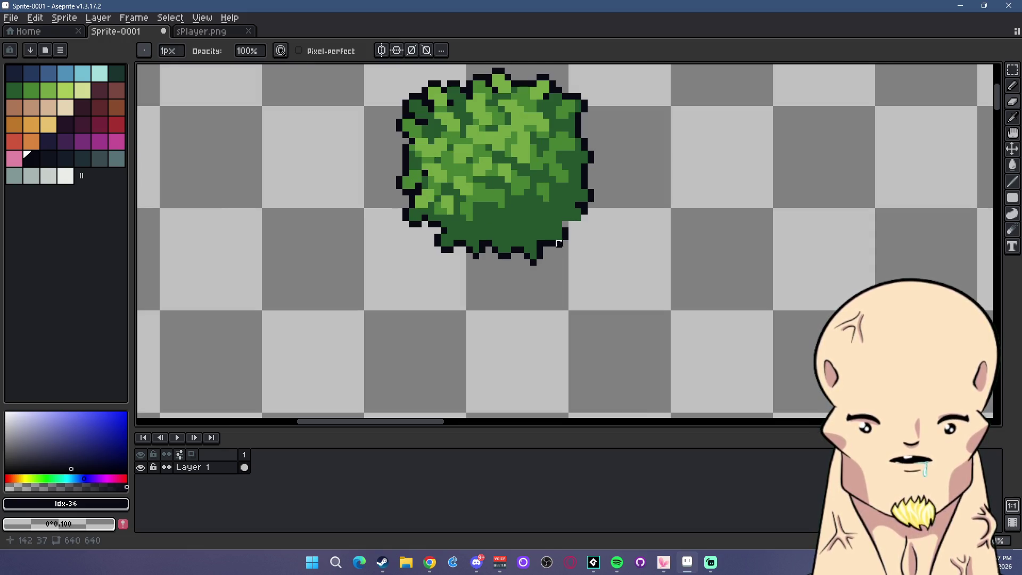
pyautogui.moveTo(565, 231)
pyautogui.mouseDown()
pyautogui.moveTo(538, 259)
pyautogui.moveTo(541, 250)
pyautogui.moveTo(508, 256)
pyautogui.moveTo(482, 244)
pyautogui.moveTo(475, 255)
pyautogui.moveTo(406, 218)
pyautogui.moveTo(475, 247)
pyautogui.moveTo(527, 241)
pyautogui.mouseUp()
pyautogui.click(438, 224)
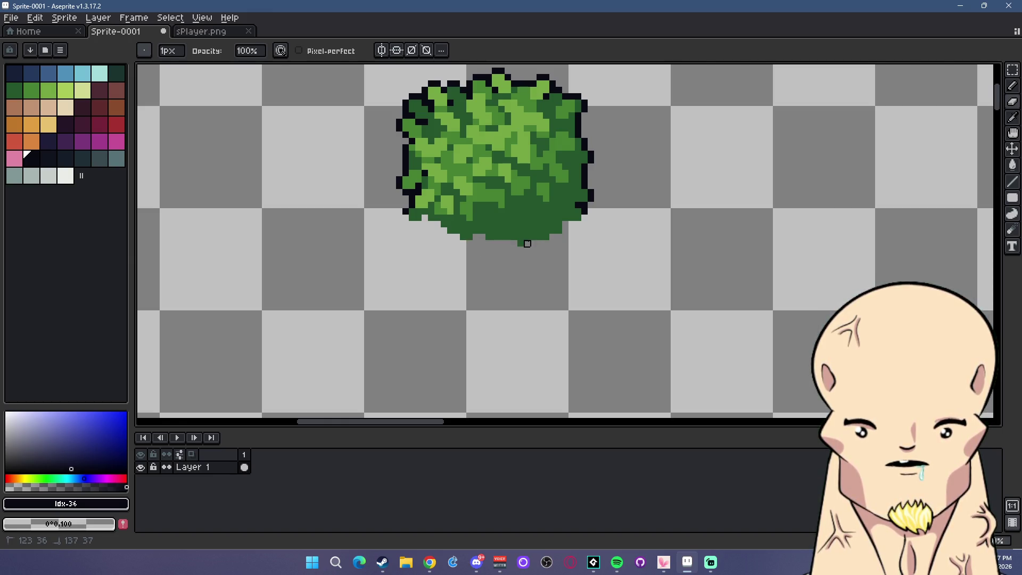
pyautogui.scroll(-6, 571, 238)
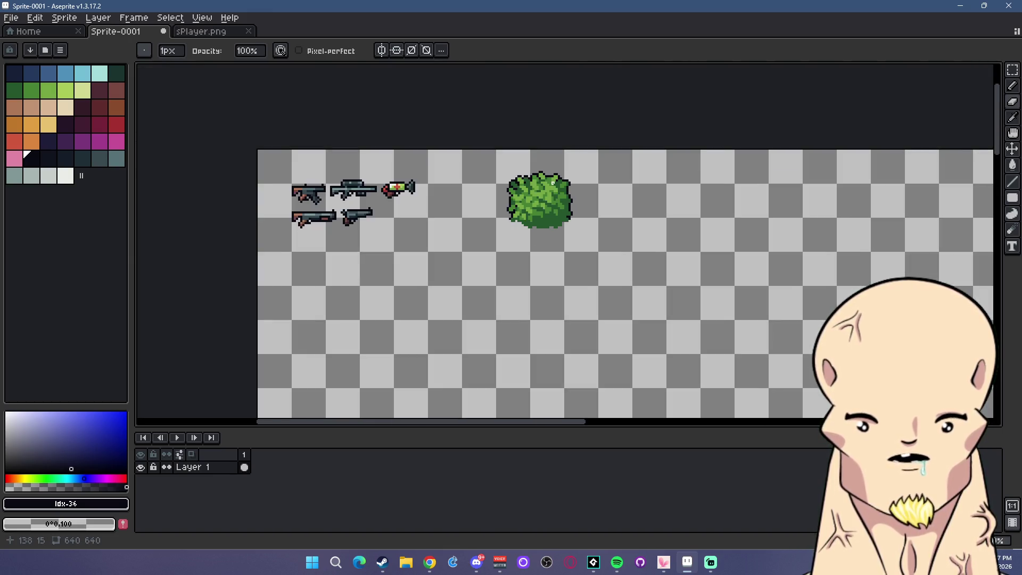
# Marquee-select the outlined bush, drag it left beside the guns, and deselect
pyautogui.scroll(3, 538, 208)
pyautogui.scroll(-6, 567, 203)
pyautogui.scroll(4, 566, 204)
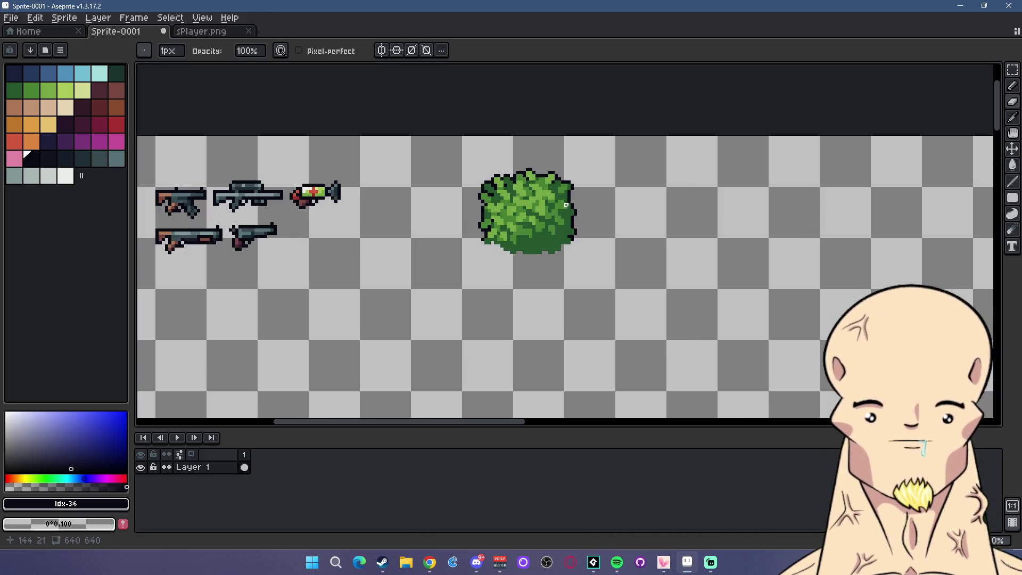
pyautogui.press('m')
pyautogui.moveTo(405, 150); pyautogui.dragTo(650, 311)
pyautogui.moveTo(567, 243); pyautogui.dragTo(485, 237)
pyautogui.hotkey('ctrl', 'd')
pyautogui.scroll(-1, 626, 261)
pyautogui.moveTo(625, 261)
pyautogui.mouseDown()
pyautogui.moveTo(611, 231)
pyautogui.moveTo(473, 190)
pyautogui.mouseUp()
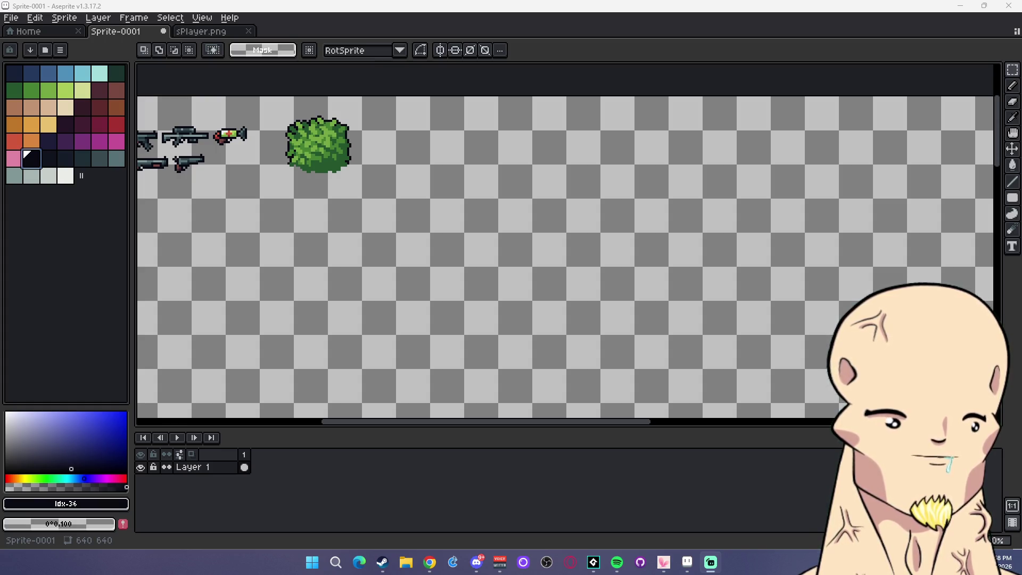
pyautogui.hotkey('alt', 'Tab')
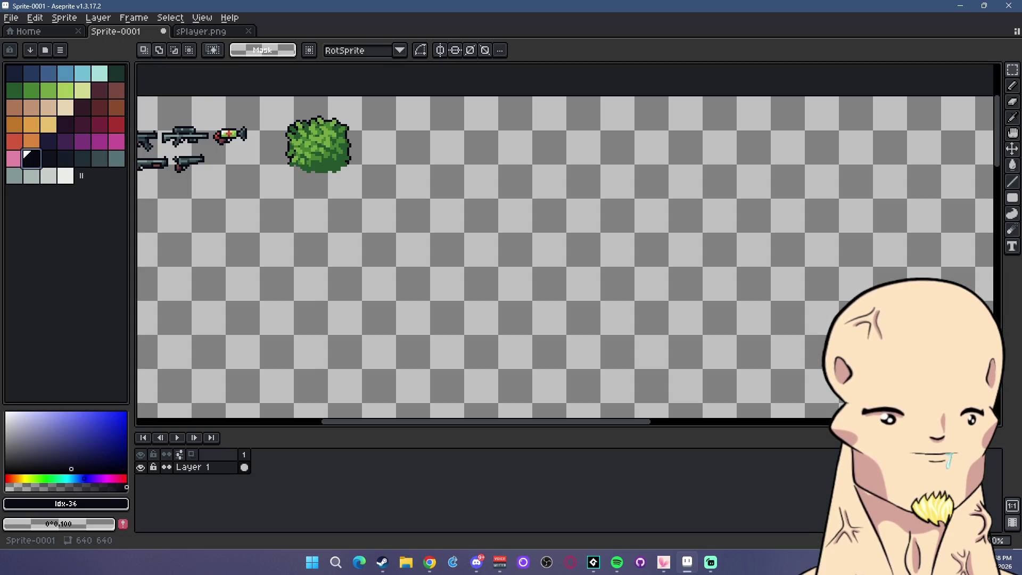
pyautogui.hotkey('alt', 'Tab')
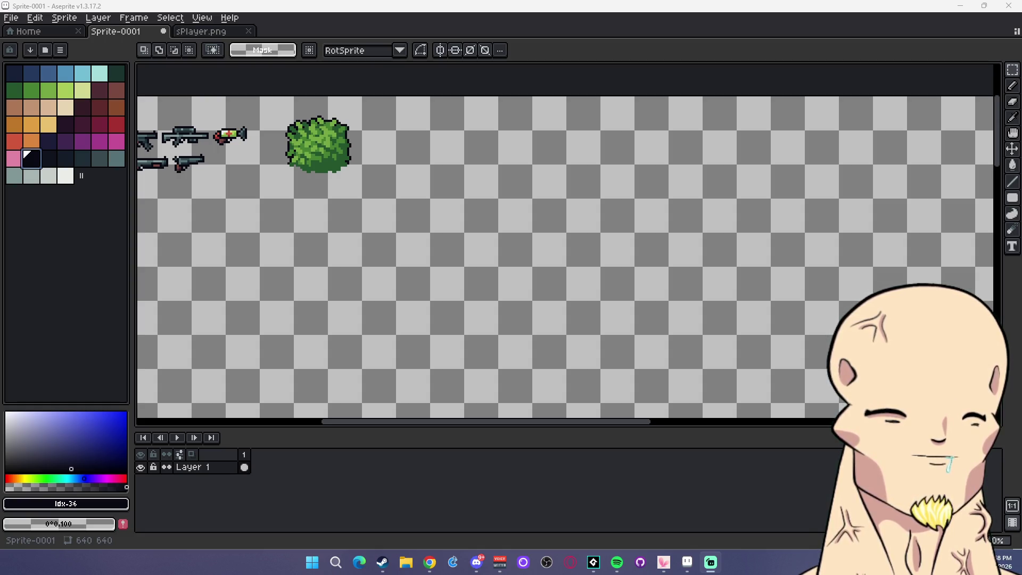
pyautogui.hotkey('alt', 'Tab')
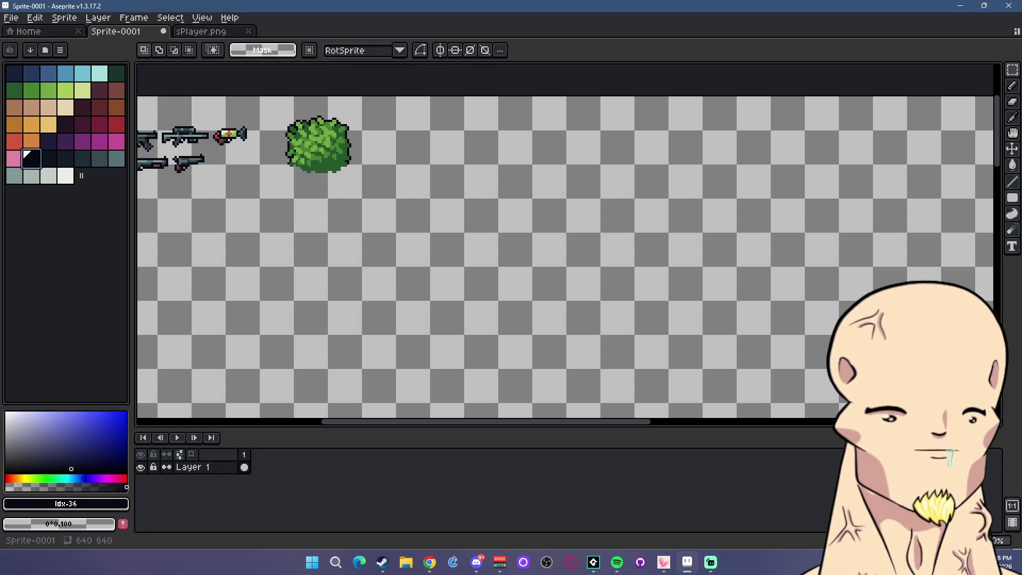
pyautogui.hotkey('alt', 'Tab')
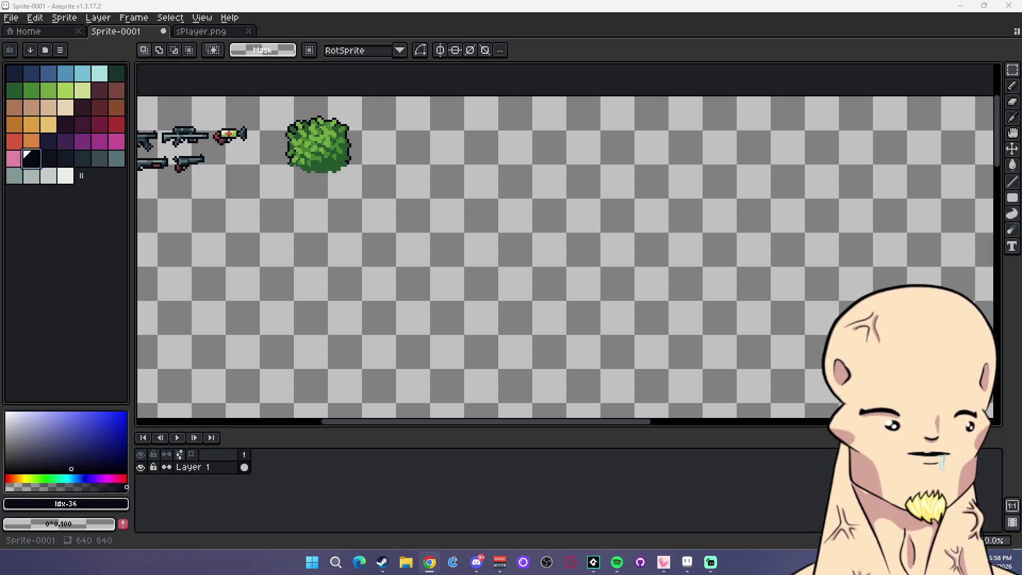
pyautogui.click(365, 164)
pyautogui.scroll(3, 433, 159)
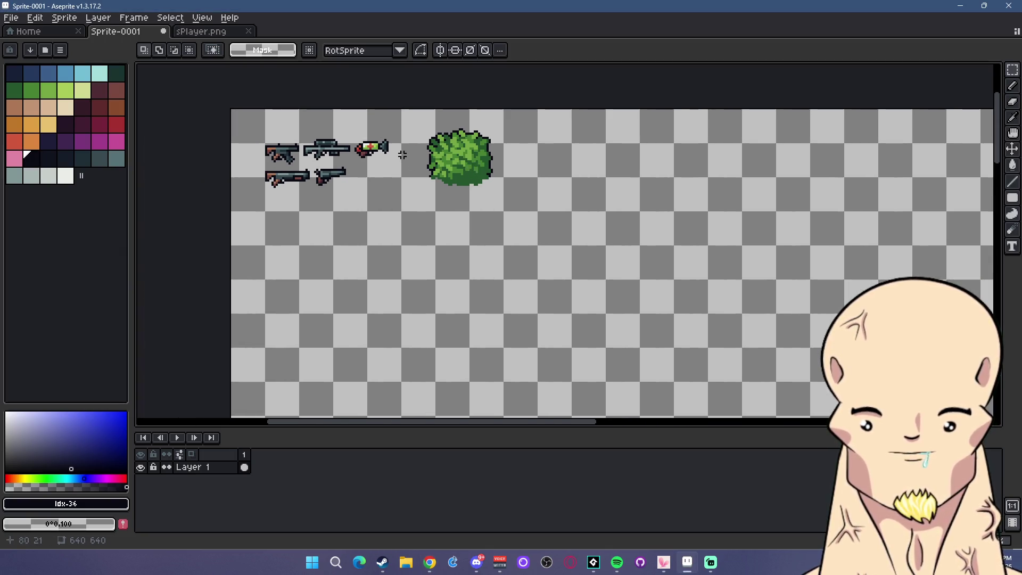
pyautogui.hscroll(3, 436, 168)
pyautogui.scroll(1, 464, 149)
pyautogui.hscroll(1, 464, 160)
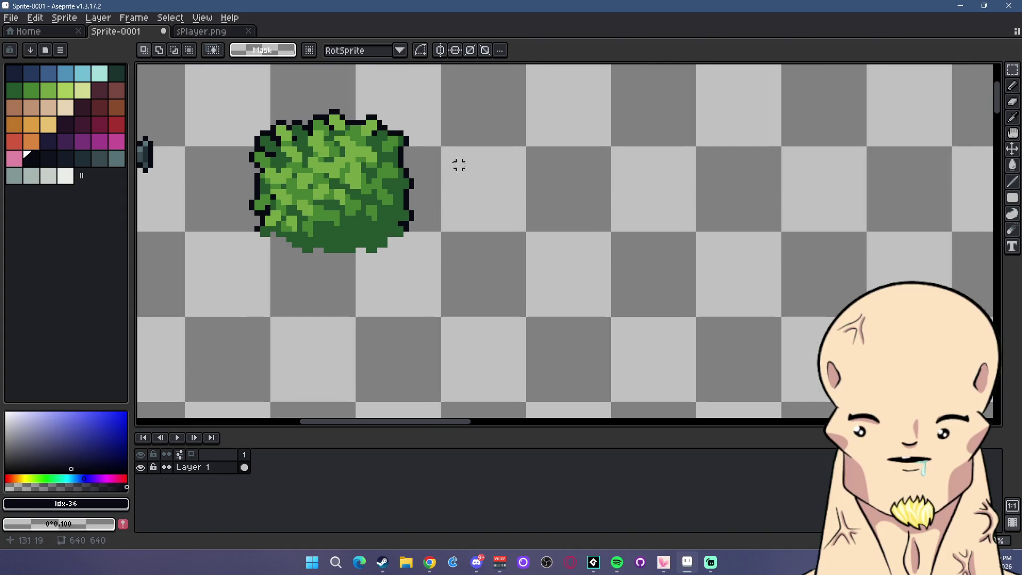
pyautogui.hscroll(1, 564, 177)
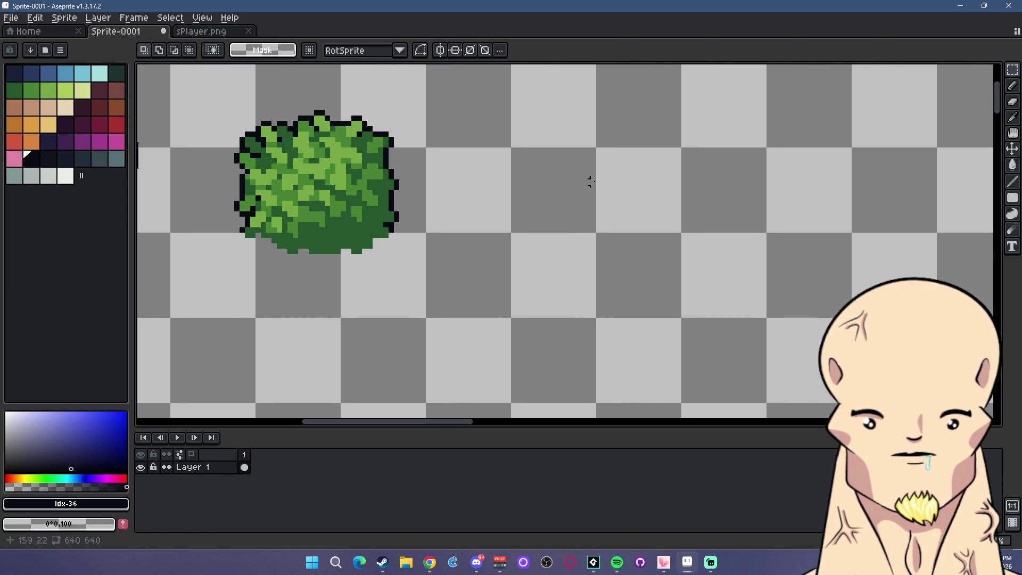
pyautogui.moveTo(607, 183); pyautogui.dragTo(587, 198)
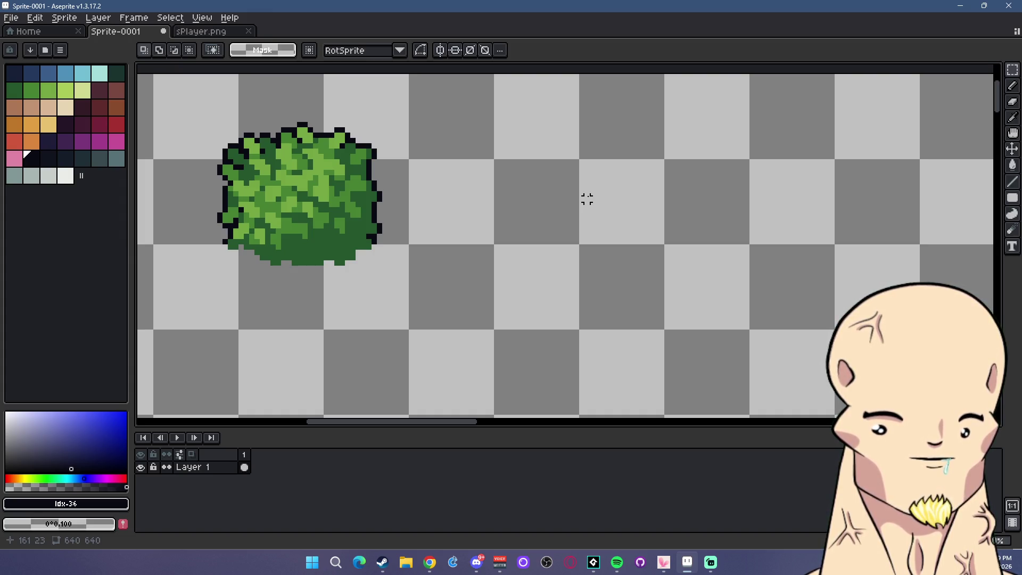
pyautogui.scroll(-4, 559, 180)
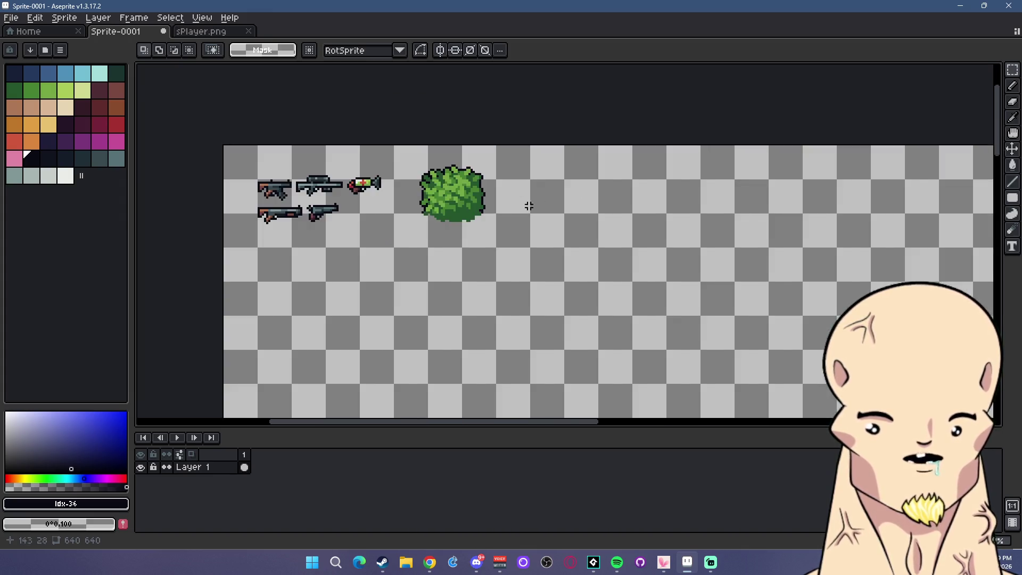
pyautogui.scroll(2, 531, 203)
pyautogui.moveTo(528, 191); pyautogui.dragTo(593, 218)
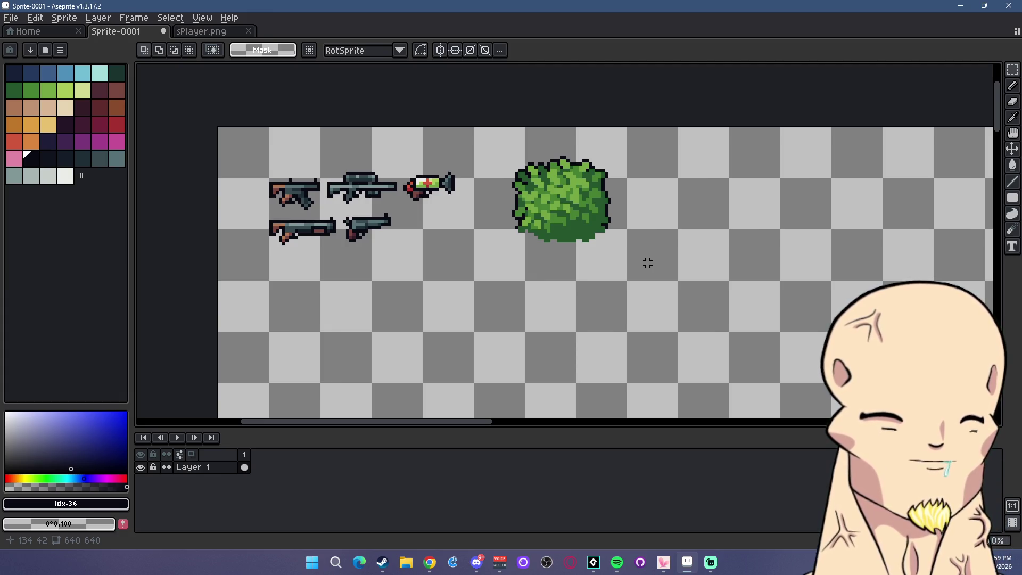
pyautogui.scroll(-1, 612, 160)
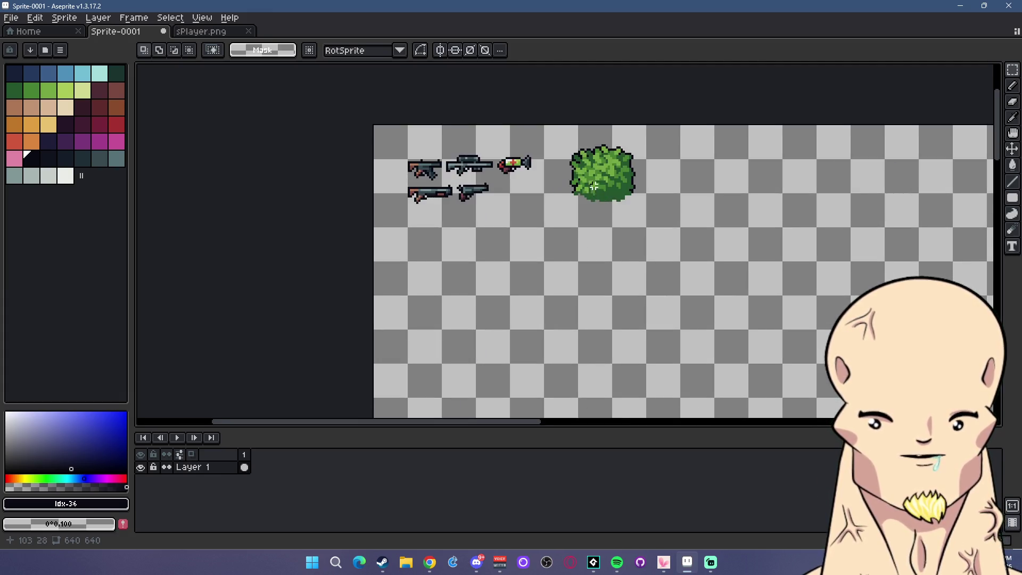
pyautogui.scroll(1, 590, 177)
pyautogui.scroll(-1, 590, 177)
pyautogui.scroll(1, 612, 179)
pyautogui.scroll(-1, 634, 181)
pyautogui.scroll(1, 641, 181)
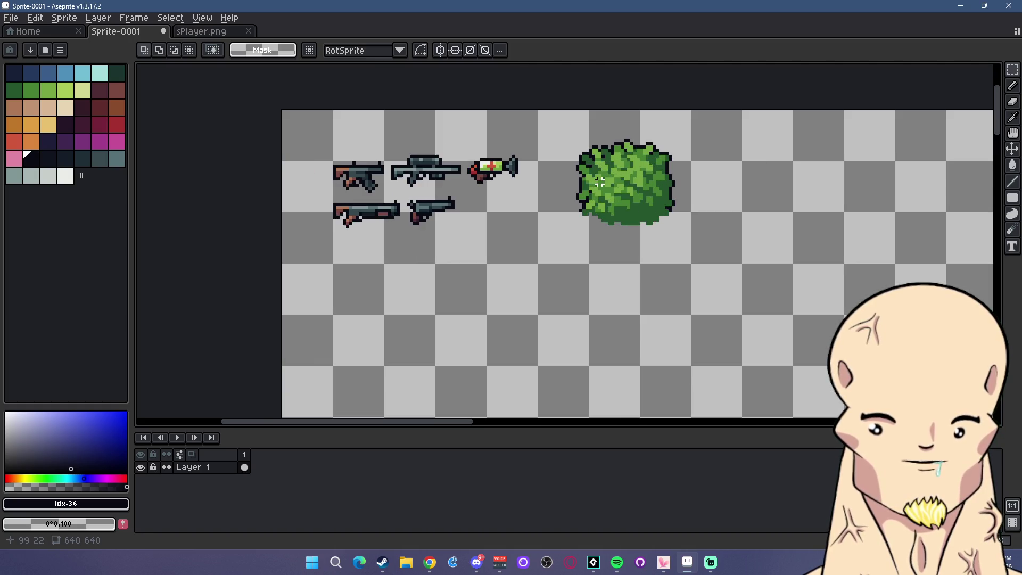
pyautogui.scroll(1, 612, 179)
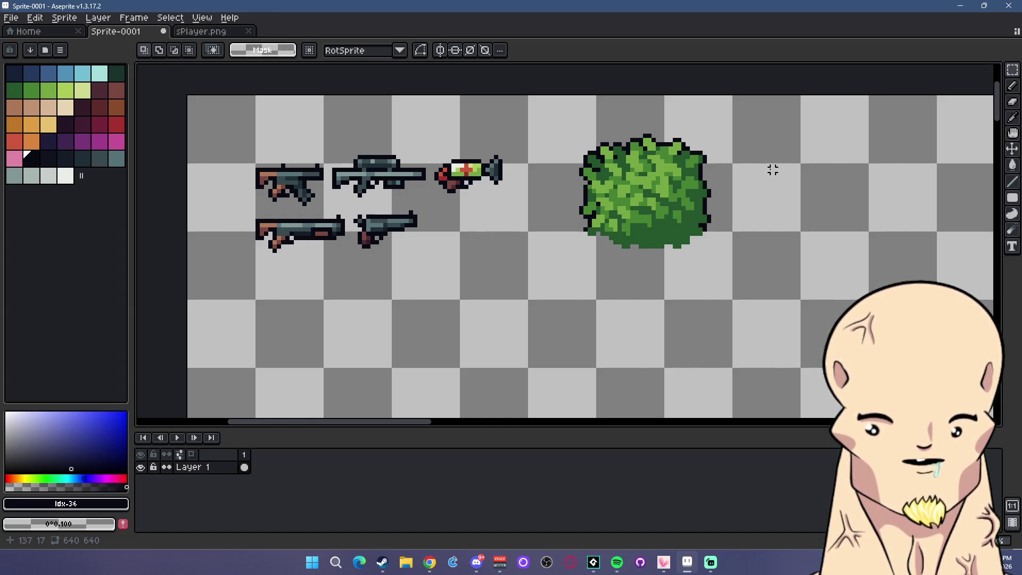
pyautogui.scroll(-3, 768, 169)
pyautogui.scroll(2, 801, 181)
pyautogui.hscroll(3, 693, 173)
pyautogui.scroll(2, 589, 167)
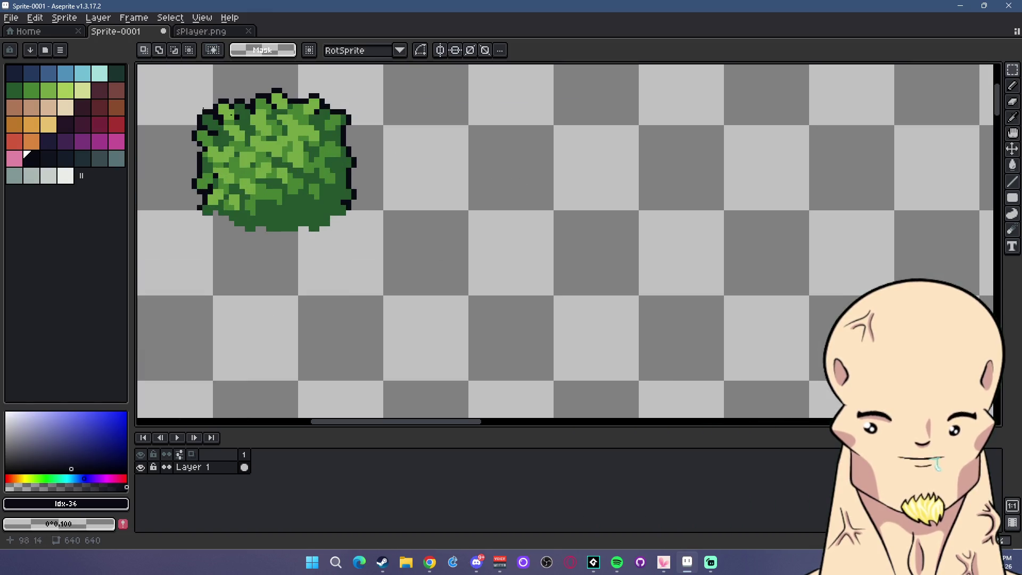
pyautogui.scroll(1, 414, 160)
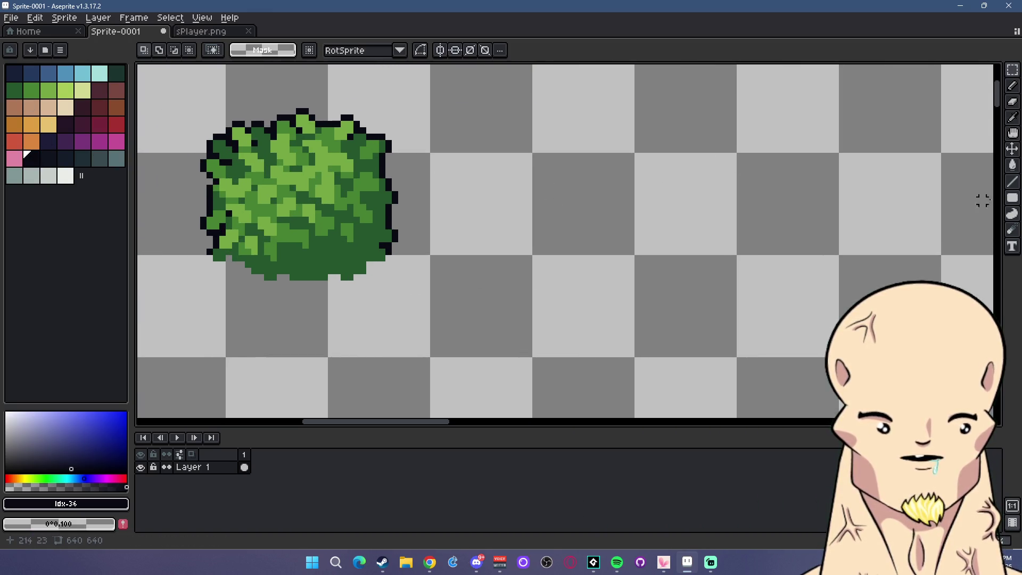
pyautogui.click(1013, 198)
pyautogui.click(982, 199)
# Draw a black oval right of the bush, redrawing it smaller for the stump top
pyautogui.moveTo(484, 156)
pyautogui.mouseDown()
pyautogui.moveTo(622, 212)
pyautogui.moveTo(598, 217)
pyautogui.moveTo(619, 216)
pyautogui.mouseUp()
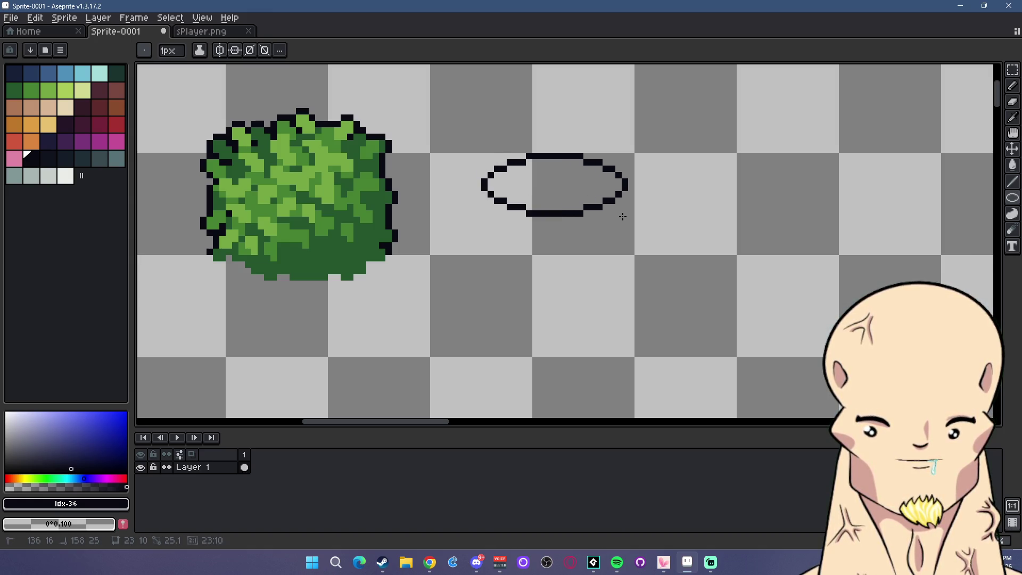
pyautogui.hotkey('ctrl', 'z')
pyautogui.moveTo(490, 155)
pyautogui.mouseDown()
pyautogui.moveTo(598, 223)
pyautogui.moveTo(620, 224)
pyautogui.moveTo(612, 224)
pyautogui.mouseUp()
pyautogui.scroll(1, 561, 194)
pyautogui.scroll(1, 626, 179)
# Add dark pixels along the oval's upper-right edge with the pencil
pyautogui.press('b')
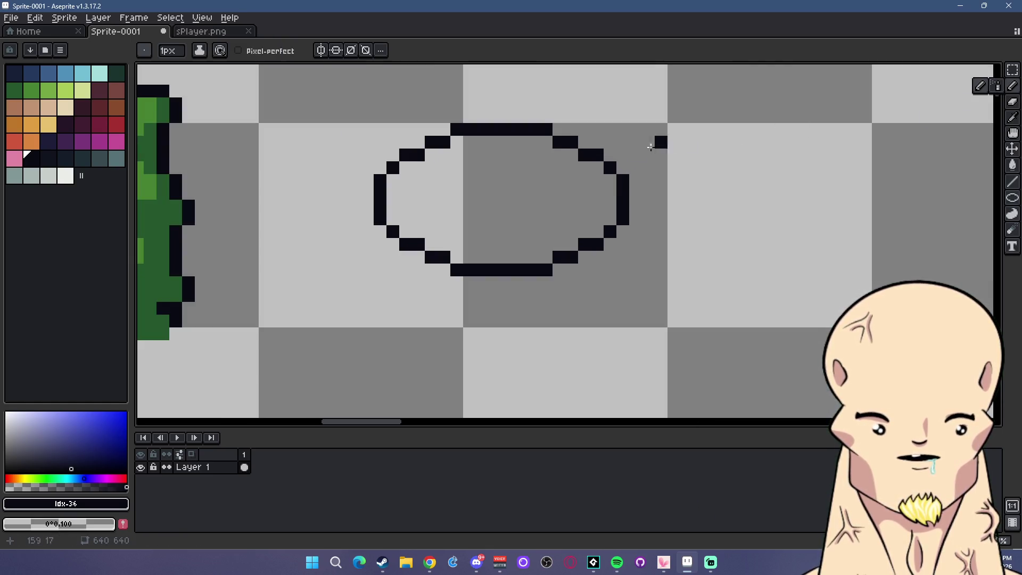
pyautogui.click(610, 180)
pyautogui.click(597, 181)
pyautogui.click(610, 194)
# Erase stray pixels at the oval's upper-right edge and undo a stray left-edge pixel
pyautogui.press('e')
pyautogui.moveTo(611, 181)
pyautogui.mouseDown()
pyautogui.moveTo(621, 178)
pyautogui.moveTo(597, 155)
pyautogui.mouseUp()
pyautogui.scroll(1, 607, 218)
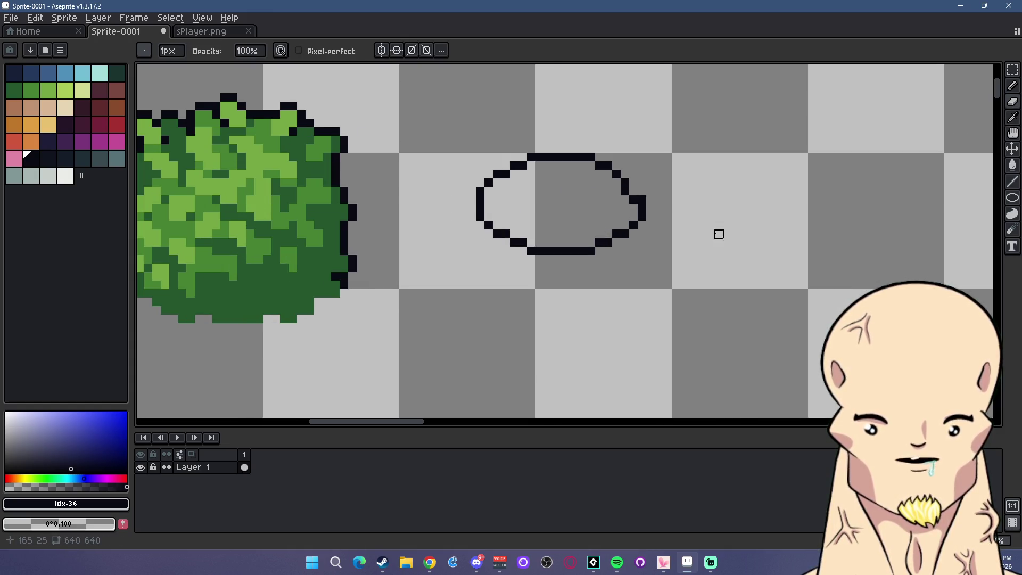
pyautogui.press('b')
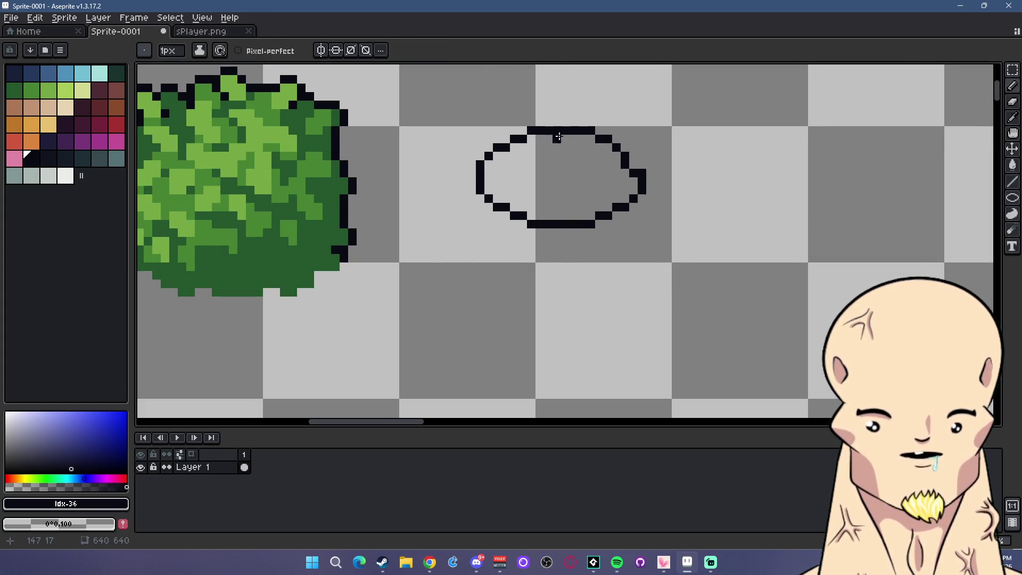
pyautogui.press('e')
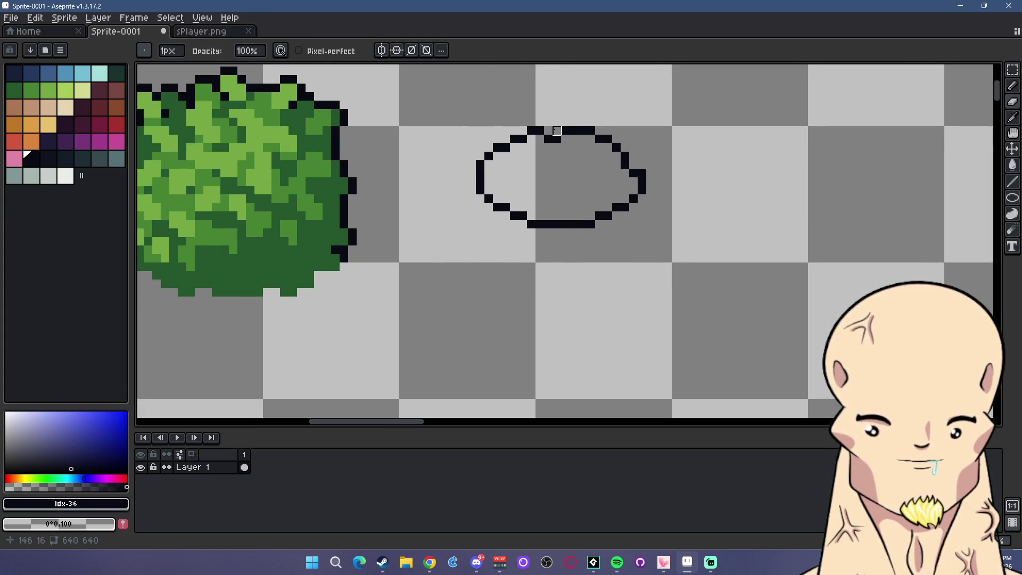
pyautogui.press('b')
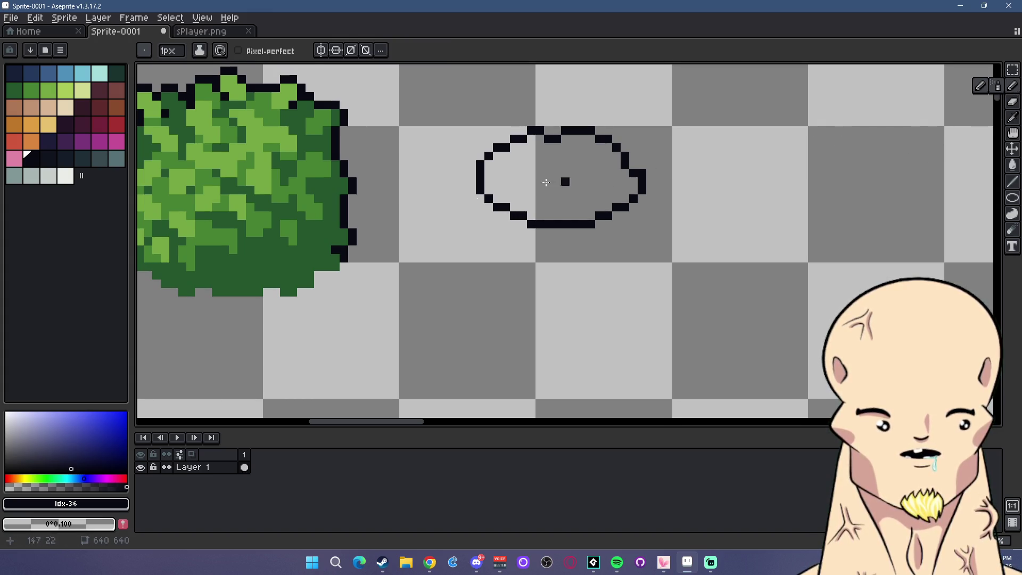
pyautogui.click(471, 202)
pyautogui.hotkey('ctrl', 'z')
# Draw the stump's left and right sides and the roots spreading below it
pyautogui.moveTo(480, 199); pyautogui.dragTo(477, 217)
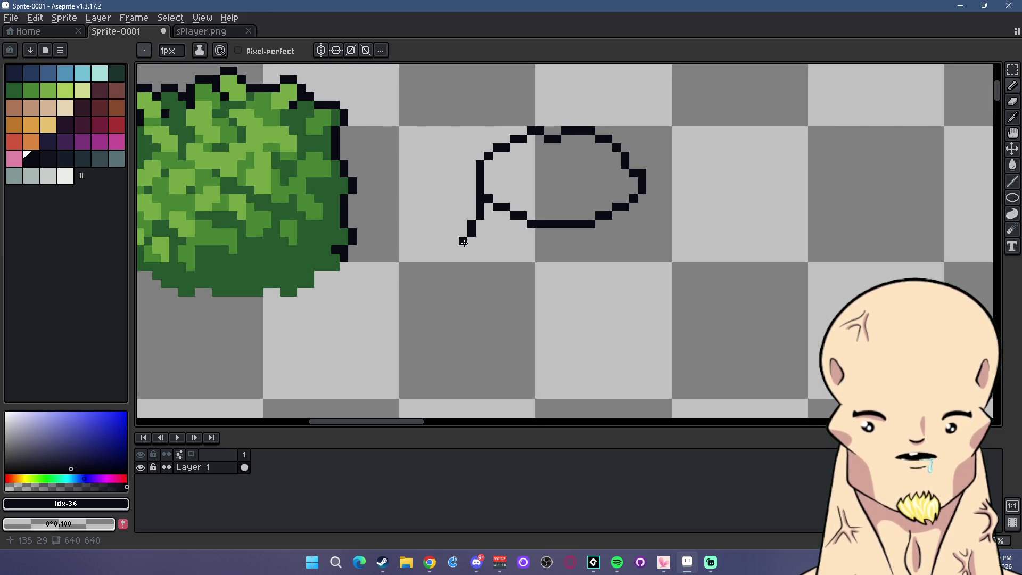
pyautogui.moveTo(643, 201); pyautogui.dragTo(651, 228)
pyautogui.hotkey('ctrl', 'z')
pyautogui.hotkey('ctrl', 'z')
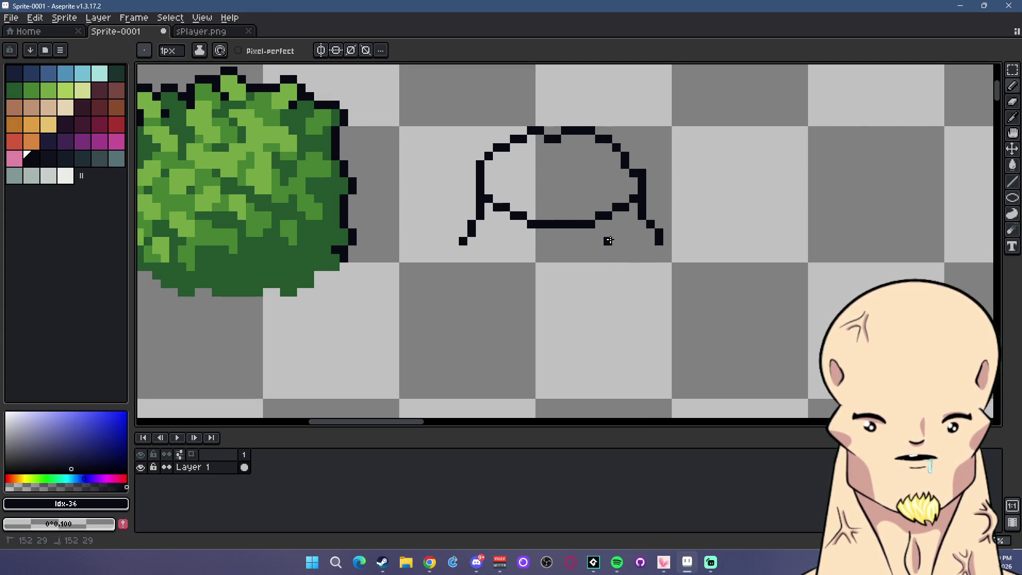
pyautogui.moveTo(613, 250); pyautogui.dragTo(618, 258)
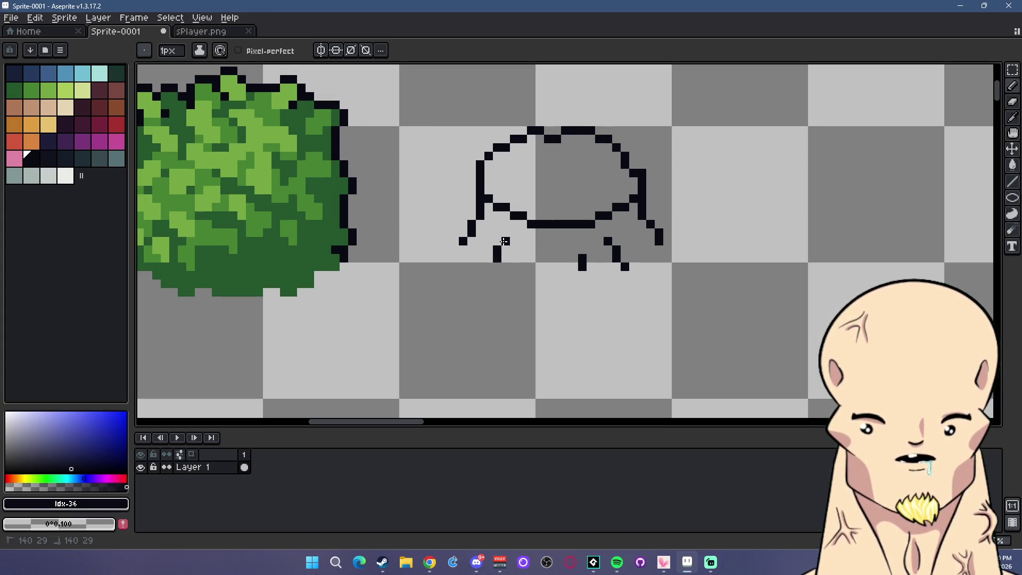
pyautogui.click(1013, 102)
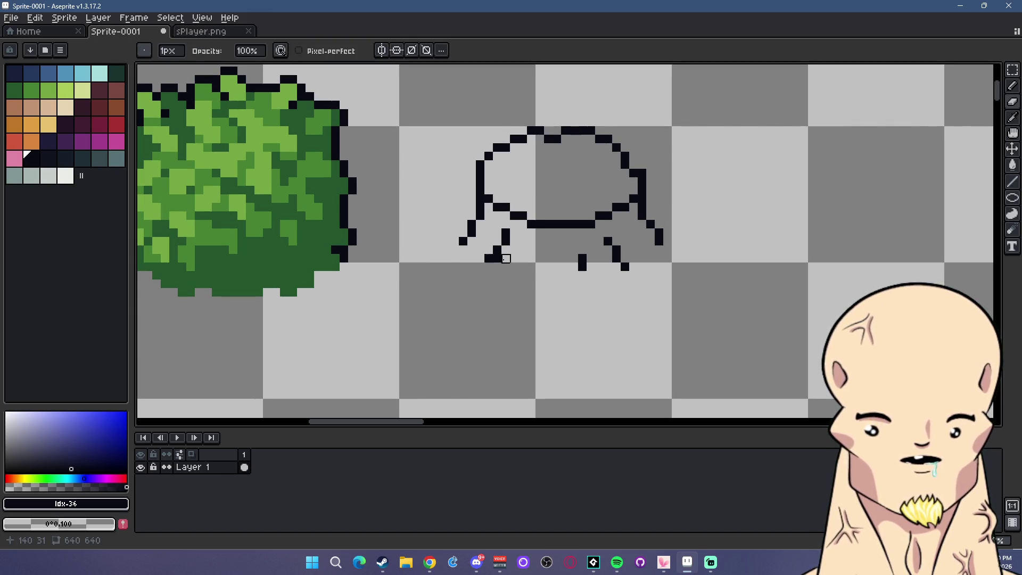
pyautogui.click(1013, 85)
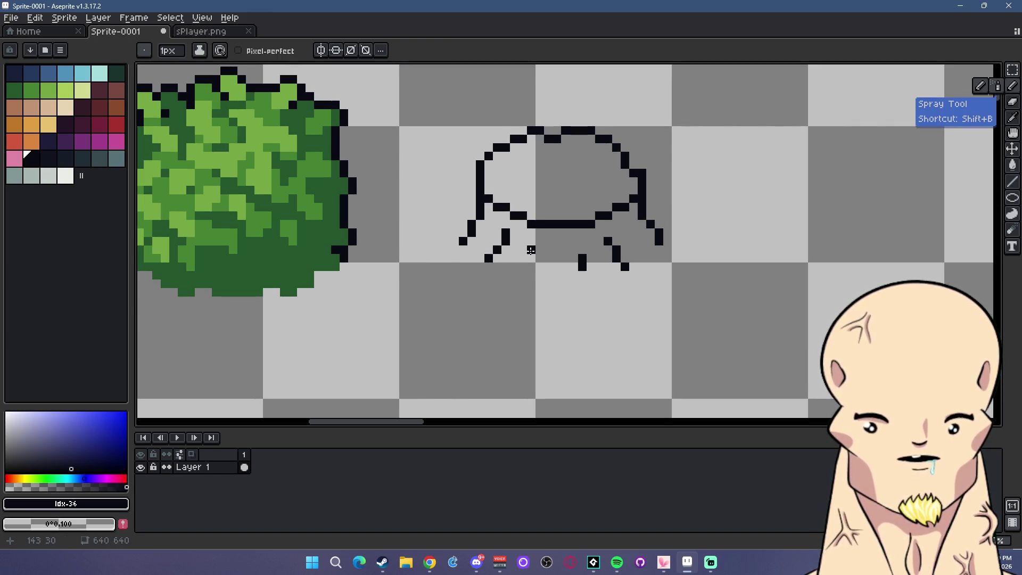
pyautogui.click(532, 251)
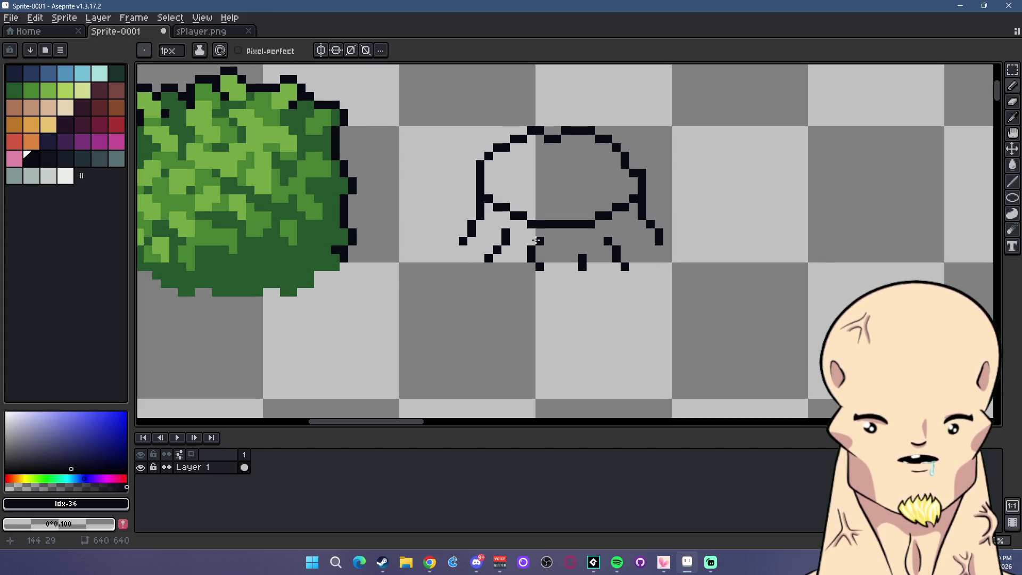
pyautogui.hotkey('ctrl', 'z')
pyautogui.hotkey('ctrl', 'z')
pyautogui.click(532, 266)
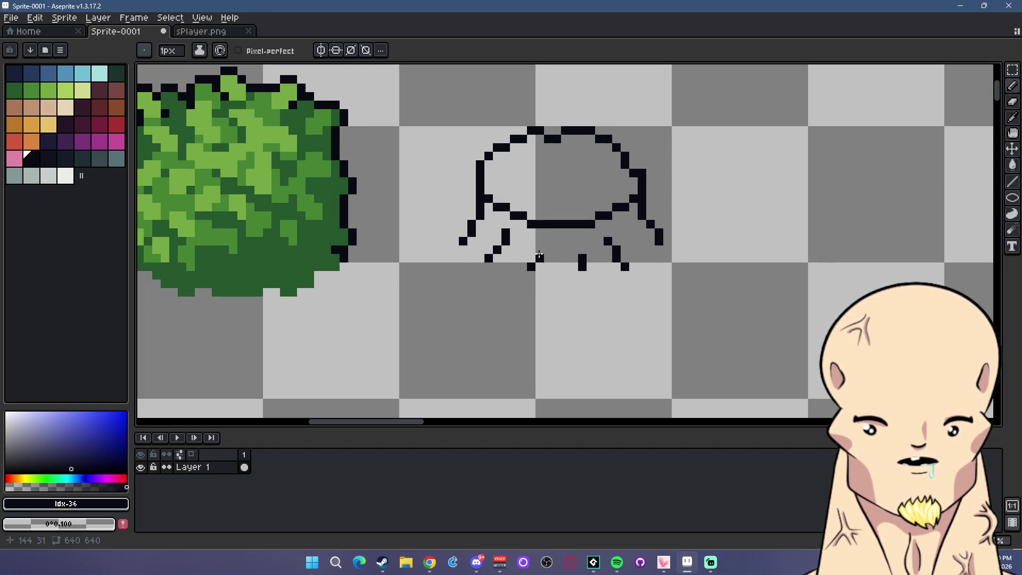
# Pick a dark red colour for shading the roots
pyautogui.scroll(-4, 611, 257)
pyautogui.scroll(5, 461, 197)
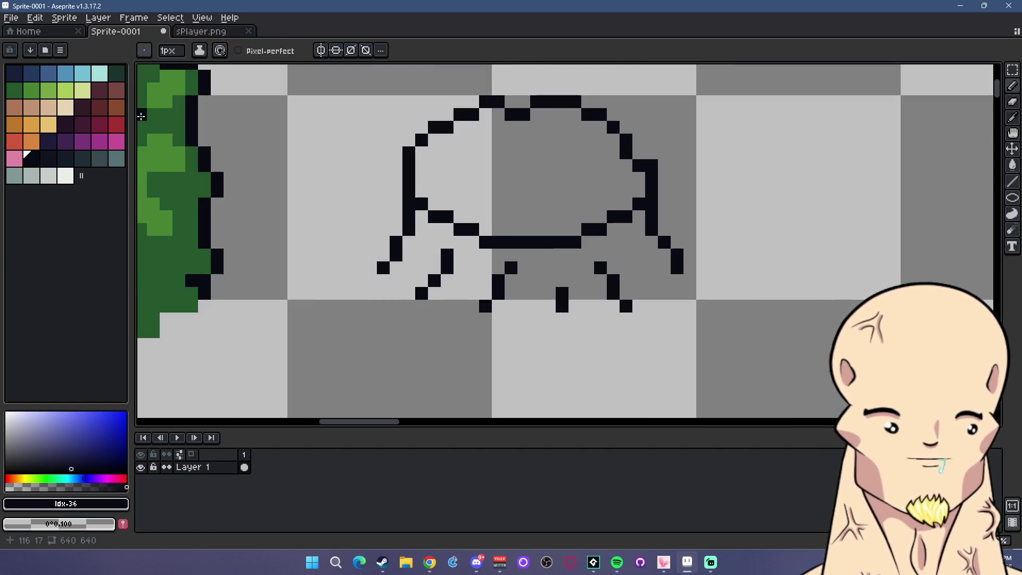
pyautogui.hotkey('alt', 'Tab')
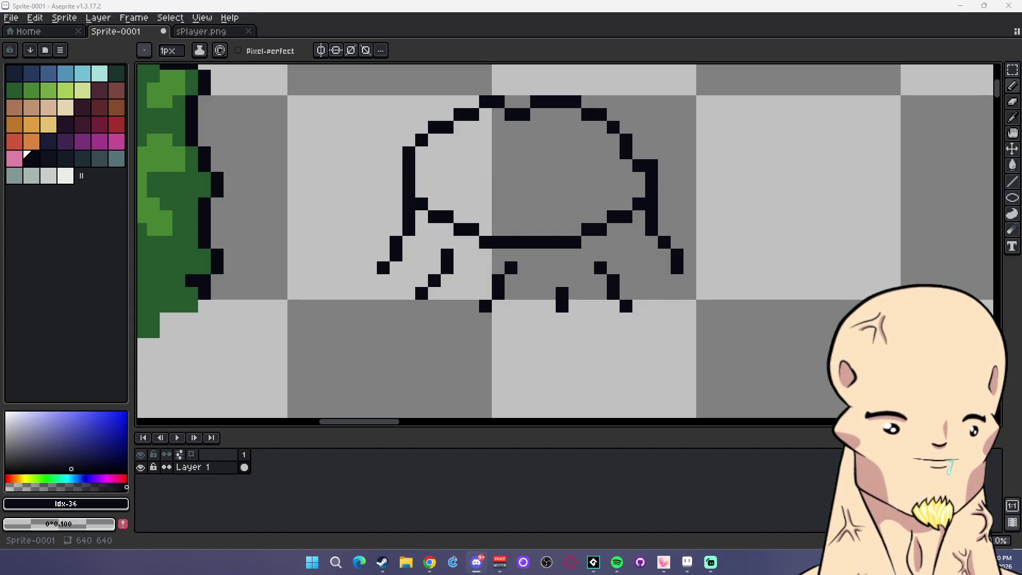
pyautogui.hotkey('alt', 'Tab')
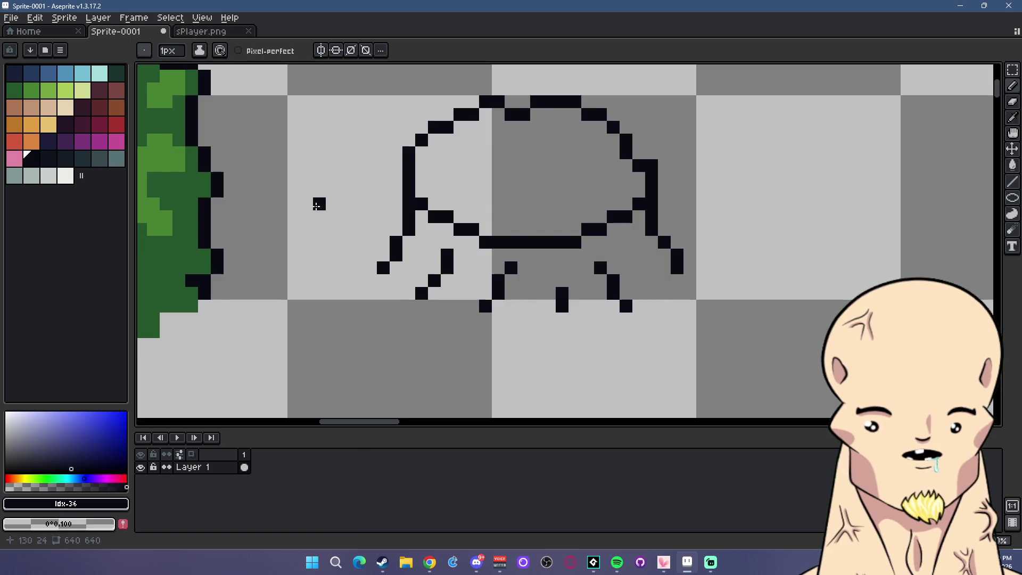
pyautogui.click(83, 108)
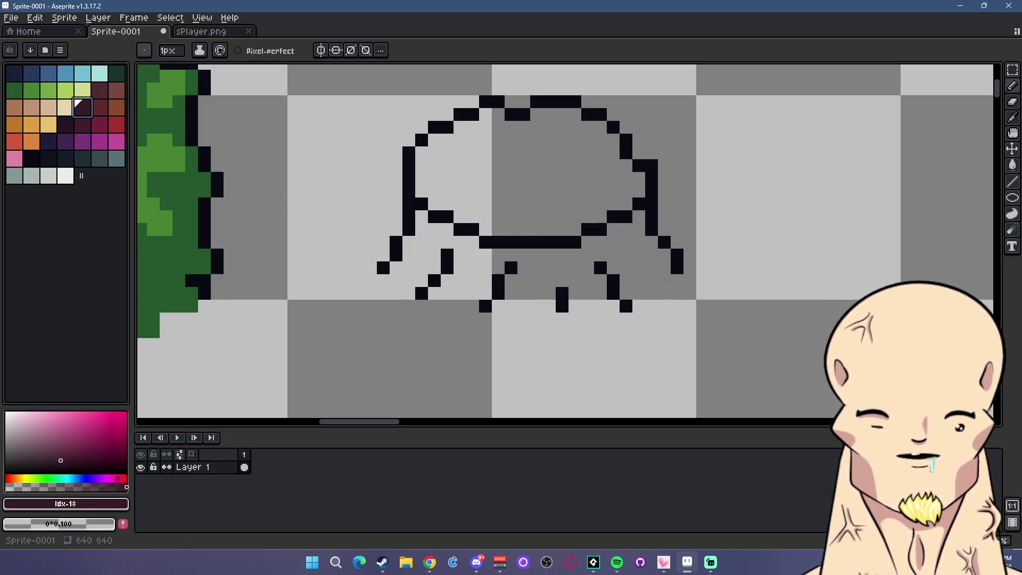
# Draw dark-red diagonal shading strokes on the left-middle, centre and right roots
pyautogui.moveTo(556, 270); pyautogui.dragTo(575, 306)
pyautogui.moveTo(612, 258); pyautogui.dragTo(635, 295)
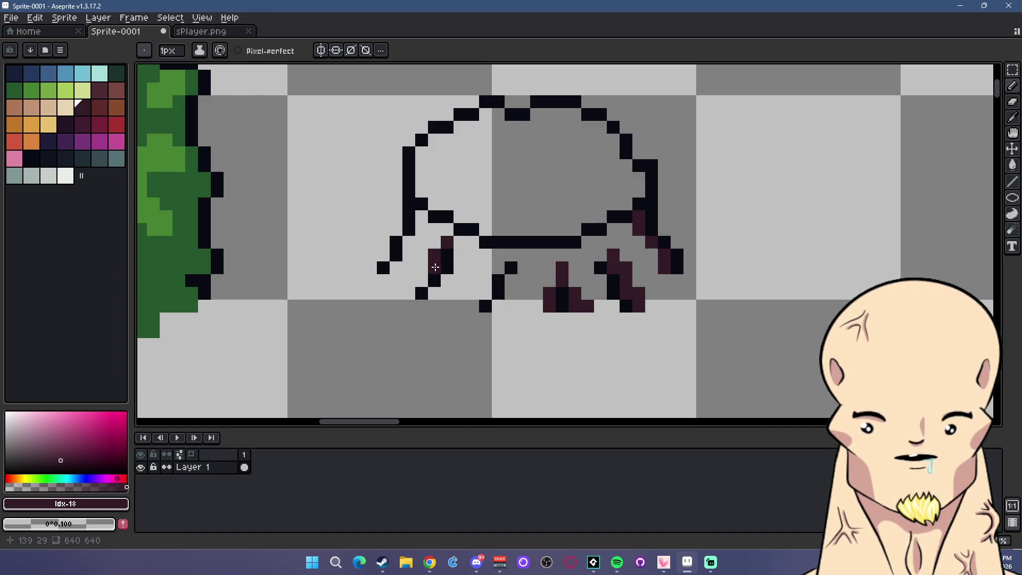
pyautogui.moveTo(499, 266); pyautogui.dragTo(467, 306)
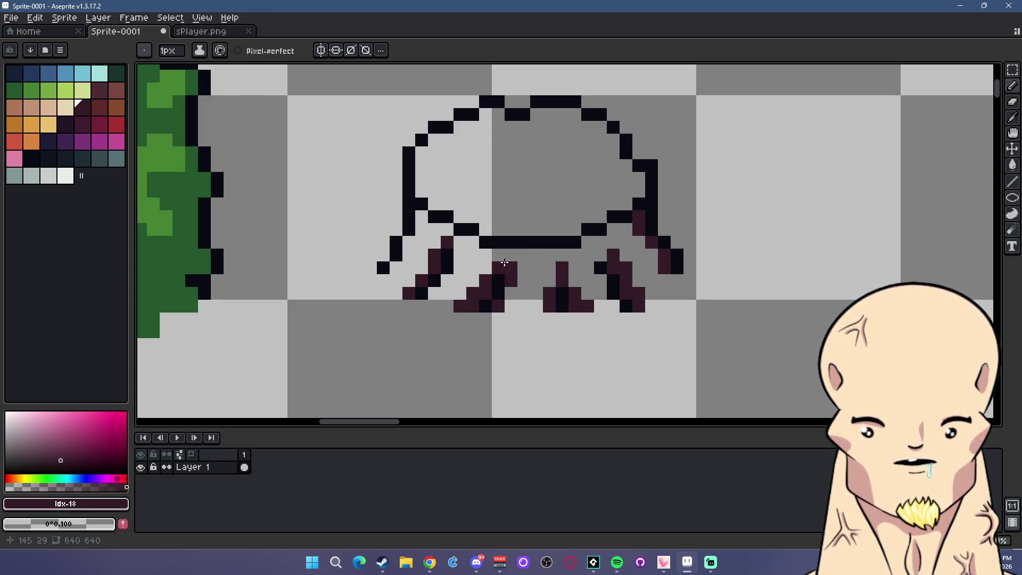
# Add maroon pixels beside and beneath the stump's roots
pyautogui.scroll(-1, 543, 236)
pyautogui.scroll(1, 543, 236)
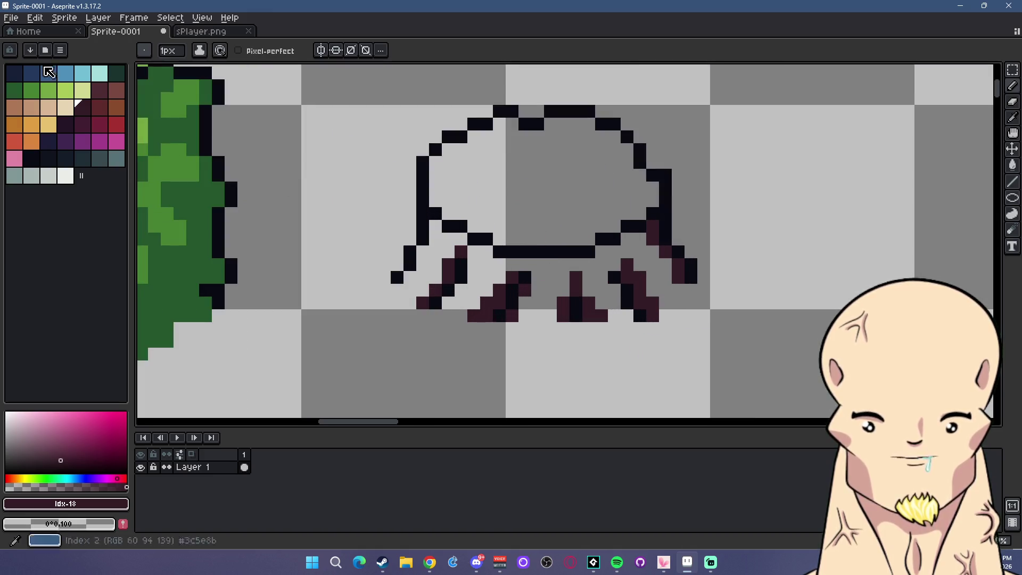
pyautogui.click(101, 92)
pyautogui.scroll(1, 439, 239)
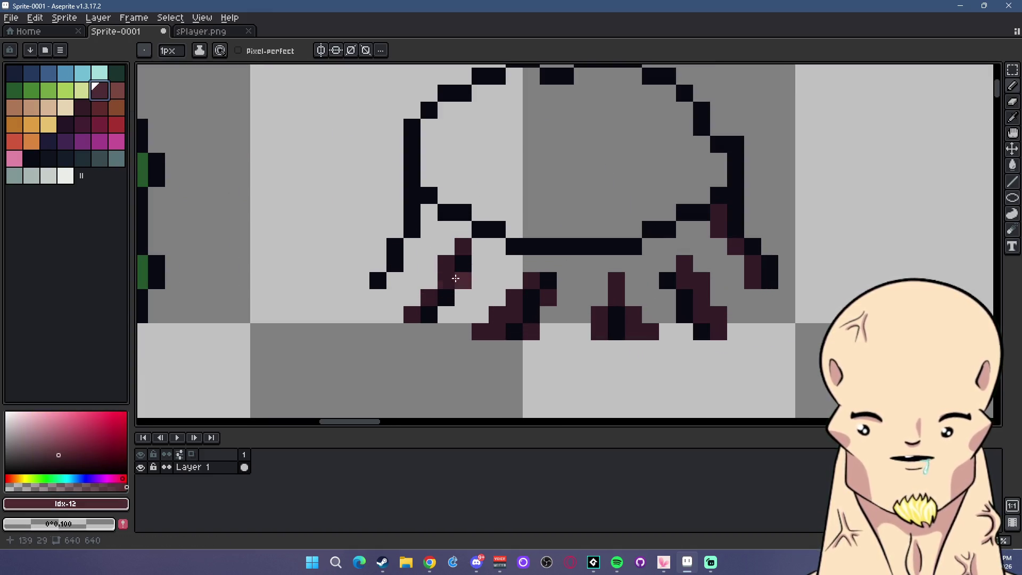
pyautogui.click(394, 299)
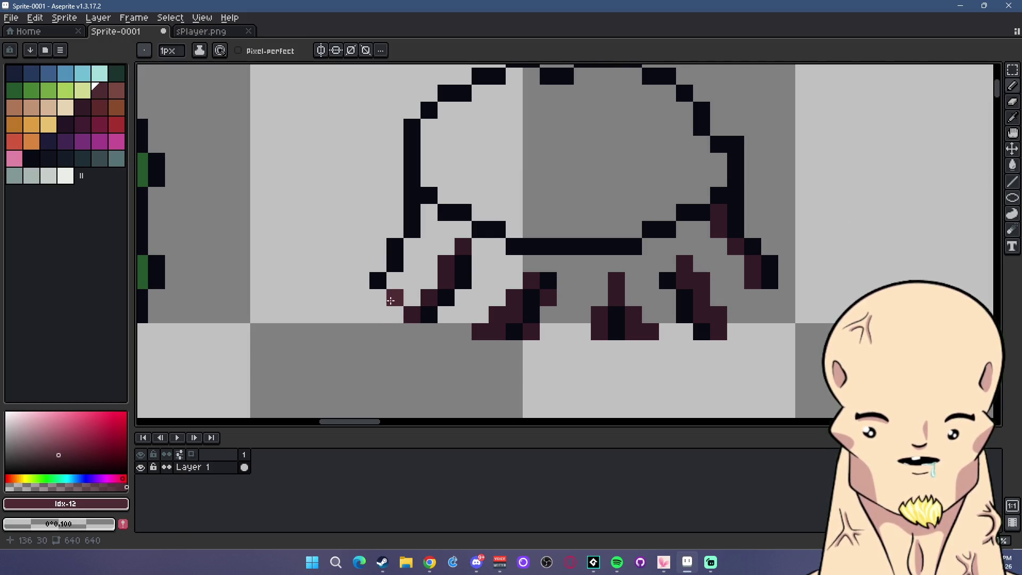
pyautogui.click(445, 326)
pyautogui.click(464, 331)
pyautogui.click(548, 348)
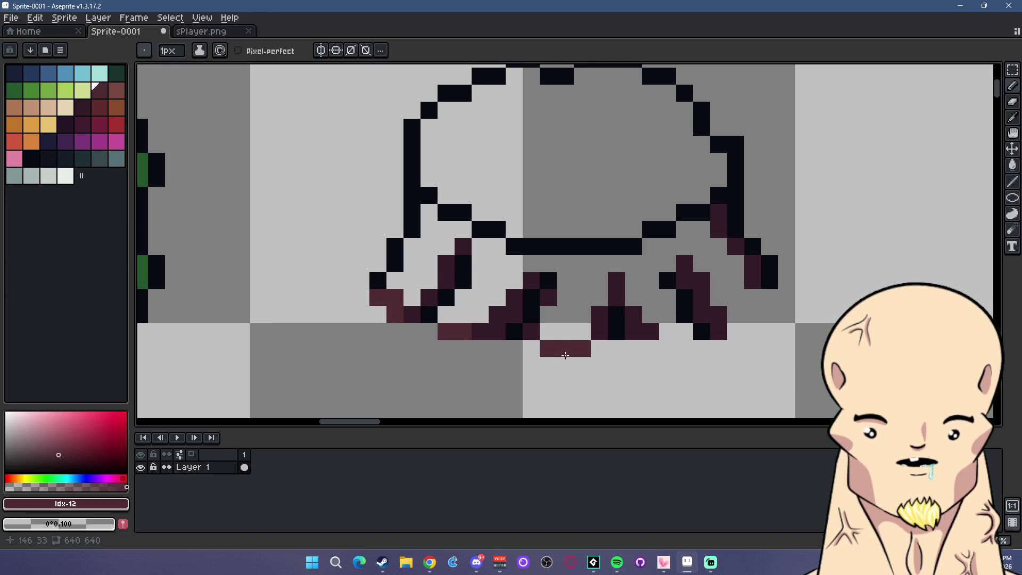
pyautogui.click(573, 358)
pyautogui.click(668, 349)
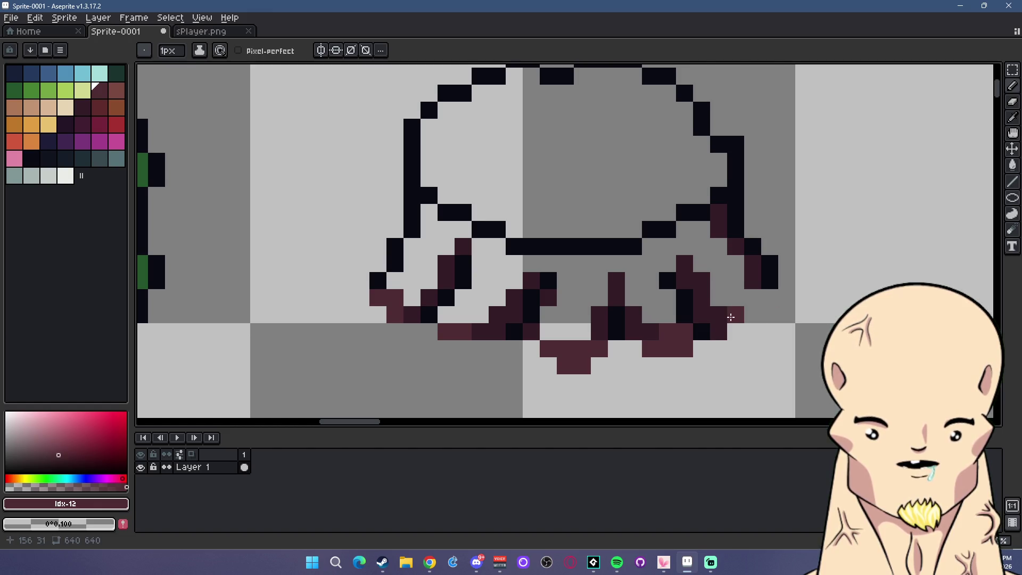
# Flood-fill the stump's remaining white root area with maroon
pyautogui.click(1013, 165)
pyautogui.click(577, 274)
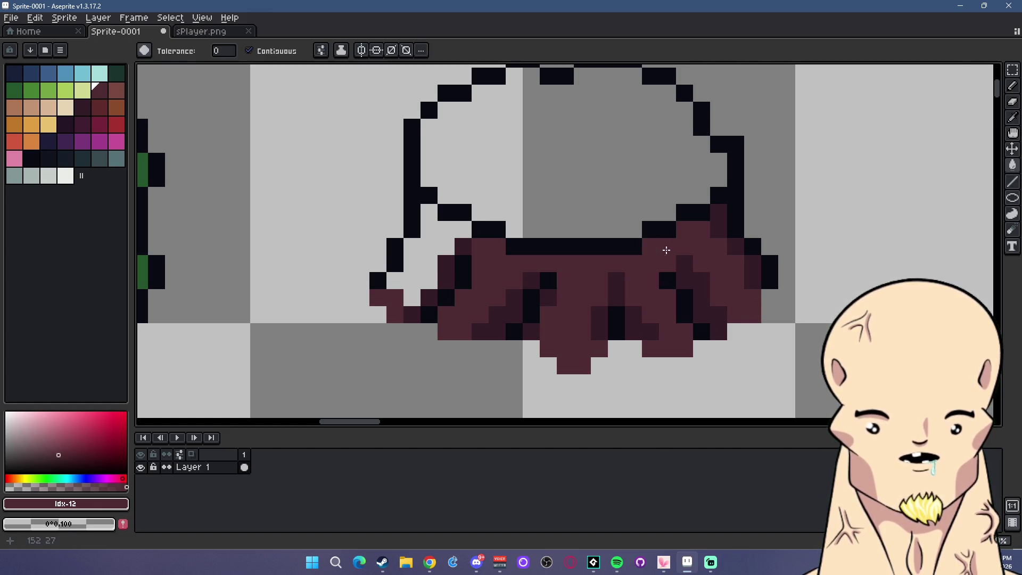
pyautogui.scroll(-4, 577, 274)
pyautogui.click(568, 283)
pyautogui.scroll(-3, 613, 296)
pyautogui.scroll(5, 613, 296)
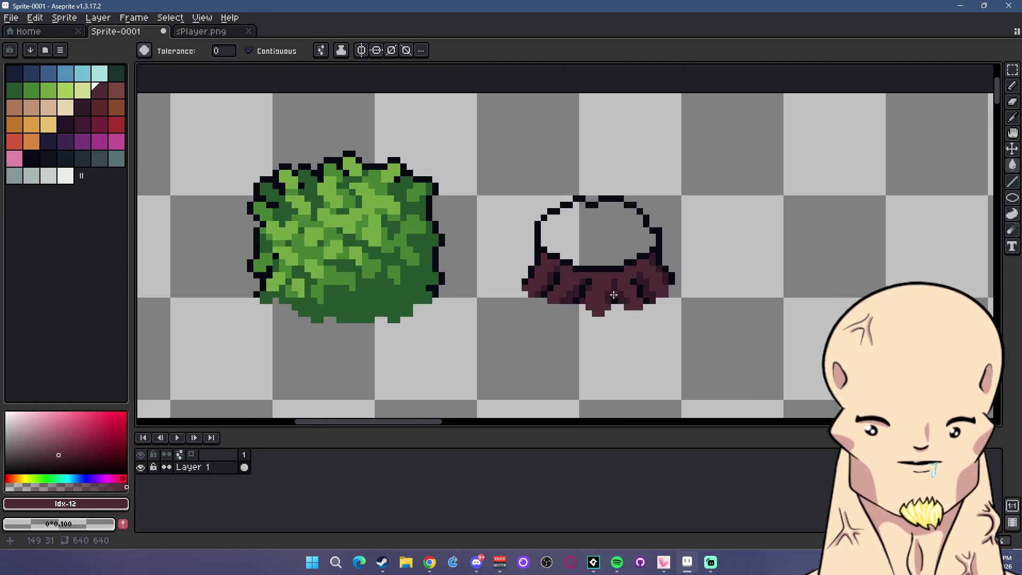
# Touch up pixels under and right of the stump with maroon and its darker shade
pyautogui.click(1013, 85)
pyautogui.scroll(1, 511, 296)
pyautogui.click(486, 324)
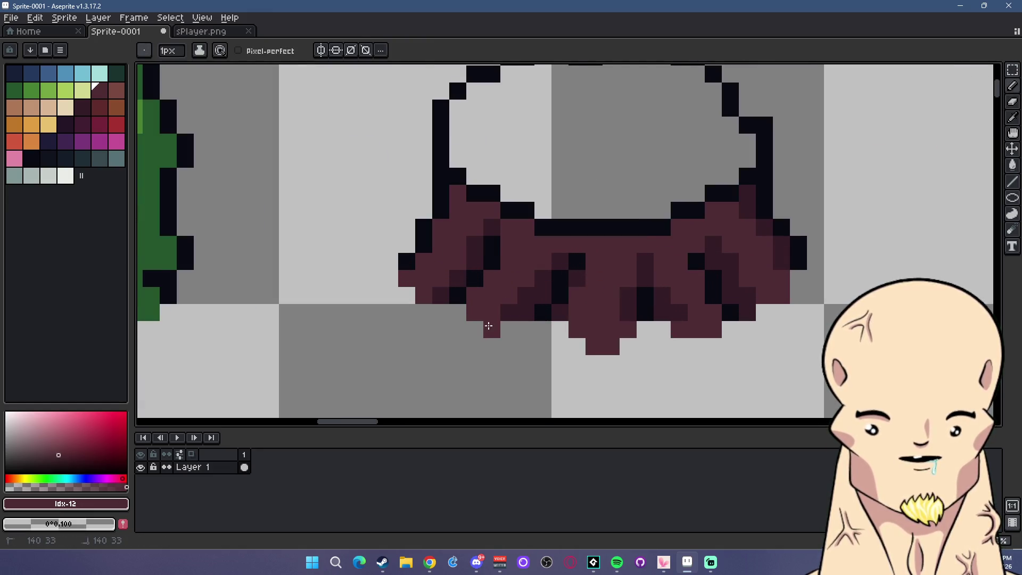
pyautogui.keyDown('alt'); pyautogui.click(504, 325); pyautogui.keyUp('alt')
pyautogui.click(578, 330)
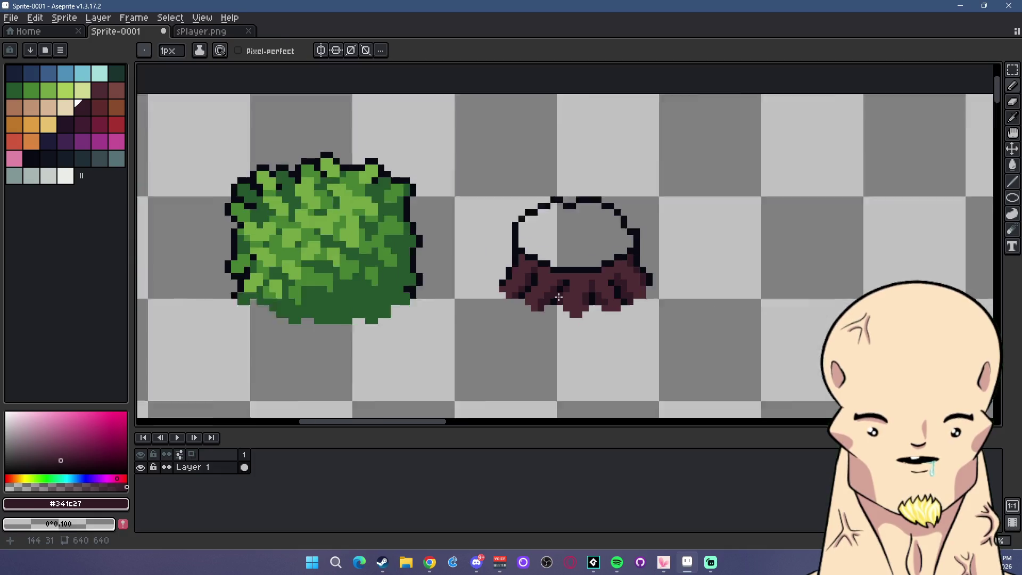
pyautogui.scroll(-3, 567, 306)
pyautogui.scroll(2, 567, 306)
pyautogui.scroll(2, 665, 288)
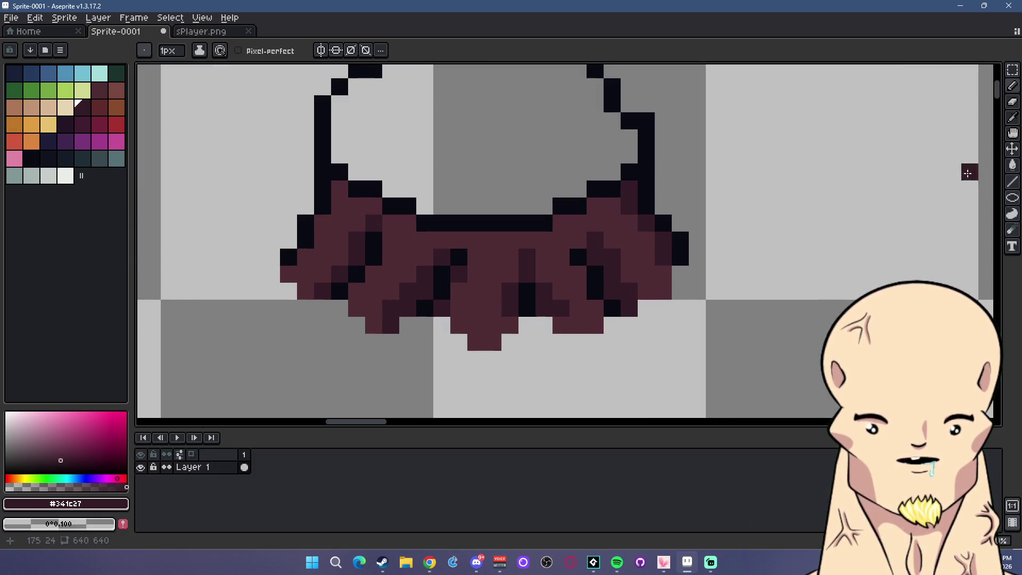
pyautogui.press('alt')
pyautogui.keyDown('alt'); pyautogui.click(667, 273); pyautogui.keyUp('alt')
pyautogui.click(674, 280)
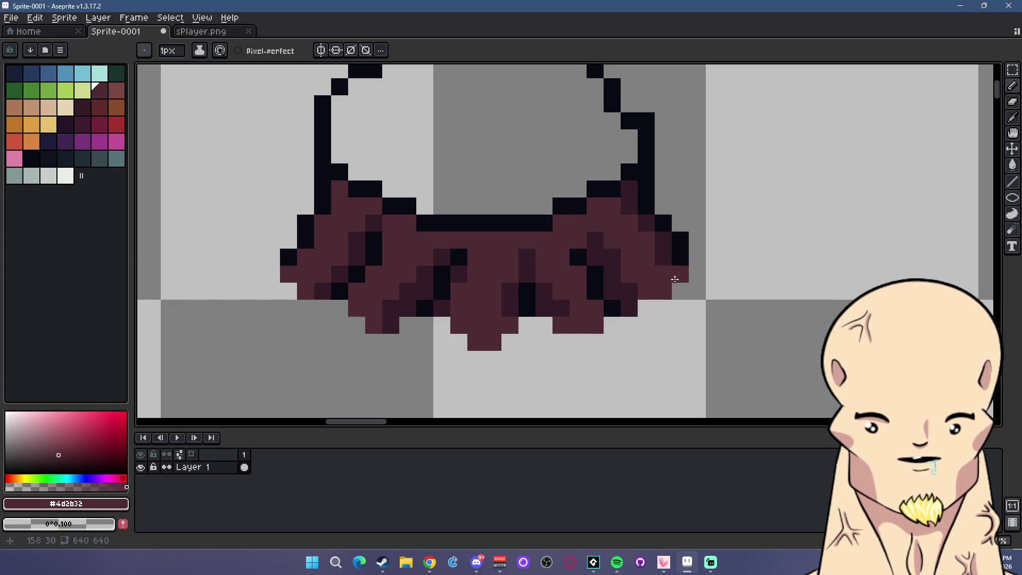
pyautogui.scroll(-3, 679, 293)
pyautogui.scroll(3, 692, 290)
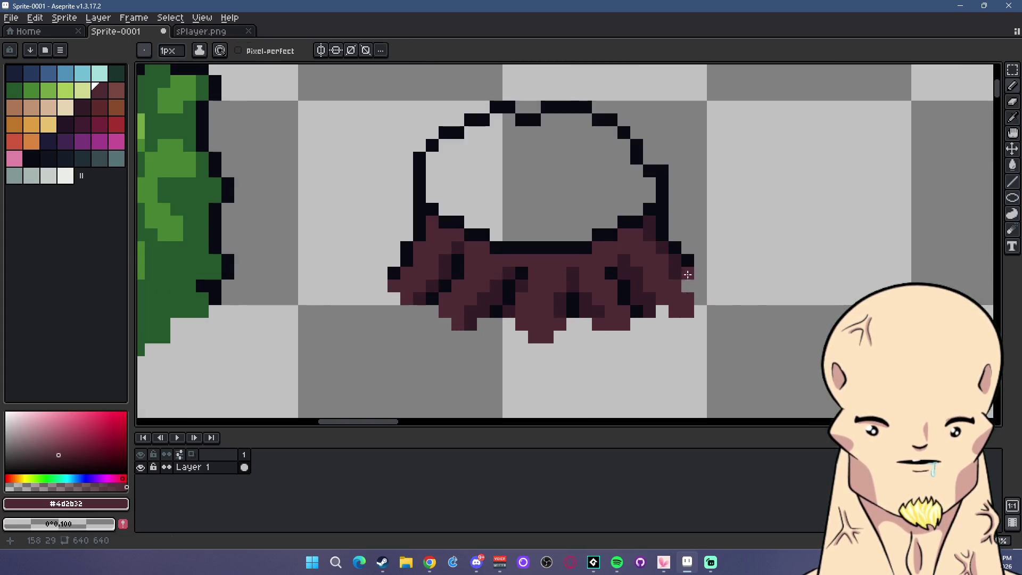
# Patch the black outline along the stump's right rim
pyautogui.keyDown('alt'); pyautogui.click(688, 268); pyautogui.keyUp('alt')
pyautogui.moveTo(688, 286); pyautogui.dragTo(695, 289)
pyautogui.scroll(-3, 760, 288)
pyautogui.scroll(3, 765, 304)
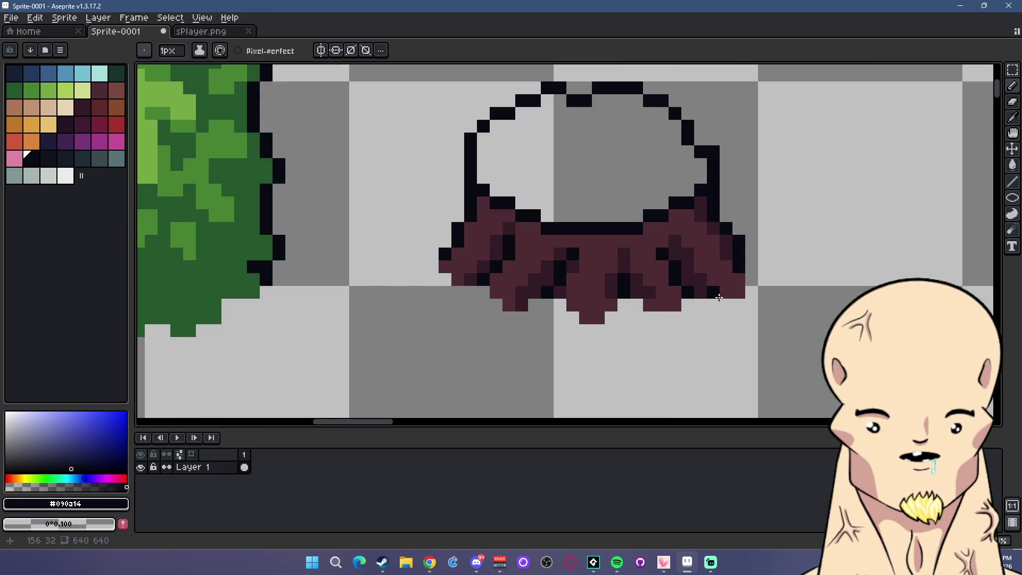
pyautogui.scroll(-3, 717, 294)
pyautogui.scroll(3, 767, 304)
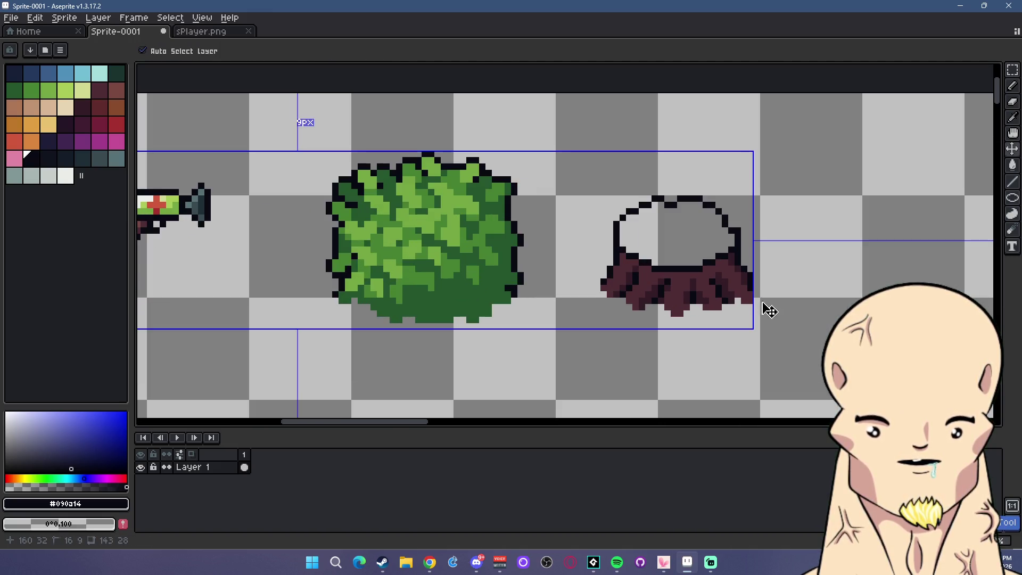
pyautogui.keyDown('alt'); pyautogui.click(738, 293); pyautogui.keyUp('alt')
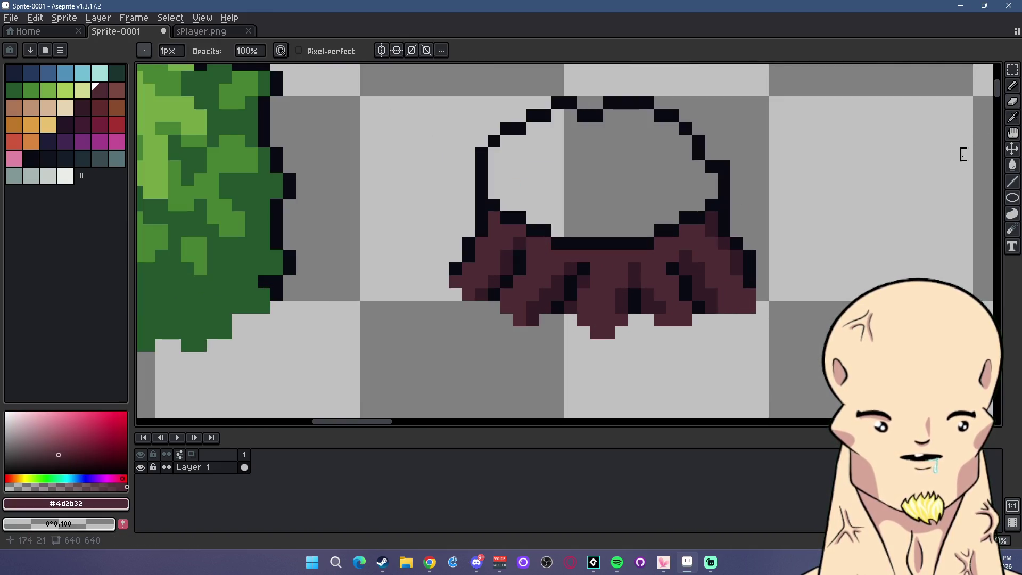
pyautogui.scroll(-3, 802, 295)
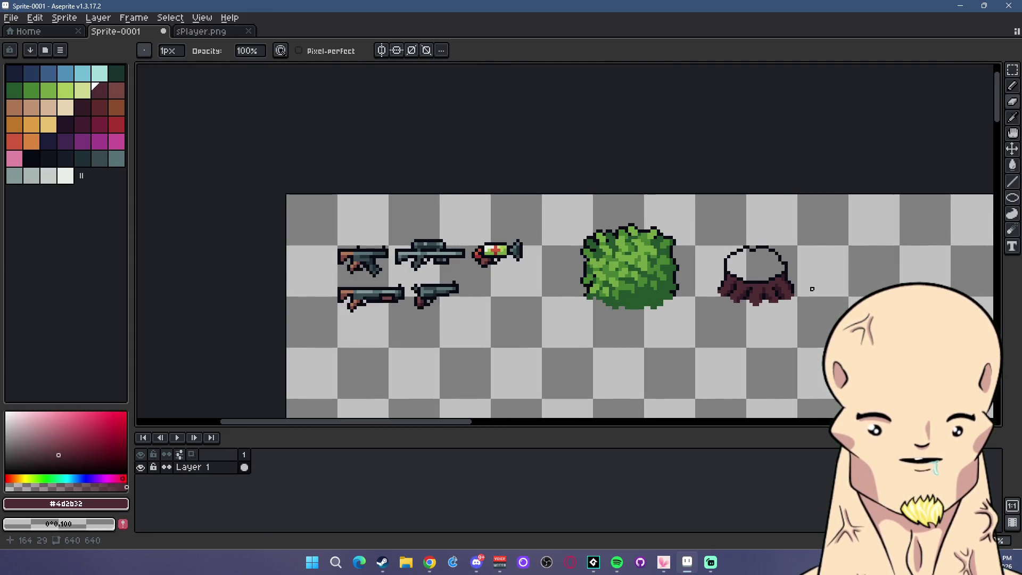
pyautogui.scroll(5, 812, 289)
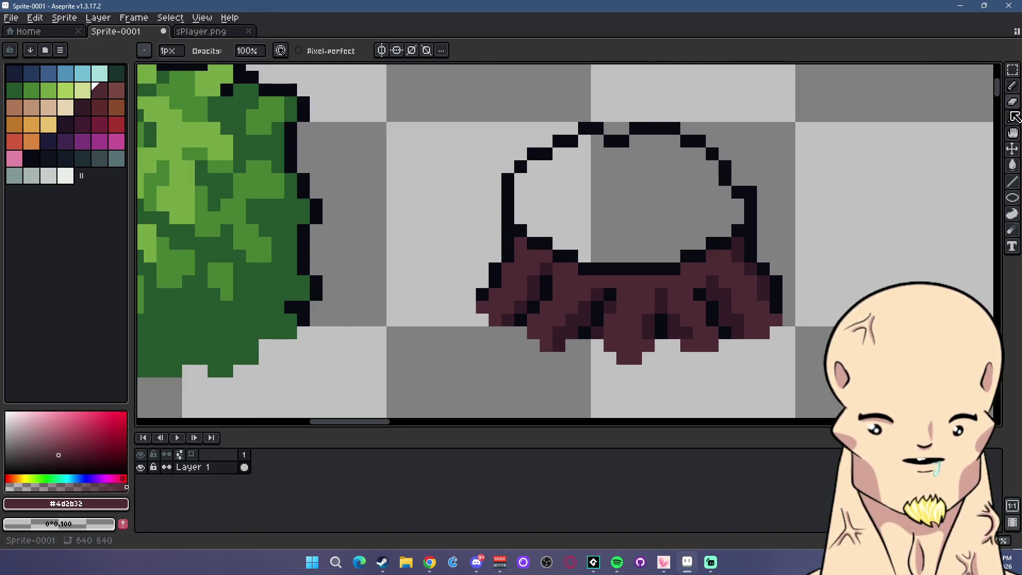
# Make rectangular selections along the stump's right edge, then drop them unchanged
pyautogui.press('m')
pyautogui.moveTo(822, 353)
pyautogui.mouseDown()
pyautogui.moveTo(734, 287)
pyautogui.moveTo(729, 247)
pyautogui.mouseUp()
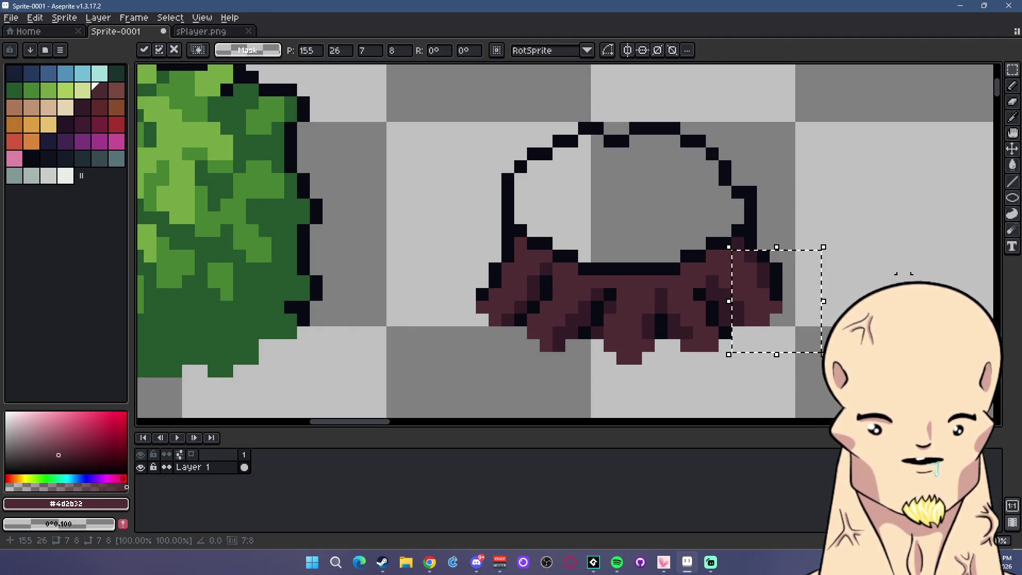
pyautogui.click(801, 307)
pyautogui.scroll(-4, 801, 319)
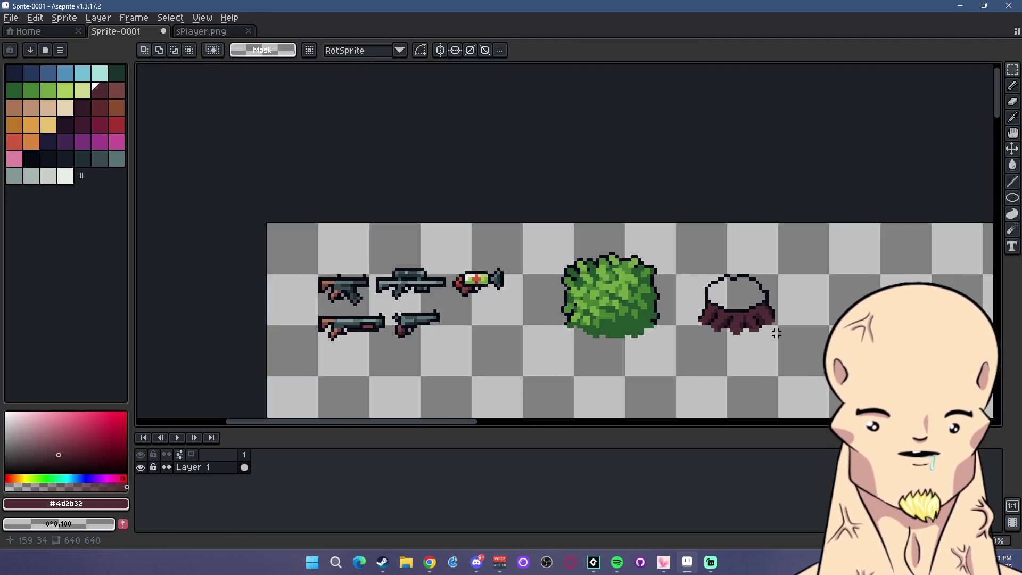
pyautogui.scroll(4, 771, 331)
pyautogui.moveTo(762, 226); pyautogui.dragTo(750, 238)
pyautogui.scroll(-4, 750, 238)
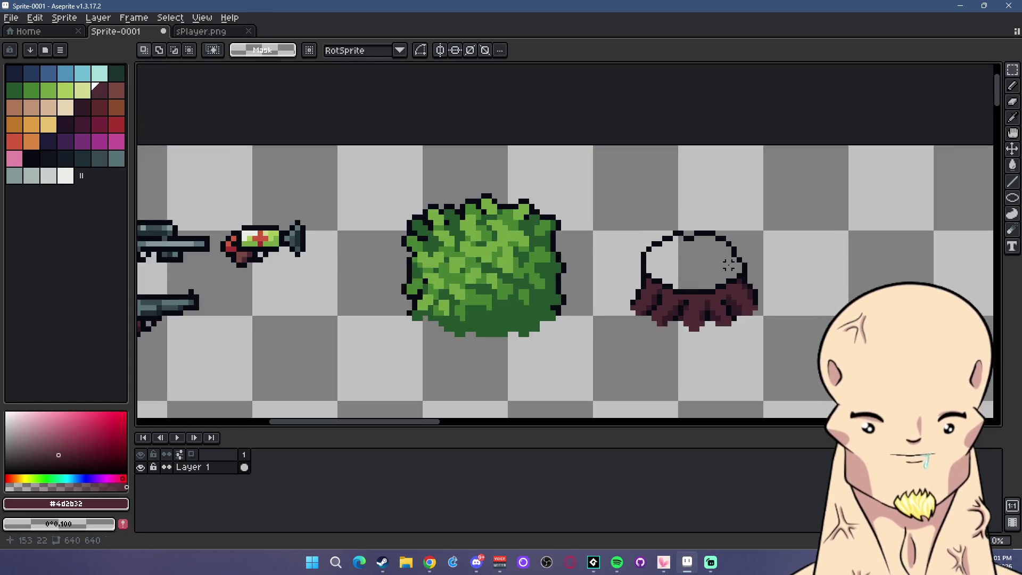
pyautogui.scroll(4, 693, 213)
# Fill the stump's oval top with tan
pyautogui.click(14, 107)
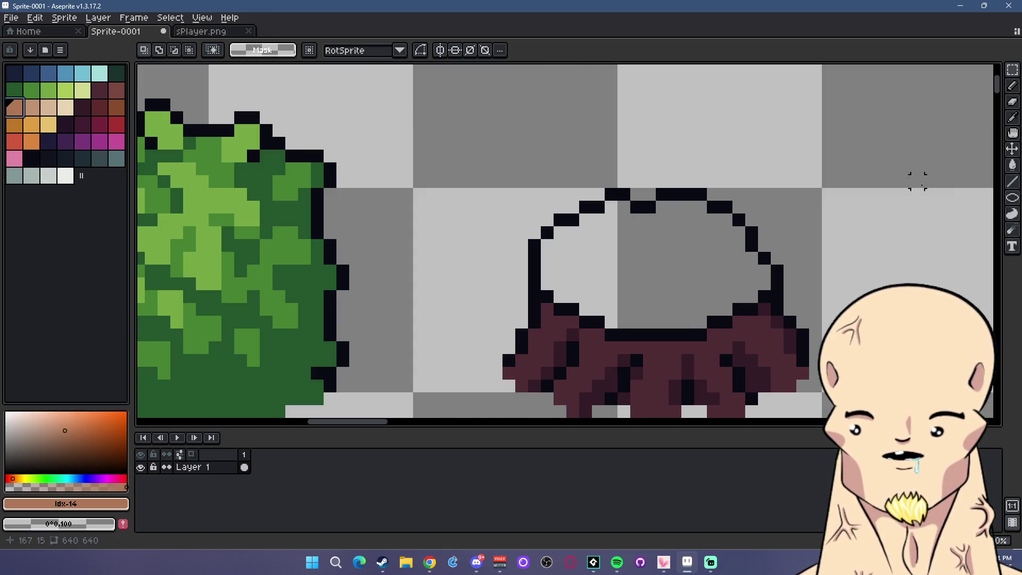
pyautogui.press('g')
pyautogui.click(677, 249)
# Shade the lower-left, right, upper and left edges of the tan top darker brown
pyautogui.scroll(-1, 665, 261)
pyautogui.scroll(2, 666, 261)
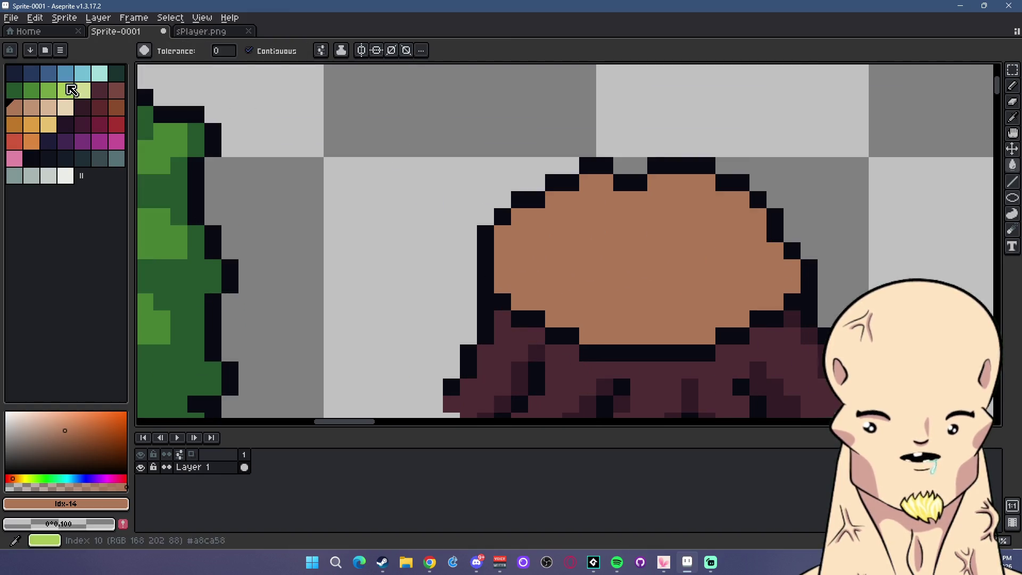
pyautogui.click(116, 90)
pyautogui.click(1013, 181)
pyautogui.moveTo(502, 302)
pyautogui.mouseDown()
pyautogui.moveTo(564, 336)
pyautogui.moveTo(686, 352)
pyautogui.moveTo(719, 337)
pyautogui.mouseUp()
pyautogui.moveTo(794, 294); pyautogui.dragTo(779, 253)
pyautogui.moveTo(757, 213)
pyautogui.mouseDown()
pyautogui.moveTo(703, 187)
pyautogui.moveTo(658, 184)
pyautogui.moveTo(568, 198)
pyautogui.moveTo(536, 213)
pyautogui.moveTo(503, 290)
pyautogui.mouseUp()
pyautogui.click(520, 234)
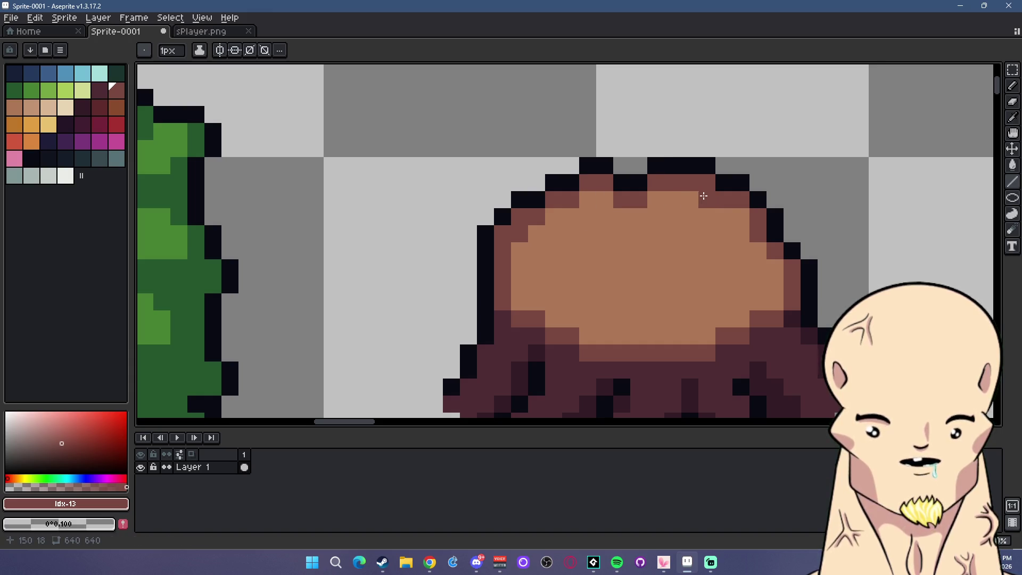
# Restore some right-edge pixels to tan and draw a brown ring line on the upper right
pyautogui.keyDown('alt'); pyautogui.click(734, 217); pyautogui.keyUp('alt')
pyautogui.moveTo(759, 213)
pyautogui.mouseDown()
pyautogui.moveTo(758, 234)
pyautogui.moveTo(792, 269)
pyautogui.mouseUp()
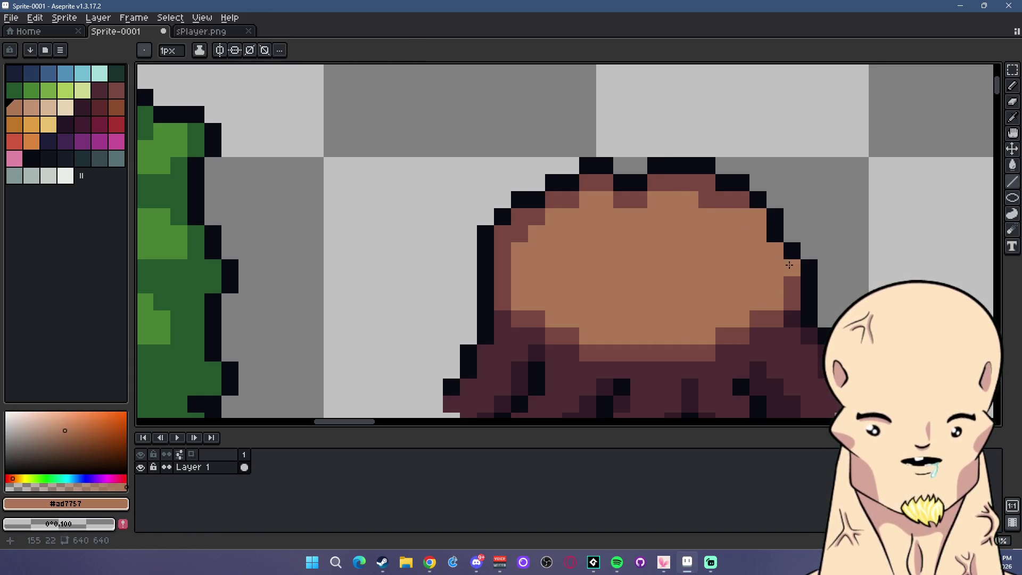
pyautogui.click(116, 89)
pyautogui.moveTo(724, 234); pyautogui.dragTo(740, 228)
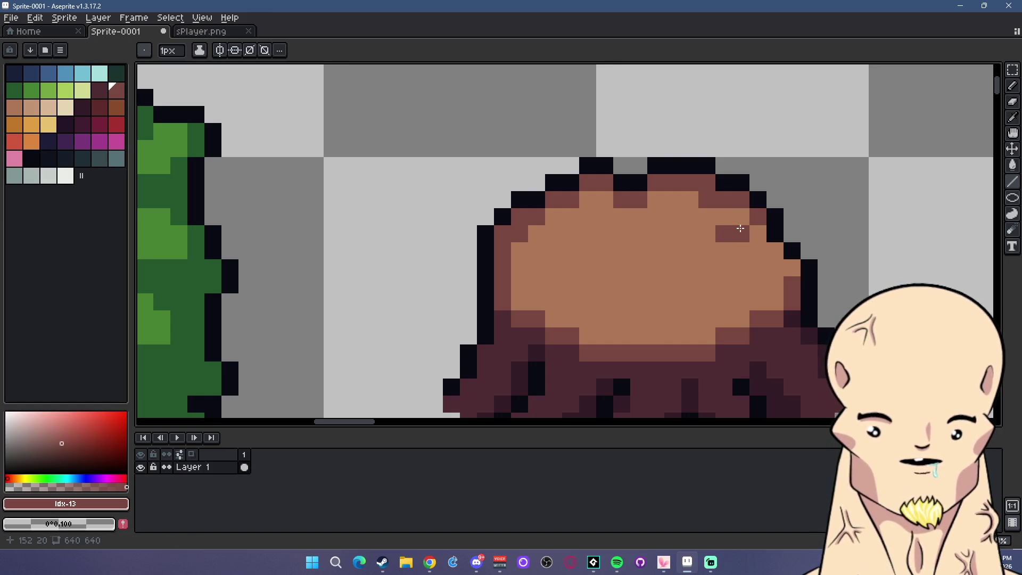
pyautogui.moveTo(752, 270); pyautogui.dragTo(775, 268)
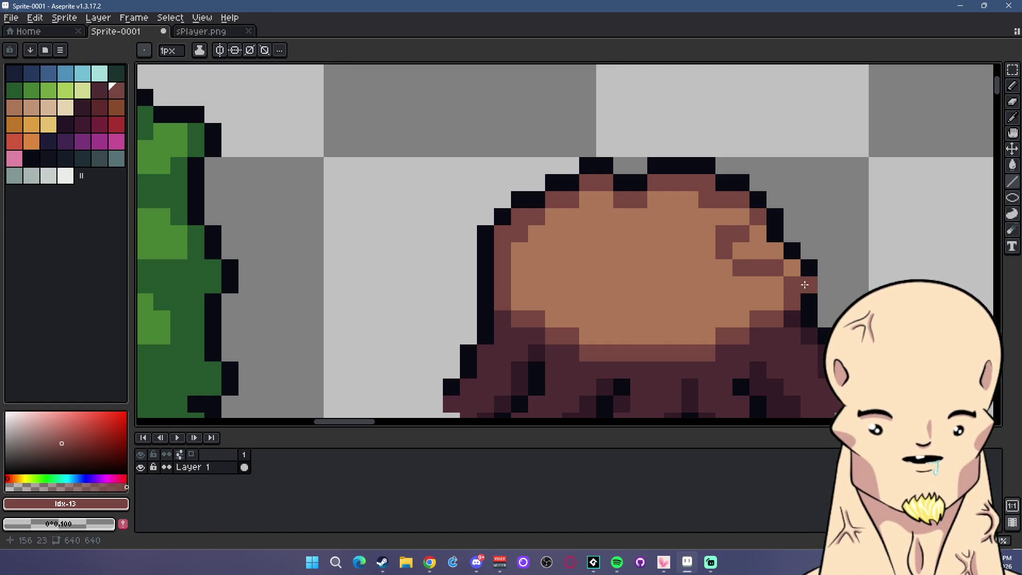
# Darken the top's upper and upper-right rim with dark maroon #4d2b32
pyautogui.click(100, 92)
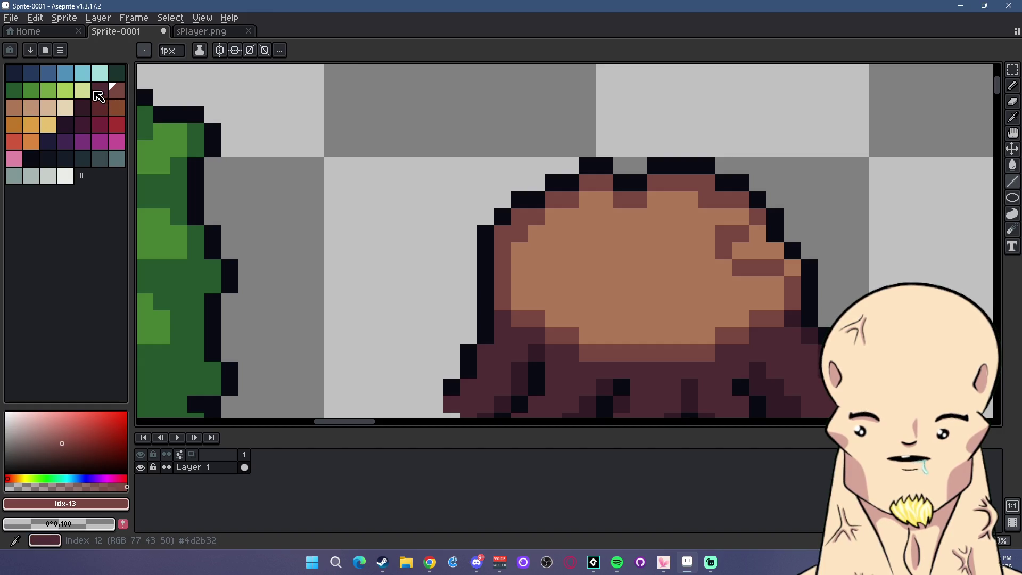
pyautogui.moveTo(741, 233); pyautogui.dragTo(744, 252)
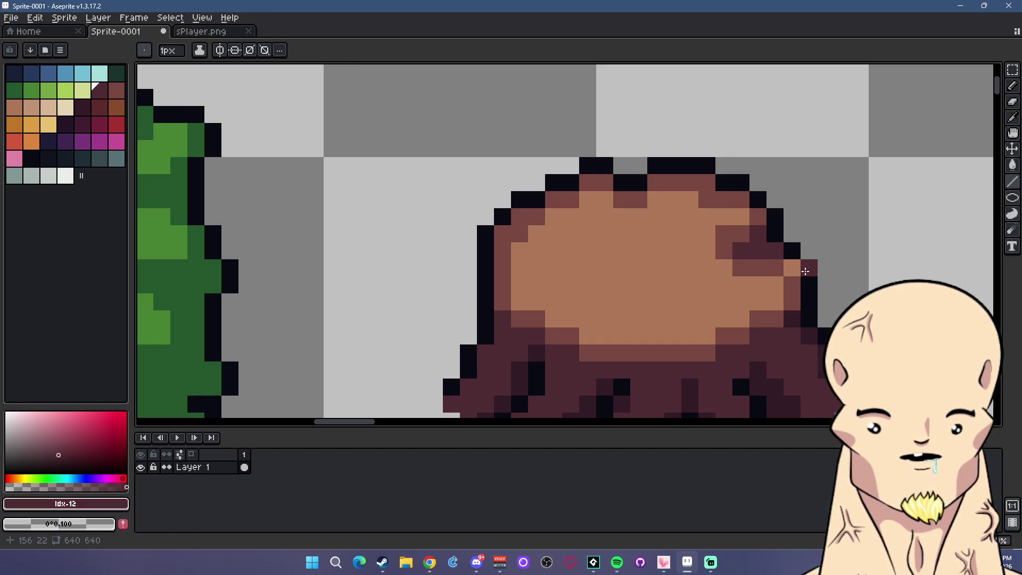
pyautogui.click(82, 108)
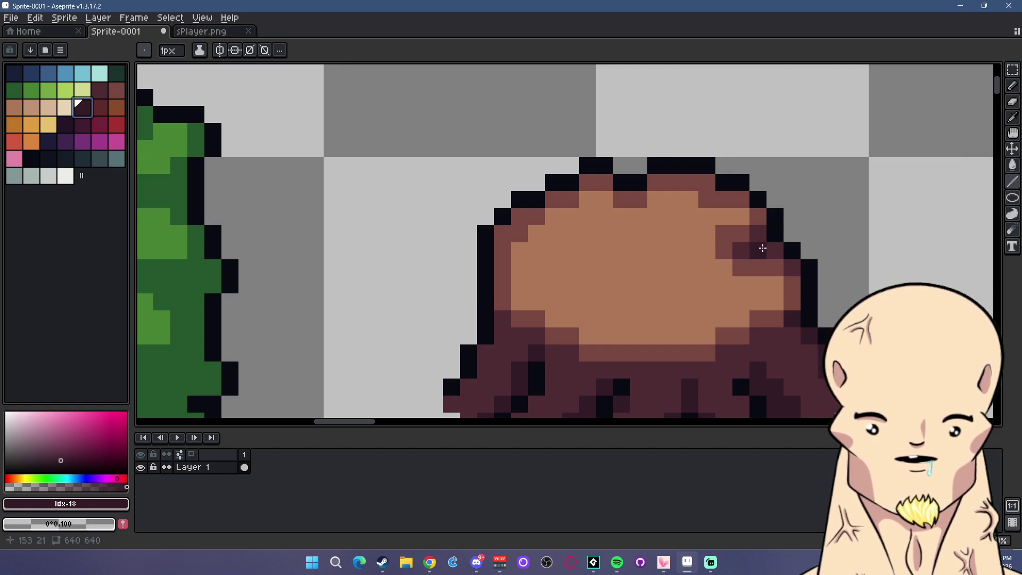
pyautogui.scroll(-3, 741, 246)
pyautogui.scroll(2, 673, 235)
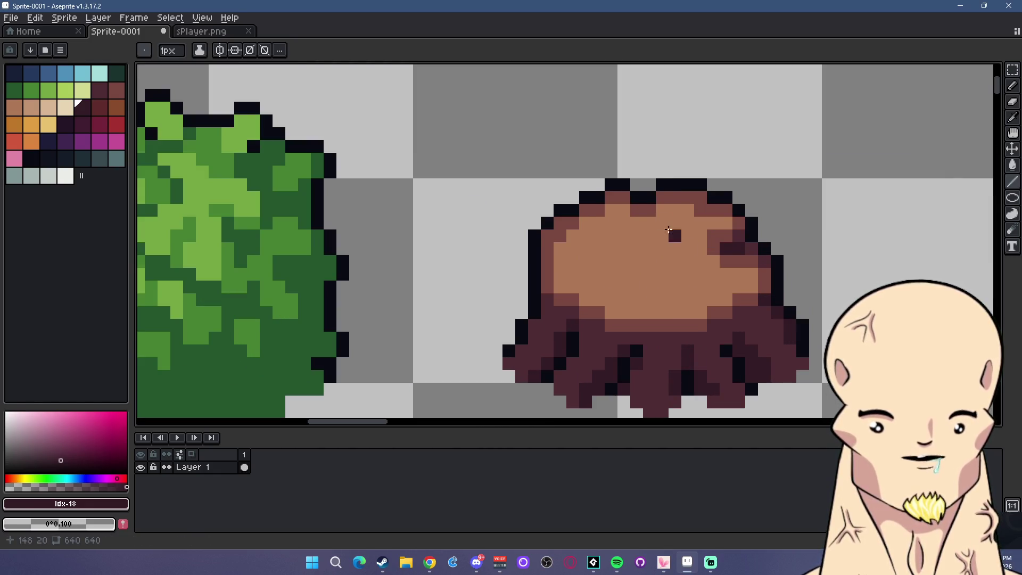
pyautogui.keyDown('alt'); pyautogui.click(743, 228); pyautogui.keyUp('alt')
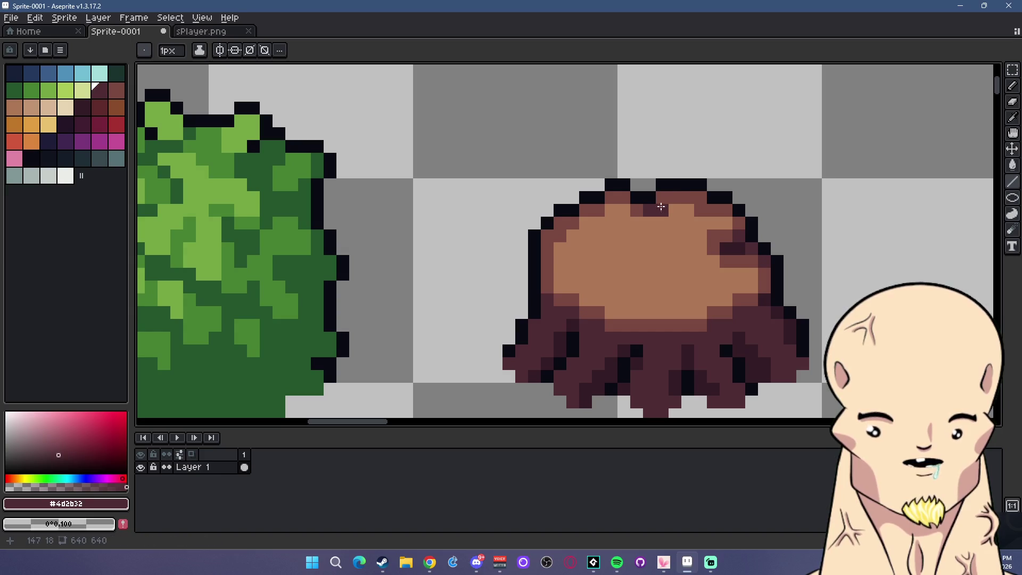
pyautogui.moveTo(688, 198); pyautogui.dragTo(701, 199)
pyautogui.click(727, 211)
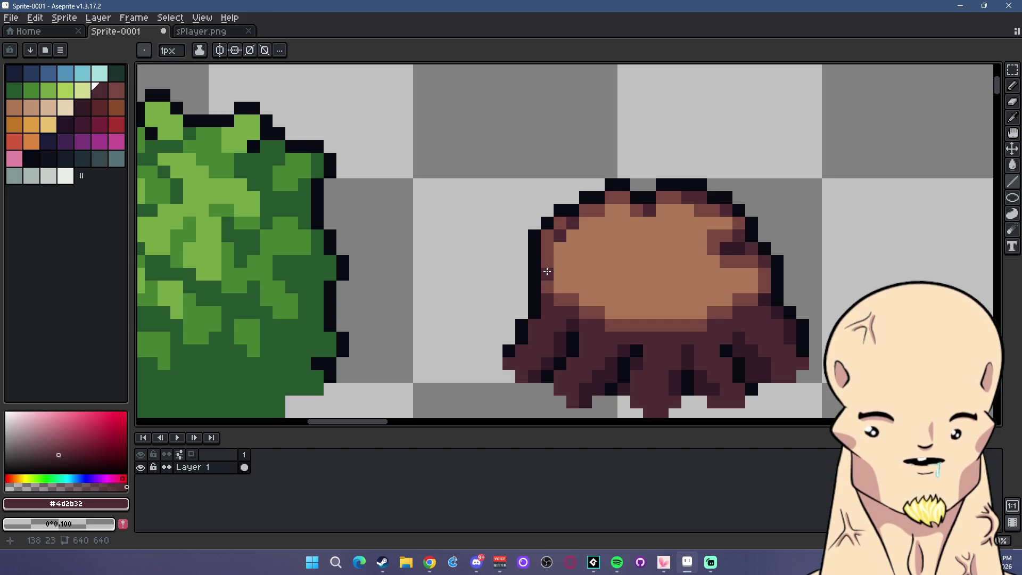
# Sample brown #7a4841 and highlight the stump's lower-left edge and root
pyautogui.scroll(-4, 793, 309)
pyautogui.scroll(4, 692, 298)
pyautogui.scroll(1, 685, 297)
pyautogui.scroll(-1, 674, 269)
pyautogui.scroll(1, 674, 269)
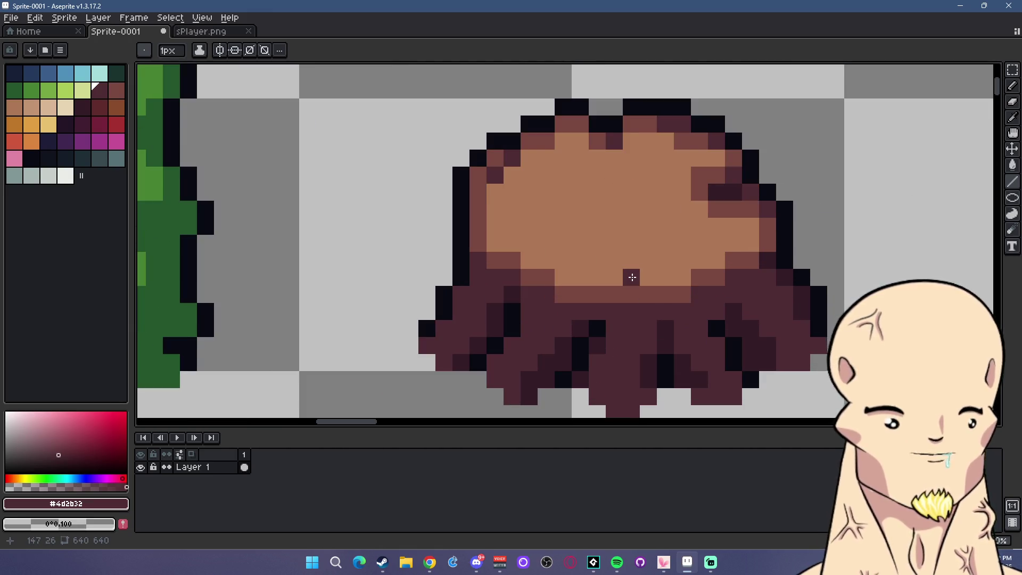
pyautogui.scroll(1, 613, 287)
pyautogui.scroll(-1, 611, 290)
pyautogui.press('i')
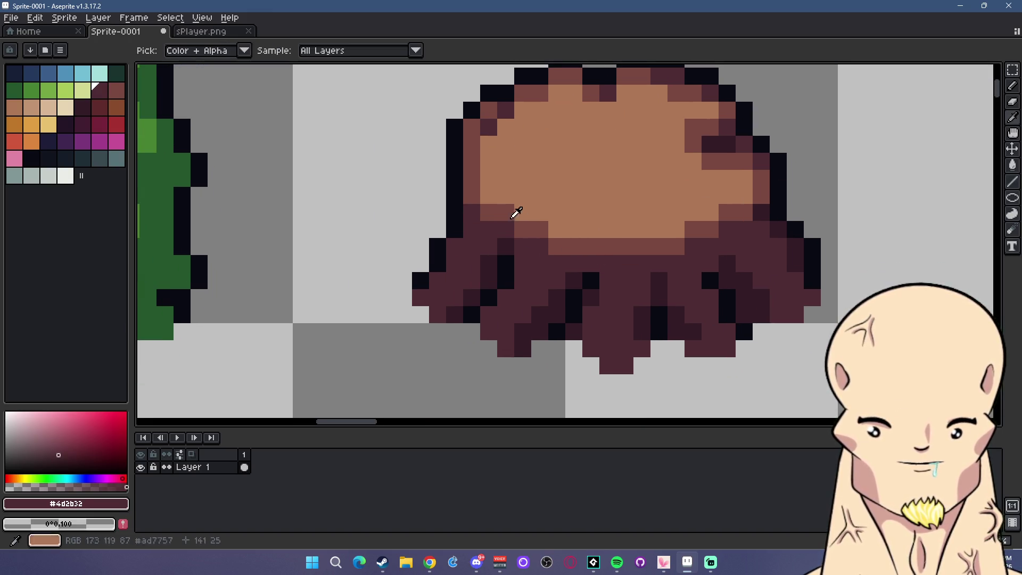
pyautogui.click(482, 205)
pyautogui.press('b')
pyautogui.moveTo(454, 247); pyautogui.dragTo(454, 263)
pyautogui.click(438, 280)
pyautogui.moveTo(420, 298); pyautogui.dragTo(438, 298)
# Add brown highlight pixels and strokes across the middle and right roots
pyautogui.moveTo(523, 264)
pyautogui.mouseDown()
pyautogui.moveTo(523, 280)
pyautogui.moveTo(489, 315)
pyautogui.mouseUp()
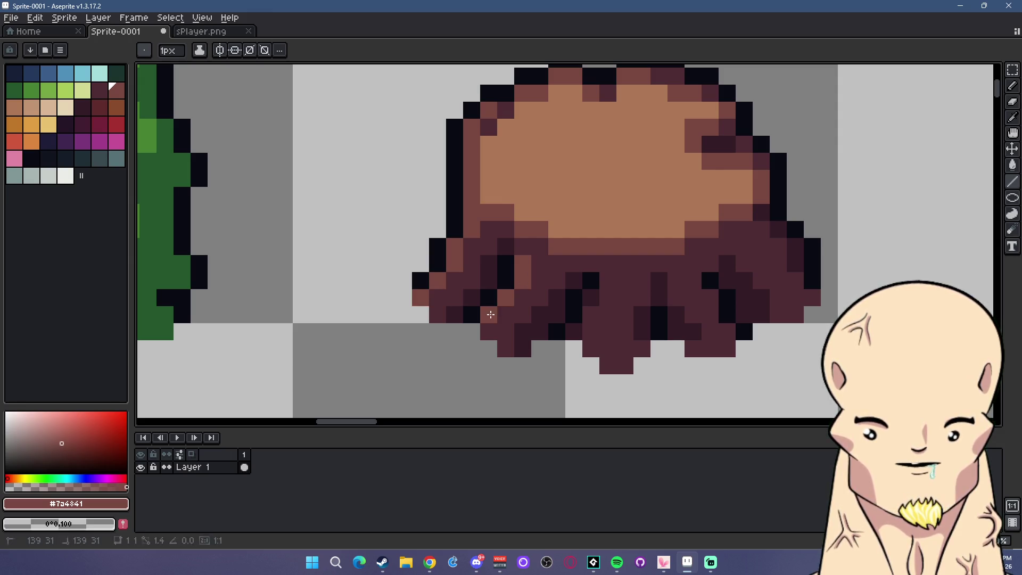
pyautogui.moveTo(607, 281); pyautogui.dragTo(608, 298)
pyautogui.click(626, 281)
pyautogui.moveTo(608, 349); pyautogui.dragTo(591, 349)
pyautogui.click(523, 298)
pyautogui.click(539, 278)
pyautogui.click(506, 331)
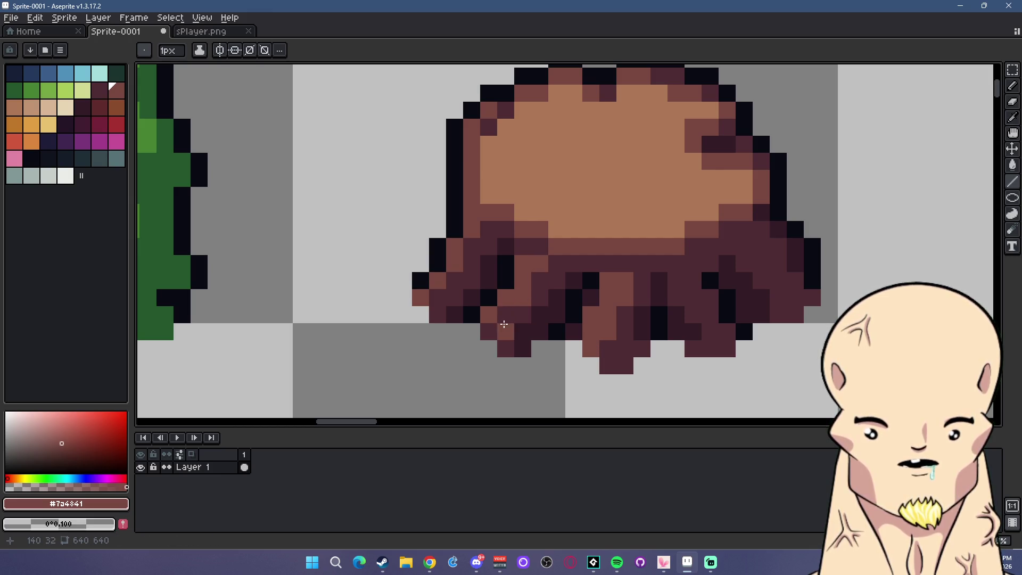
# Add brown pixels on the far-left roots and a stroke down the right root
pyautogui.click(489, 332)
pyautogui.click(455, 280)
pyautogui.click(472, 247)
pyautogui.click(438, 298)
pyautogui.moveTo(676, 280); pyautogui.dragTo(716, 336)
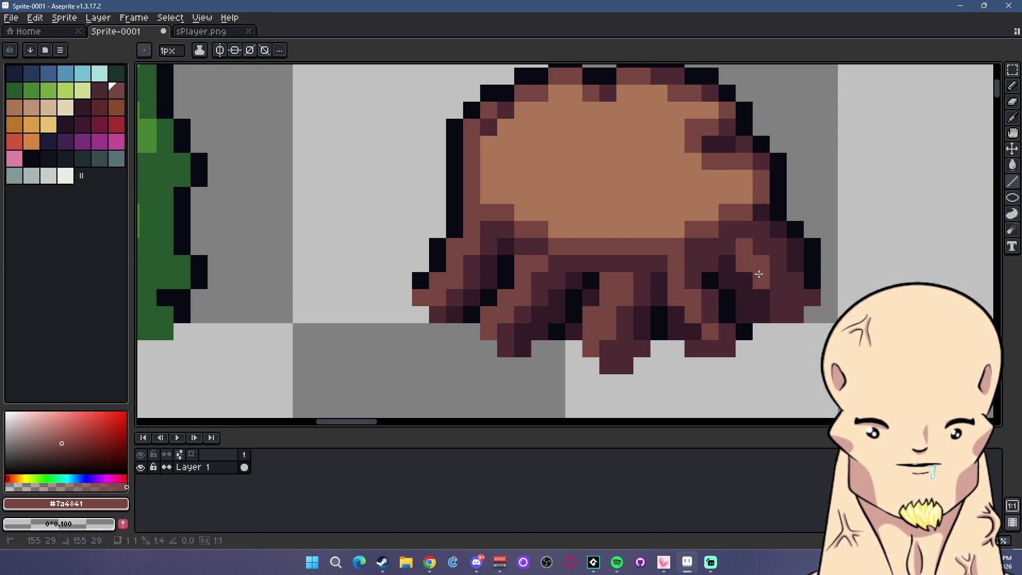
pyautogui.scroll(-5, 776, 298)
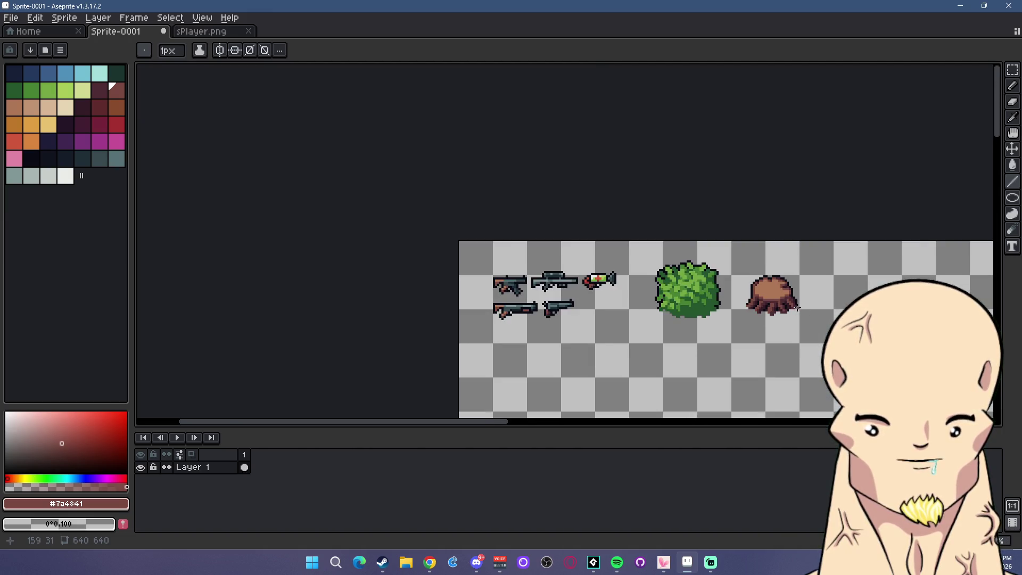
# Draw black pixels beside the stump's left edge, then undo them
pyautogui.scroll(3, 764, 300)
pyautogui.keyDown('alt'); pyautogui.click(681, 228); pyautogui.keyUp('alt')
pyautogui.click(664, 245)
pyautogui.moveTo(666, 246); pyautogui.dragTo(662, 287)
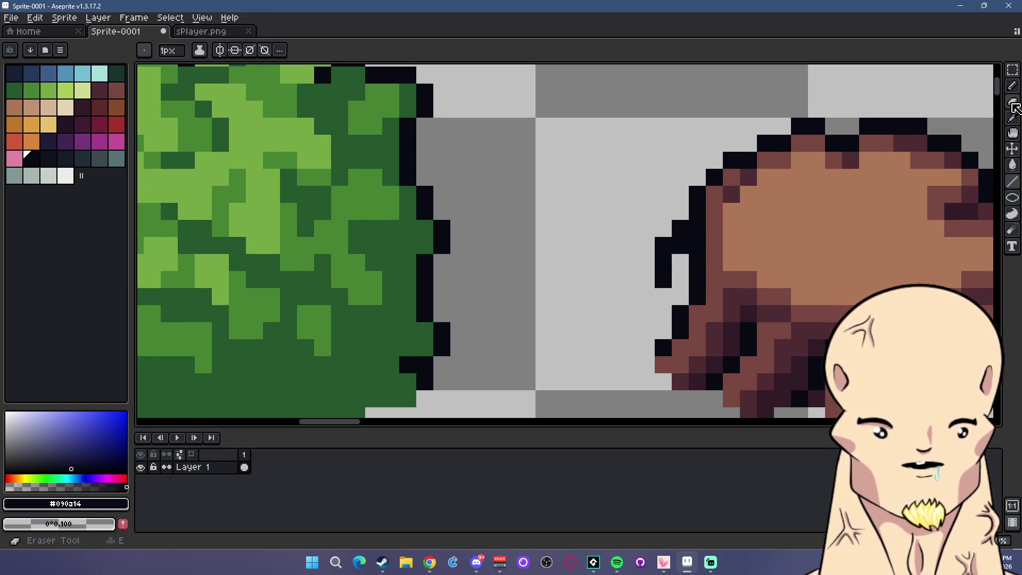
pyautogui.hotkey('ctrl', 'z')
pyautogui.scroll(-2, 737, 295)
# Repaint the stump's left outline pixels with dark purple #341c27
pyautogui.keyDown('alt'); pyautogui.click(817, 255); pyautogui.keyUp('alt')
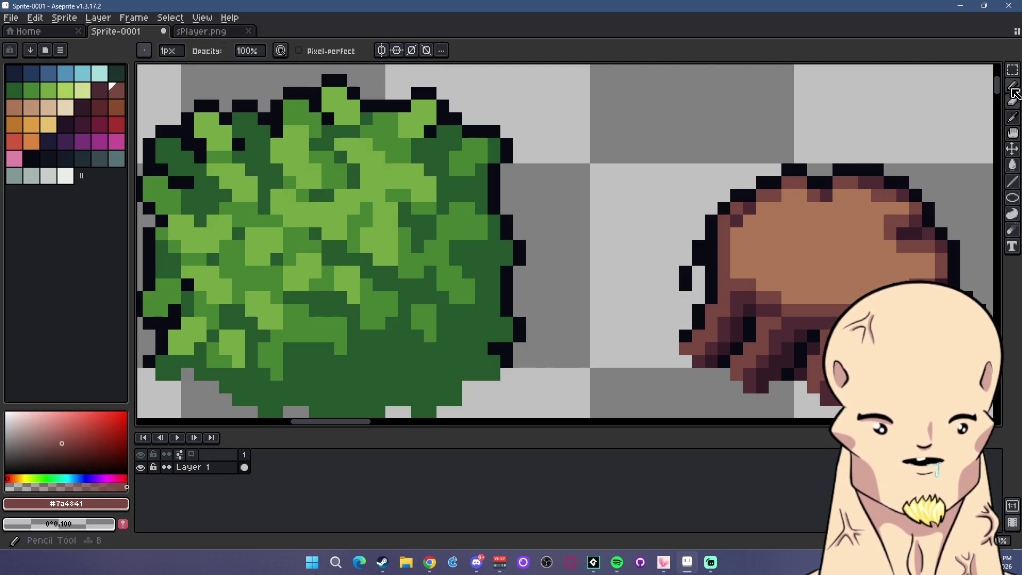
pyautogui.click(699, 265)
pyautogui.press('alt')
pyautogui.keyDown('alt'); pyautogui.click(703, 242); pyautogui.keyUp('alt')
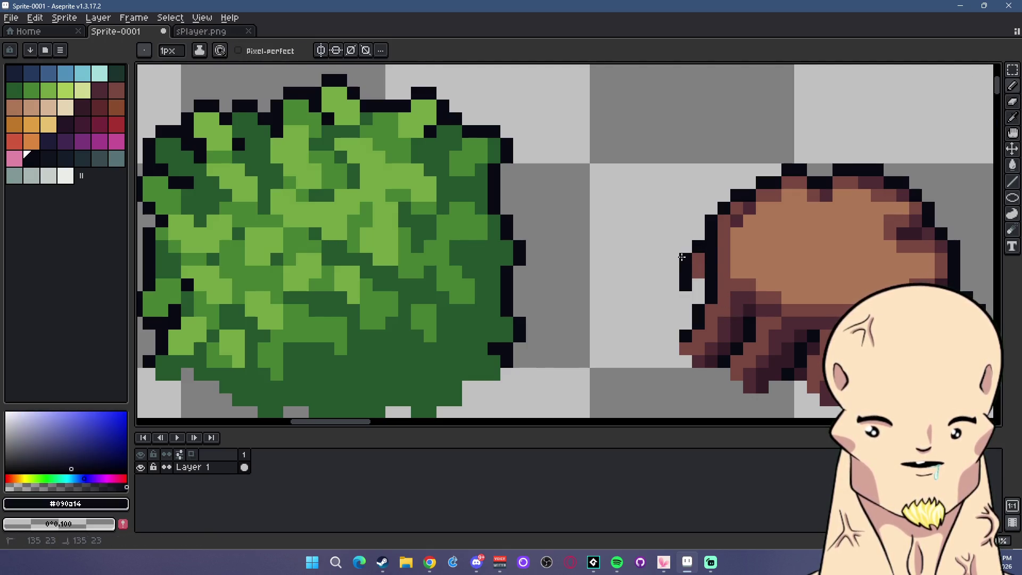
pyautogui.keyDown('alt'); pyautogui.click(747, 302); pyautogui.keyUp('alt')
pyautogui.click(699, 284)
pyautogui.click(699, 265)
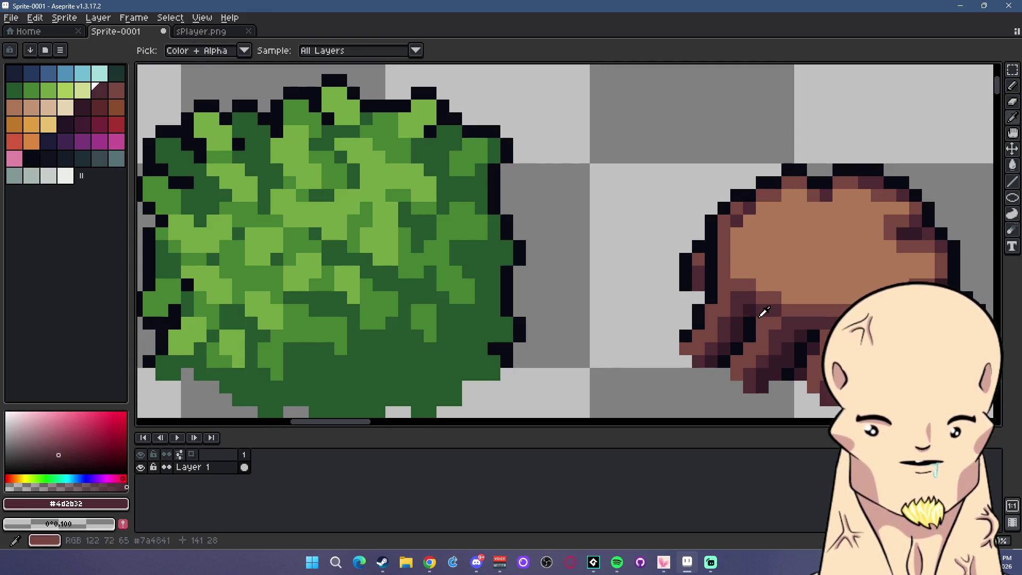
# Close the light gap in the stump's right outline with dark maroon #4d2b32
pyautogui.keyDown('alt'); pyautogui.click(741, 318); pyautogui.keyUp('alt')
pyautogui.scroll(-3, 740, 317)
pyautogui.scroll(5, 737, 312)
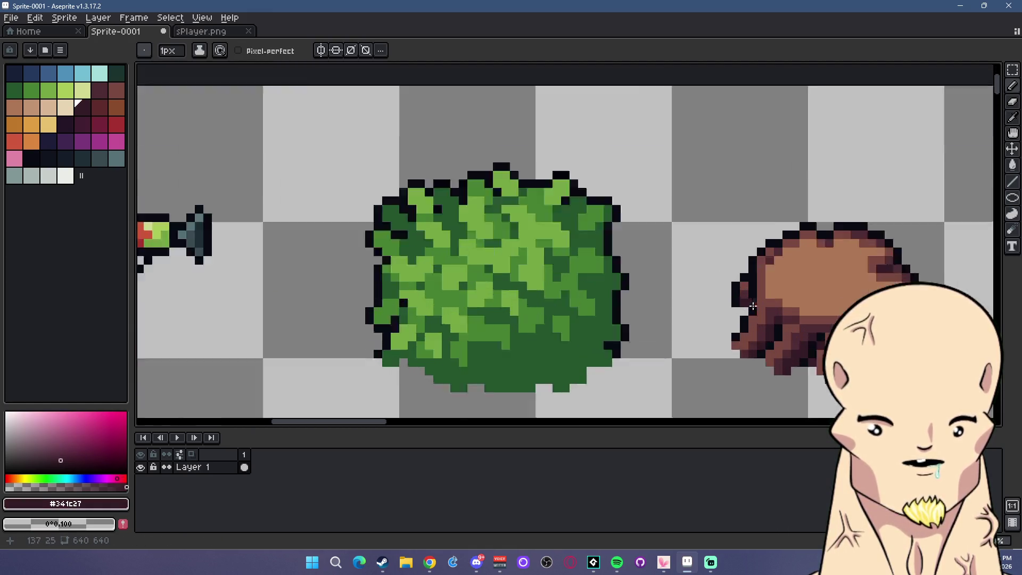
pyautogui.keyDown('alt'); pyautogui.click(742, 313); pyautogui.keyUp('alt')
pyautogui.scroll(-4, 745, 314)
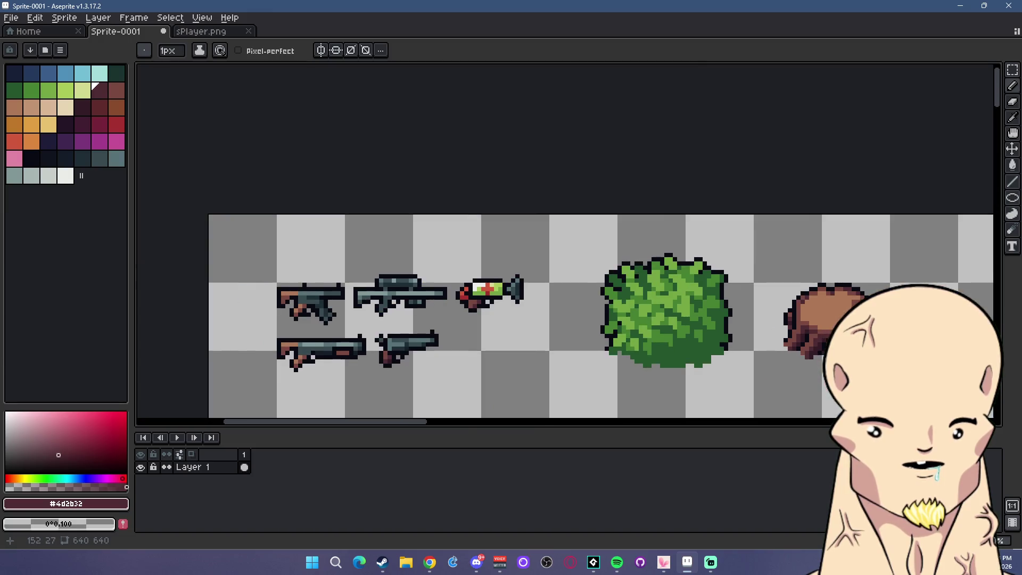
pyautogui.scroll(3, 781, 334)
pyautogui.keyDown('alt'); pyautogui.click(771, 270); pyautogui.keyUp('alt')
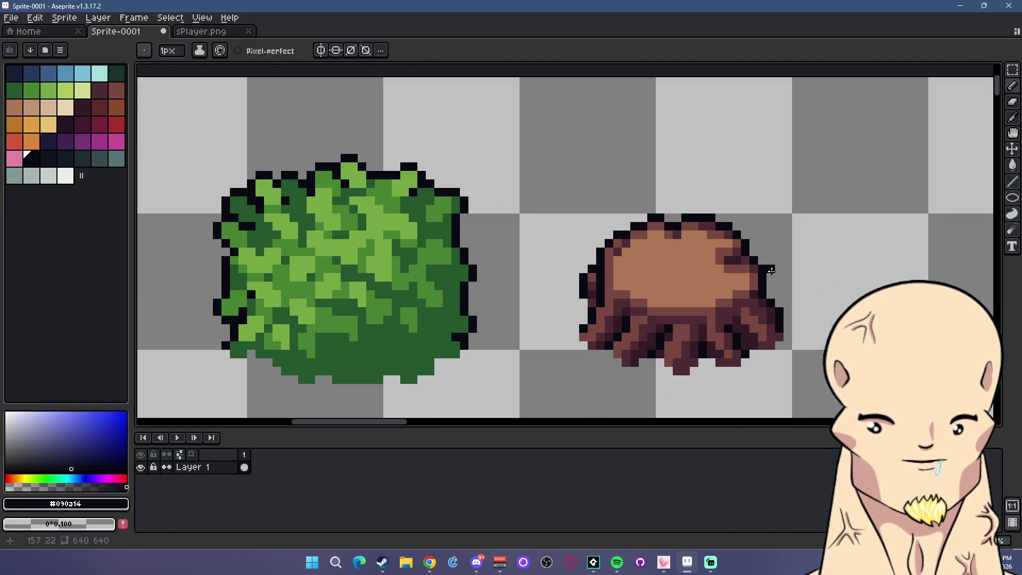
pyautogui.keyDown('alt'); pyautogui.click(767, 307); pyautogui.keyUp('alt')
pyautogui.click(771, 295)
pyautogui.keyDown('alt'); pyautogui.click(759, 299); pyautogui.keyUp('alt')
pyautogui.click(773, 286)
pyautogui.scroll(-4, 794, 323)
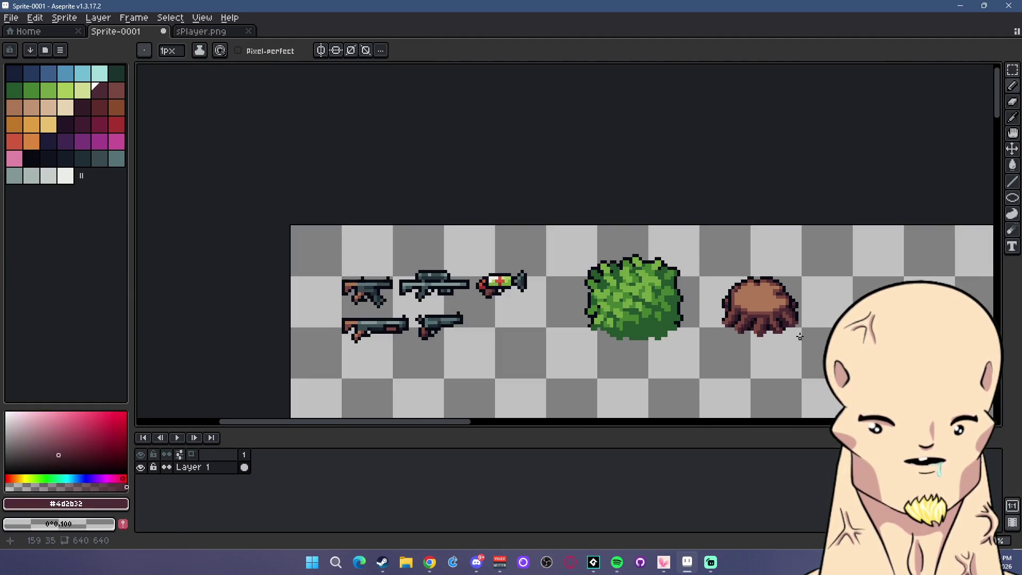
pyautogui.scroll(5, 740, 263)
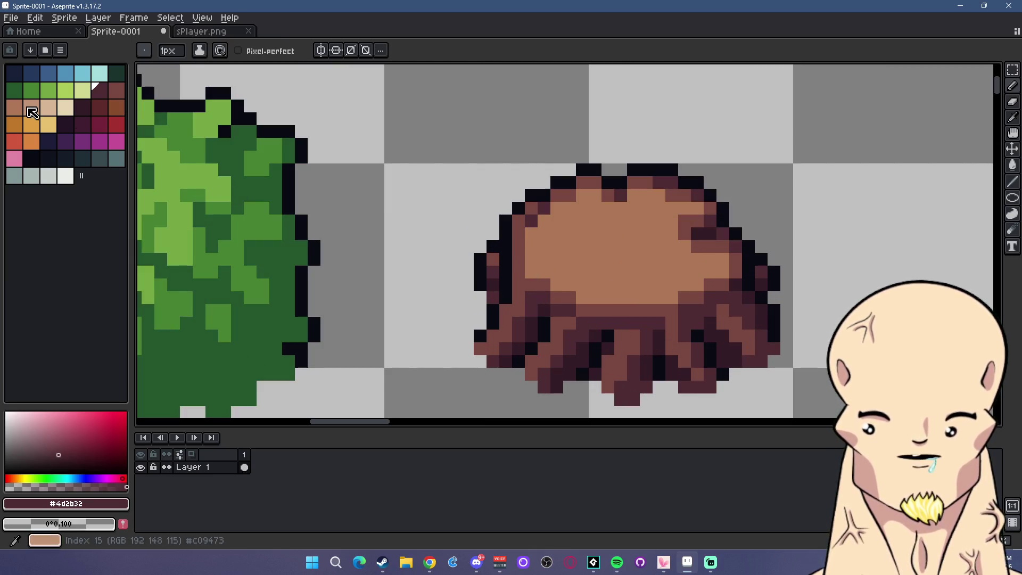
pyautogui.click(31, 108)
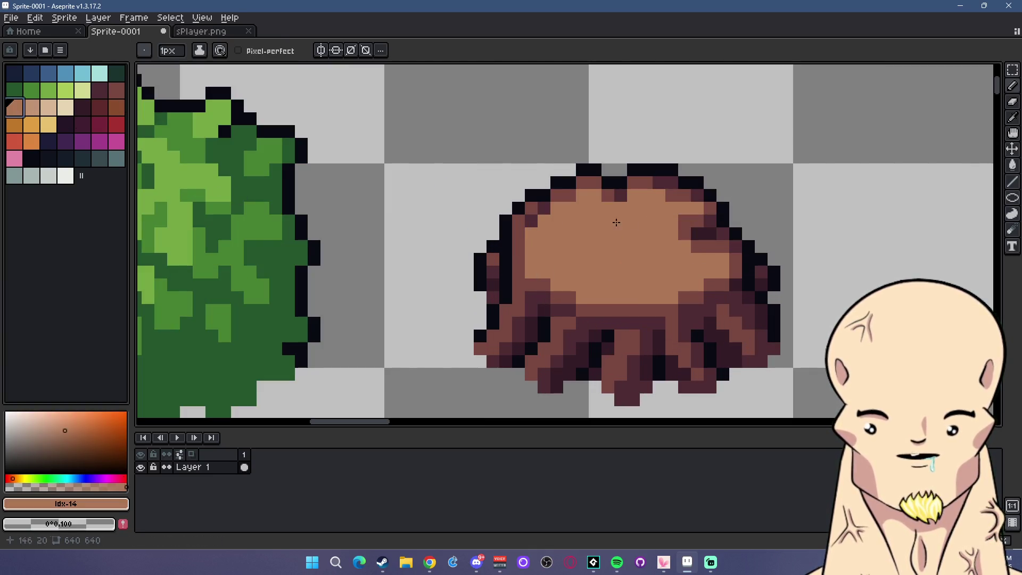
# Paint light tan pixels along the top's upper row and right side
pyautogui.scroll(1, 586, 218)
pyautogui.moveTo(586, 199)
pyautogui.mouseDown()
pyautogui.moveTo(685, 195)
pyautogui.moveTo(725, 207)
pyautogui.moveTo(768, 250)
pyautogui.mouseUp()
pyautogui.hotkey('ctrl', 'z')
pyautogui.click(733, 199)
pyautogui.click(758, 224)
pyautogui.click(804, 275)
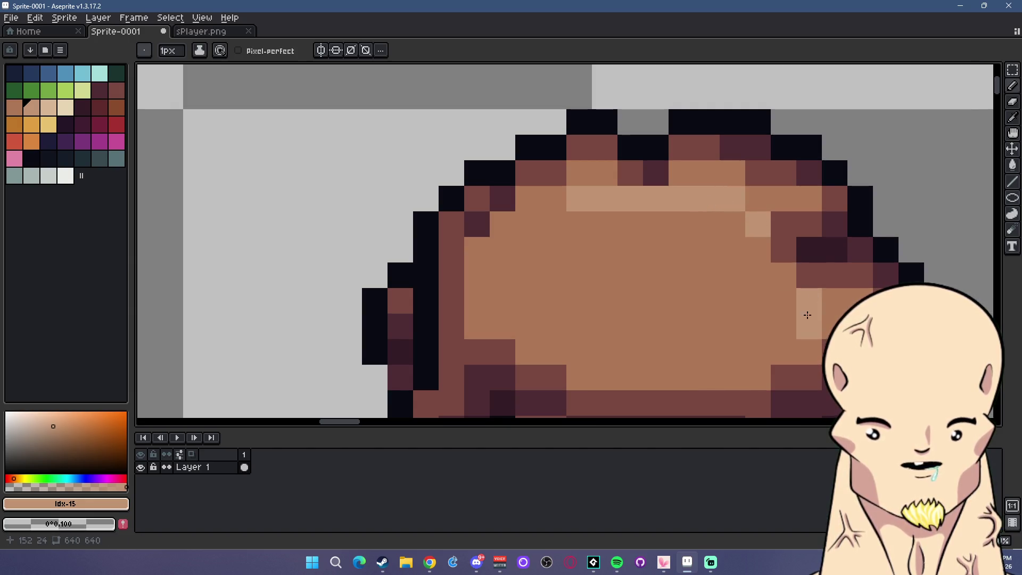
# Draw the outer and inner light tan ring arcs across the stump top
pyautogui.moveTo(793, 330)
pyautogui.mouseDown()
pyautogui.moveTo(741, 346)
pyautogui.moveTo(582, 347)
pyautogui.moveTo(524, 305)
pyautogui.moveTo(529, 266)
pyautogui.mouseUp()
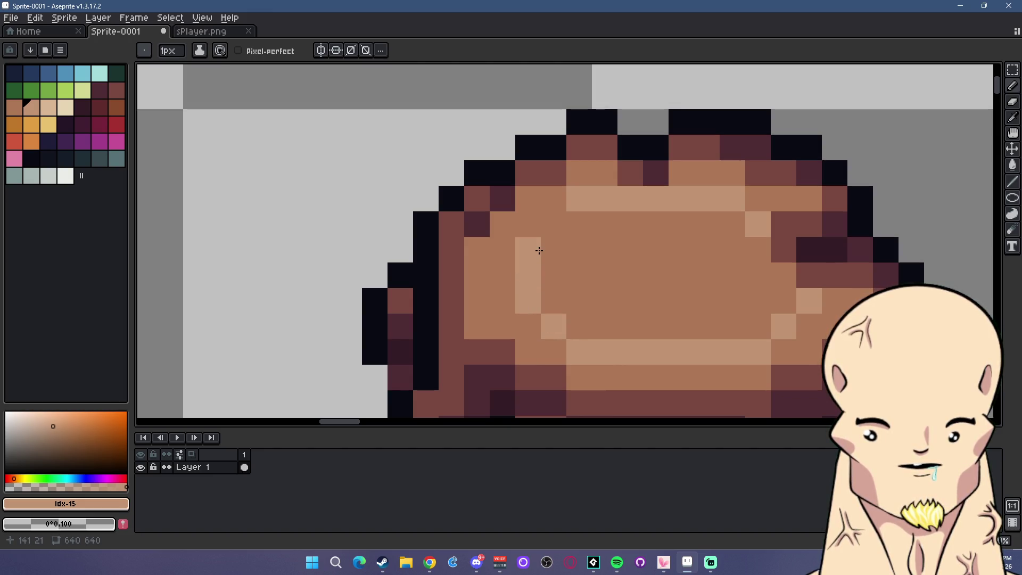
pyautogui.click(543, 247)
pyautogui.moveTo(584, 239)
pyautogui.mouseDown()
pyautogui.moveTo(717, 250)
pyautogui.moveTo(735, 270)
pyautogui.moveTo(727, 301)
pyautogui.moveTo(597, 300)
pyautogui.mouseUp()
pyautogui.click(502, 224)
pyautogui.moveTo(537, 196); pyautogui.dragTo(550, 193)
pyautogui.moveTo(478, 250)
pyautogui.mouseDown()
pyautogui.moveTo(477, 287)
pyautogui.moveTo(511, 345)
pyautogui.mouseUp()
pyautogui.scroll(-3, 566, 361)
pyautogui.scroll(2, 683, 356)
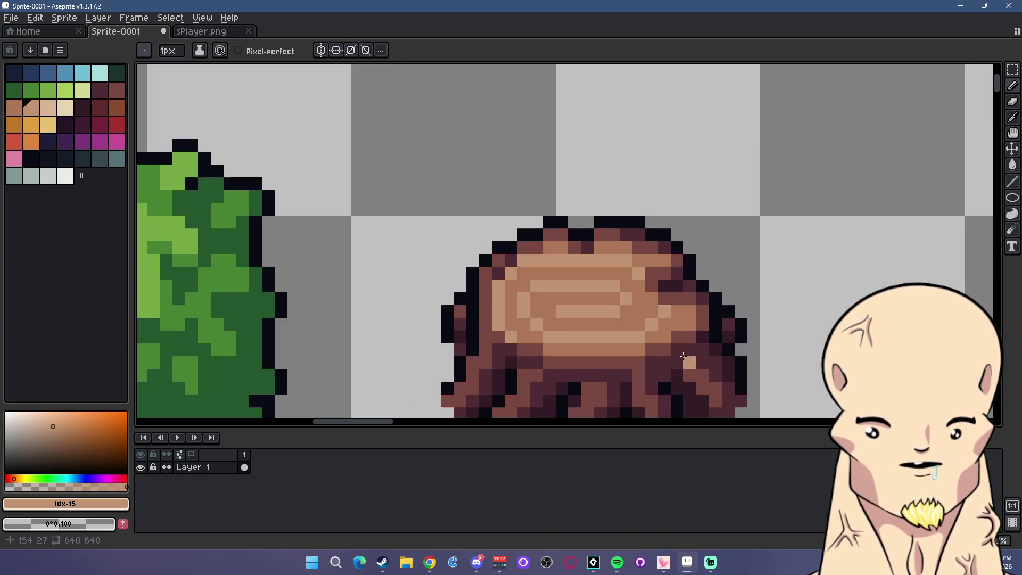
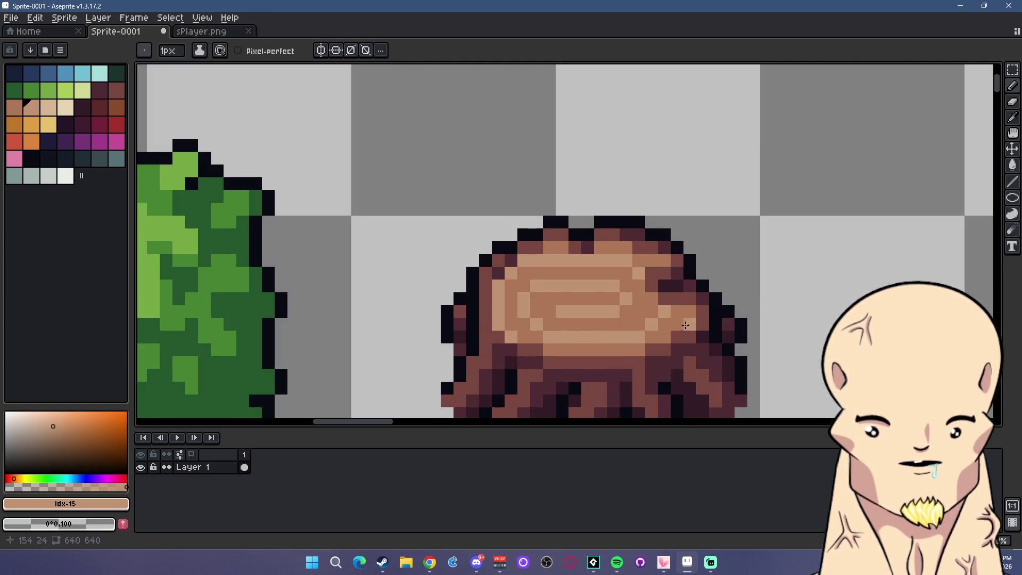
# Dab two light highlight pixels onto the stump's cut top
pyautogui.click(664, 337)
pyautogui.click(613, 375)
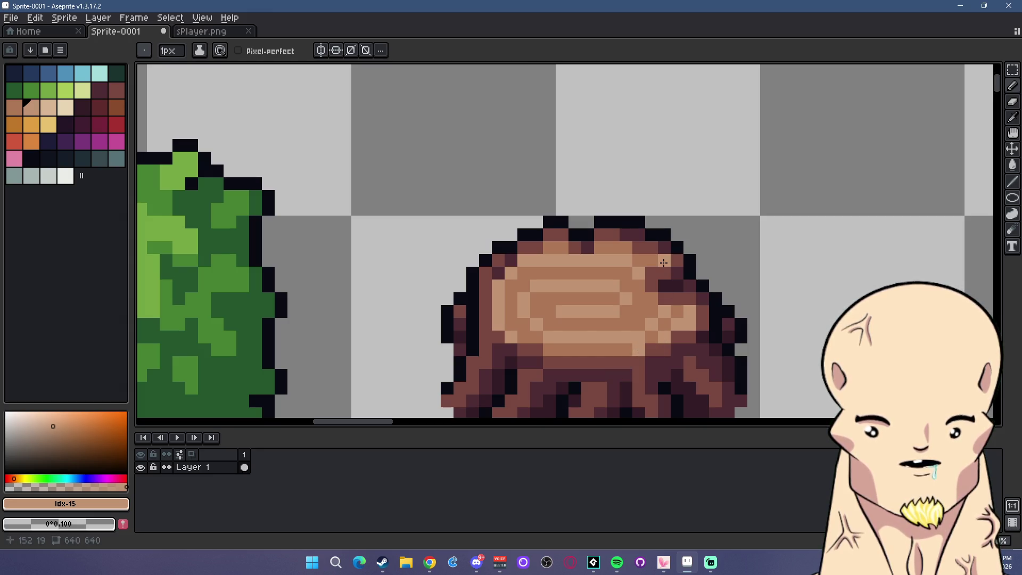
pyautogui.scroll(-3, 637, 278)
pyautogui.scroll(3, 658, 365)
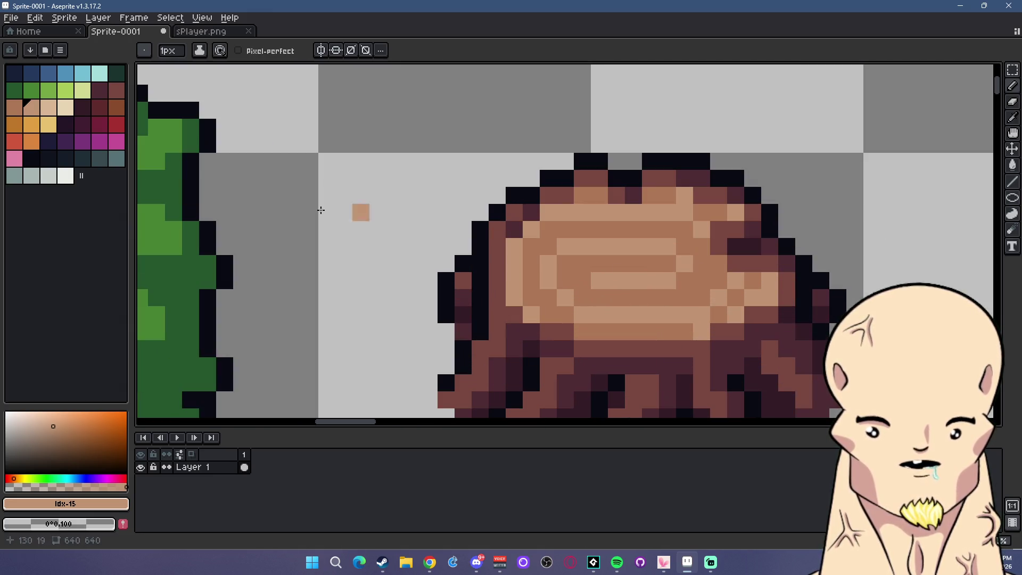
# Paint lighter tan highlight pixels across the stump's top rows, upper-left edge and middle ring
pyautogui.click(48, 107)
pyautogui.moveTo(582, 246)
pyautogui.mouseDown()
pyautogui.moveTo(634, 247)
pyautogui.moveTo(684, 213)
pyautogui.mouseUp()
pyautogui.click(684, 196)
pyautogui.click(736, 212)
pyautogui.moveTo(566, 213)
pyautogui.mouseDown()
pyautogui.moveTo(531, 230)
pyautogui.moveTo(514, 290)
pyautogui.moveTo(531, 315)
pyautogui.moveTo(651, 315)
pyautogui.mouseUp()
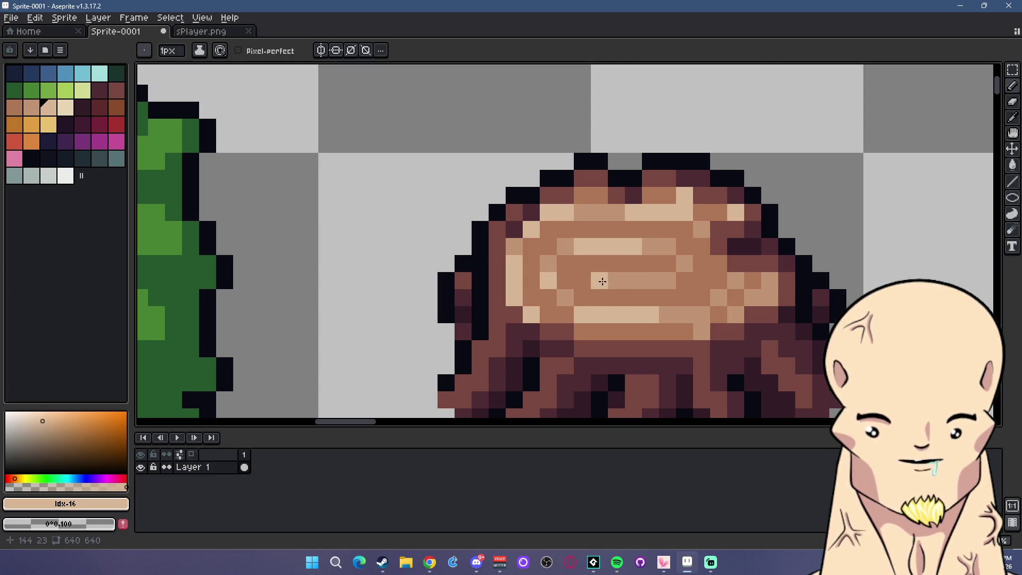
pyautogui.moveTo(606, 281); pyautogui.dragTo(659, 281)
pyautogui.click(735, 298)
pyautogui.moveTo(719, 298)
pyautogui.mouseDown()
pyautogui.moveTo(701, 315)
pyautogui.moveTo(735, 280)
pyautogui.mouseUp()
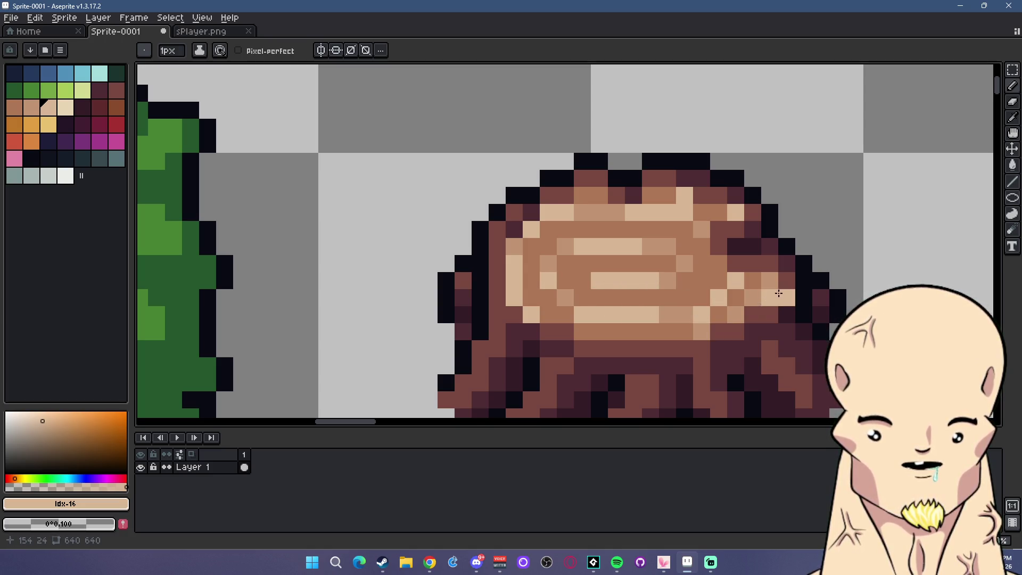
# Zoom around to review the shaded stump and select the dark outline colour
pyautogui.scroll(-4, 776, 294)
pyautogui.scroll(3, 765, 273)
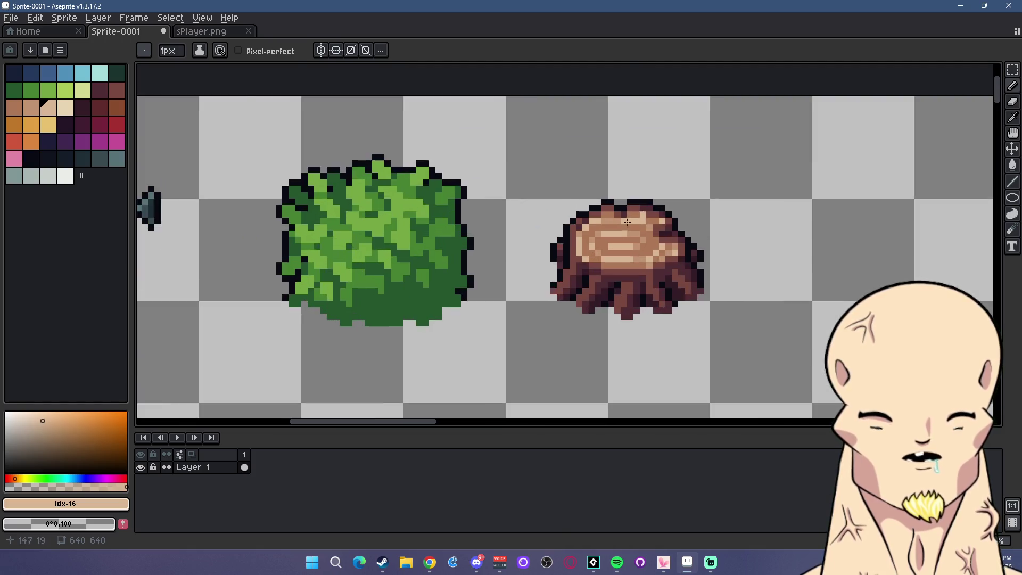
pyautogui.scroll(1, 631, 223)
pyautogui.scroll(-5, 734, 272)
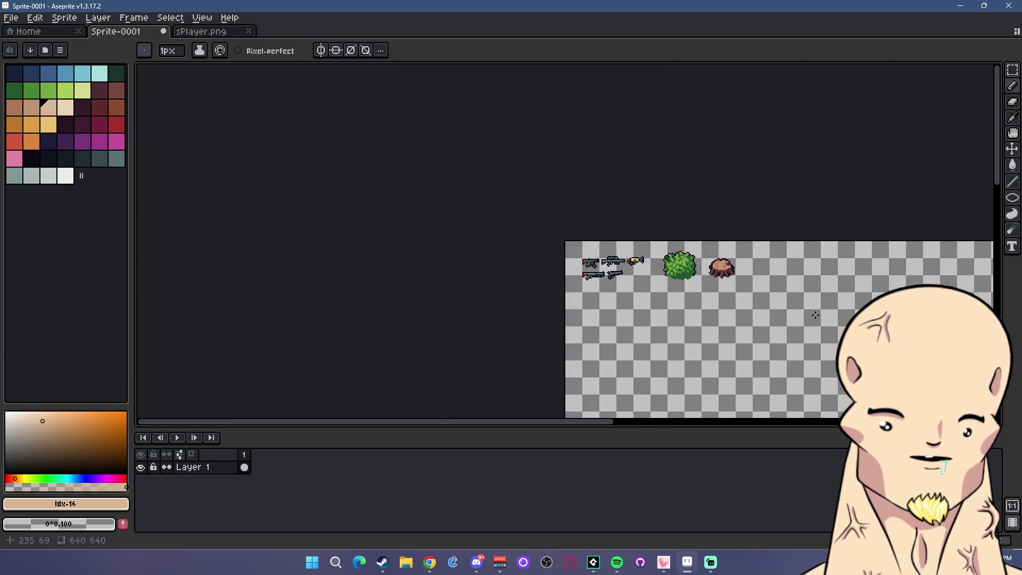
pyautogui.scroll(1, 740, 271)
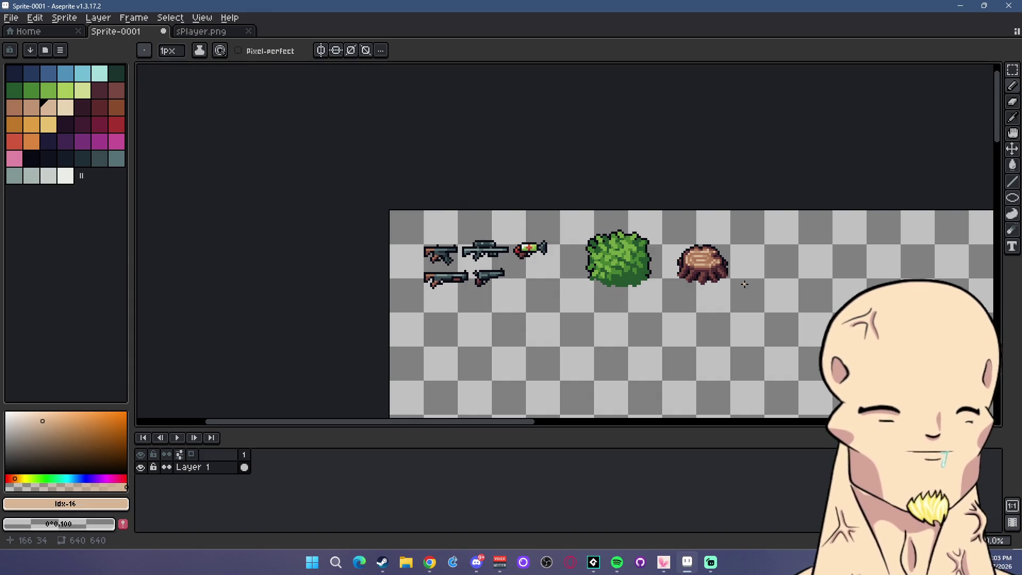
pyautogui.scroll(3, 721, 266)
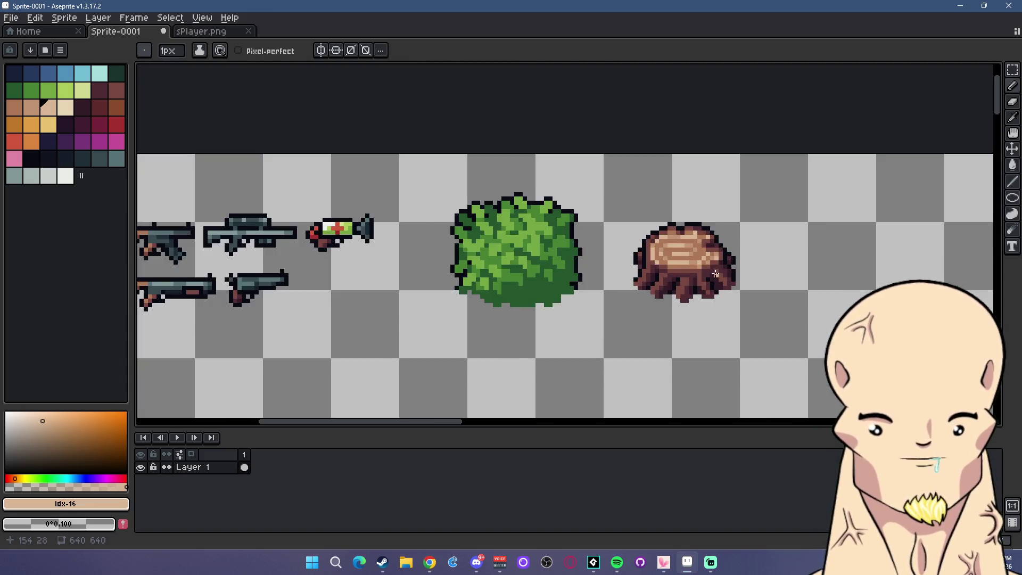
pyautogui.scroll(-3, 577, 285)
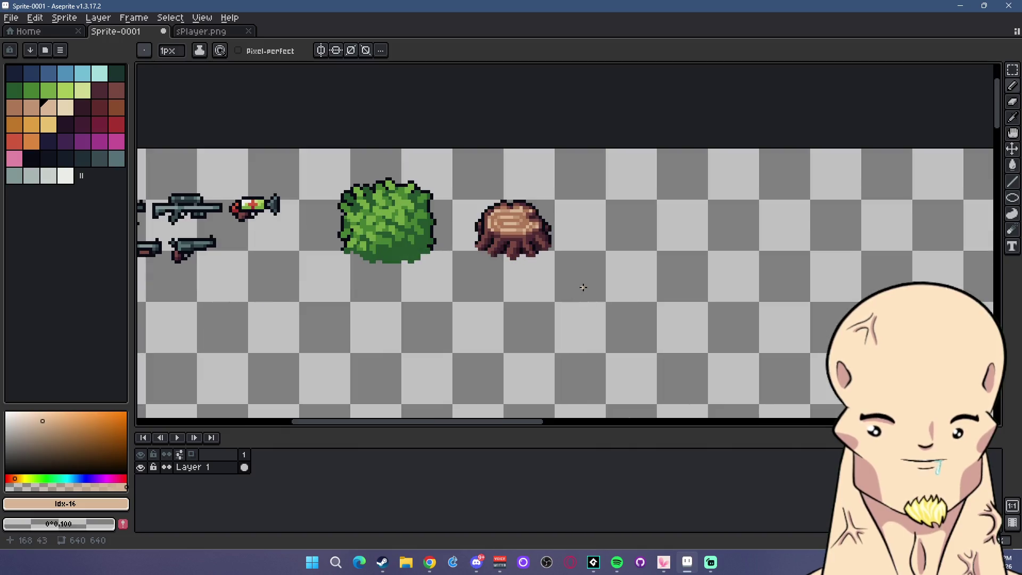
pyautogui.click(40, 159)
pyautogui.scroll(3, 634, 219)
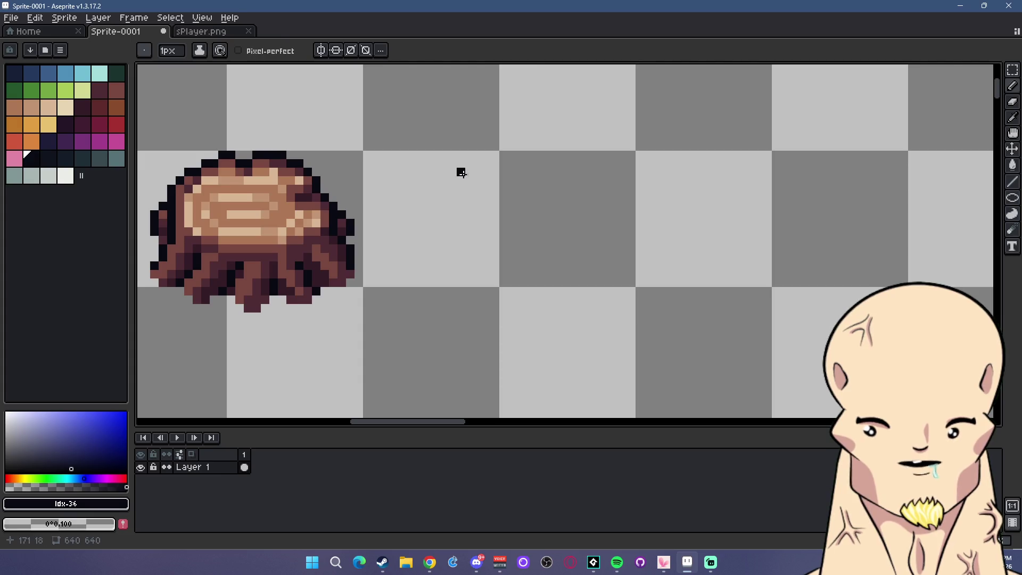
# Draw the log's straight top edge and rounded left end and bottom edge with straight lines
pyautogui.moveTo(452, 180); pyautogui.dragTo(772, 222)
pyautogui.hotkey('ctrl', 'z')
pyautogui.press('l')
pyautogui.moveTo(449, 172); pyautogui.dragTo(806, 224)
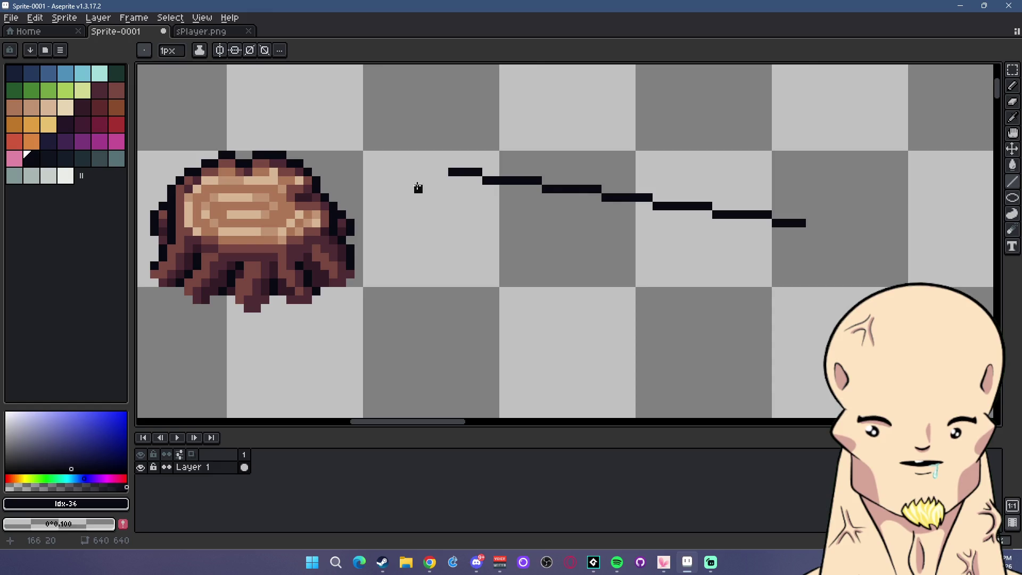
pyautogui.moveTo(442, 173)
pyautogui.mouseDown()
pyautogui.moveTo(427, 201)
pyautogui.moveTo(435, 232)
pyautogui.moveTo(730, 295)
pyautogui.moveTo(813, 298)
pyautogui.mouseUp()
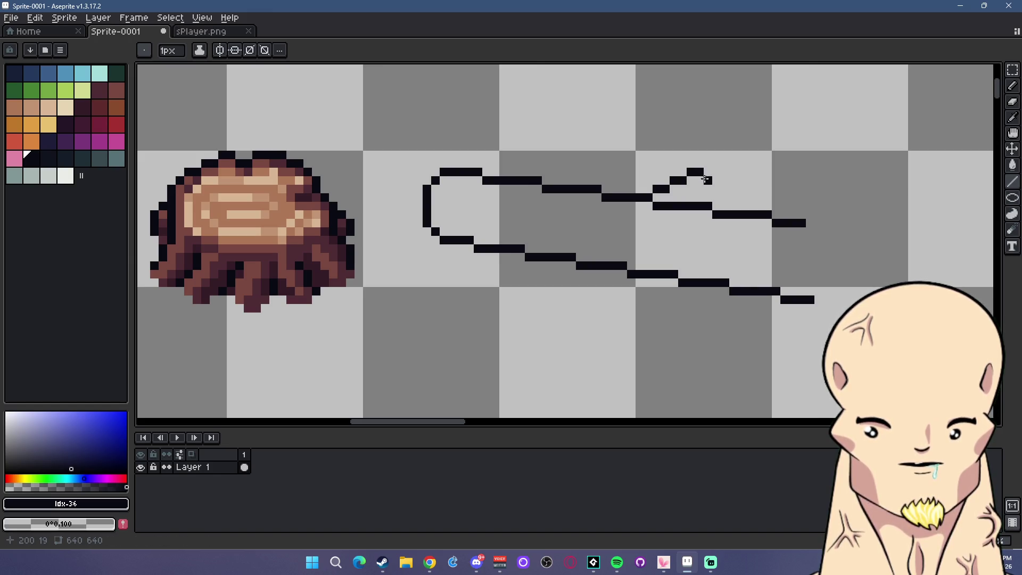
# Add the small twig loop, extend the log's right end, and clean up stray outline pixels
pyautogui.moveTo(699, 188); pyautogui.dragTo(698, 213)
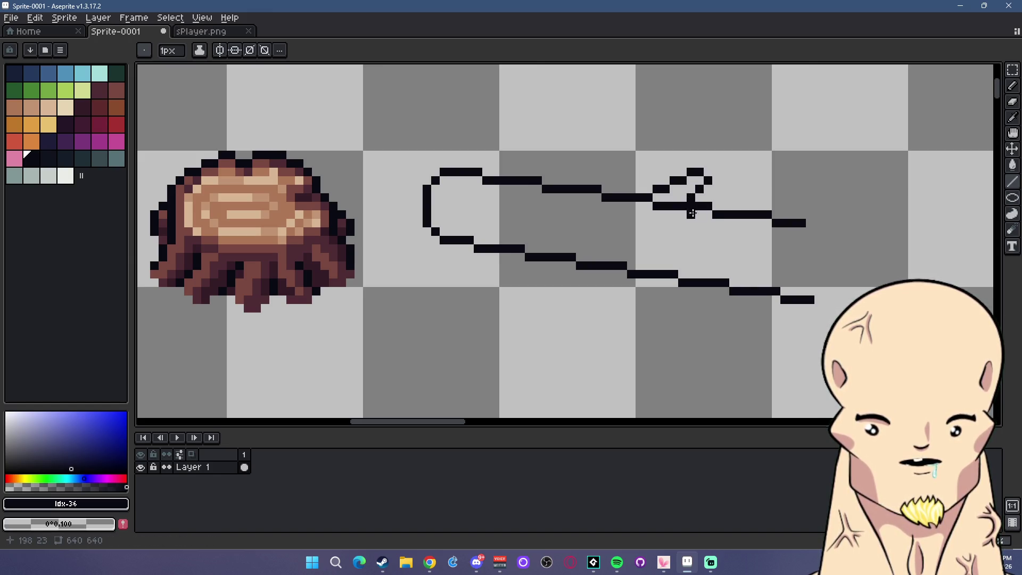
pyautogui.moveTo(815, 228)
pyautogui.mouseDown()
pyautogui.moveTo(822, 223)
pyautogui.moveTo(804, 231)
pyautogui.moveTo(841, 240)
pyautogui.moveTo(853, 285)
pyautogui.moveTo(817, 300)
pyautogui.moveTo(844, 299)
pyautogui.mouseUp()
pyautogui.hotkey('ctrl', 'z')
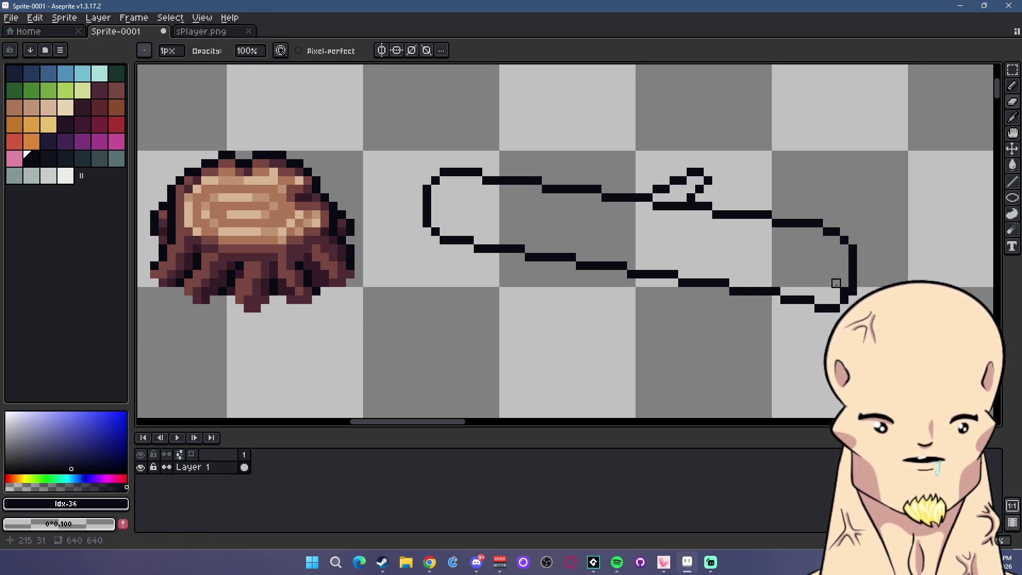
pyautogui.click(803, 307)
pyautogui.scroll(2, 845, 284)
pyautogui.hotkey('ctrl', 'z')
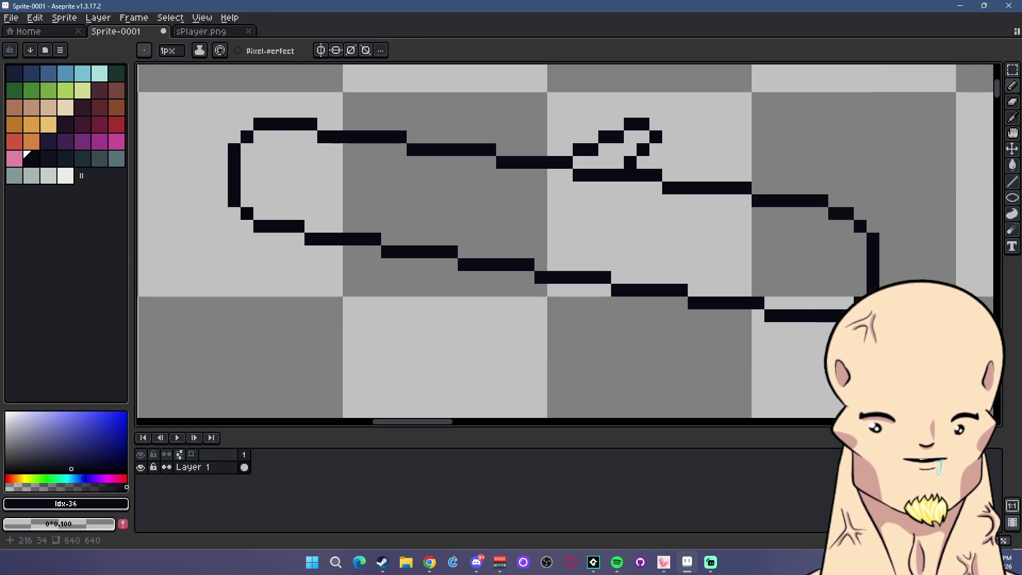
# Paint tan pixels into the log's right end, extending the face one row down
pyautogui.click(31, 107)
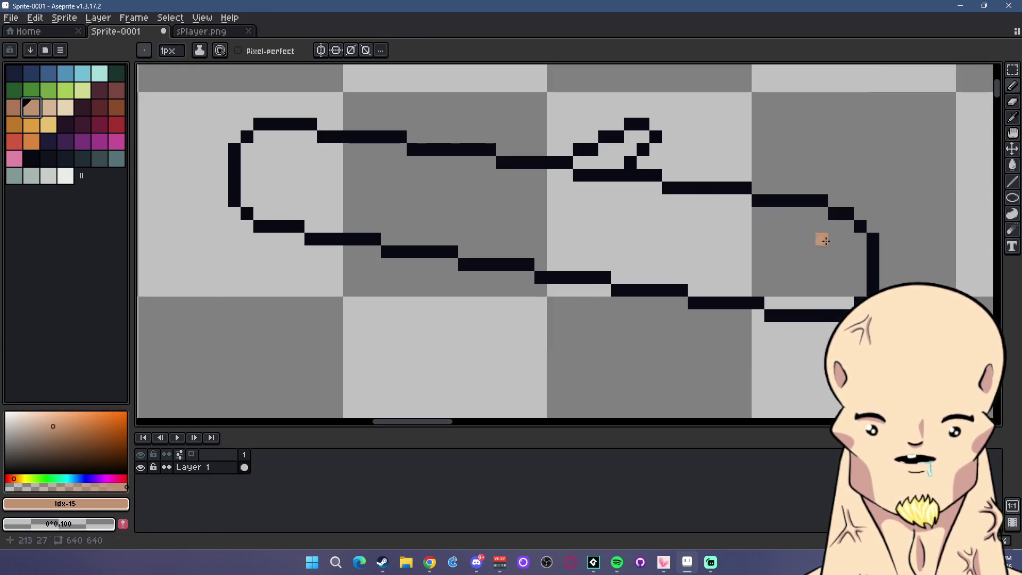
pyautogui.moveTo(857, 238)
pyautogui.mouseDown()
pyautogui.moveTo(828, 249)
pyautogui.moveTo(854, 254)
pyautogui.mouseUp()
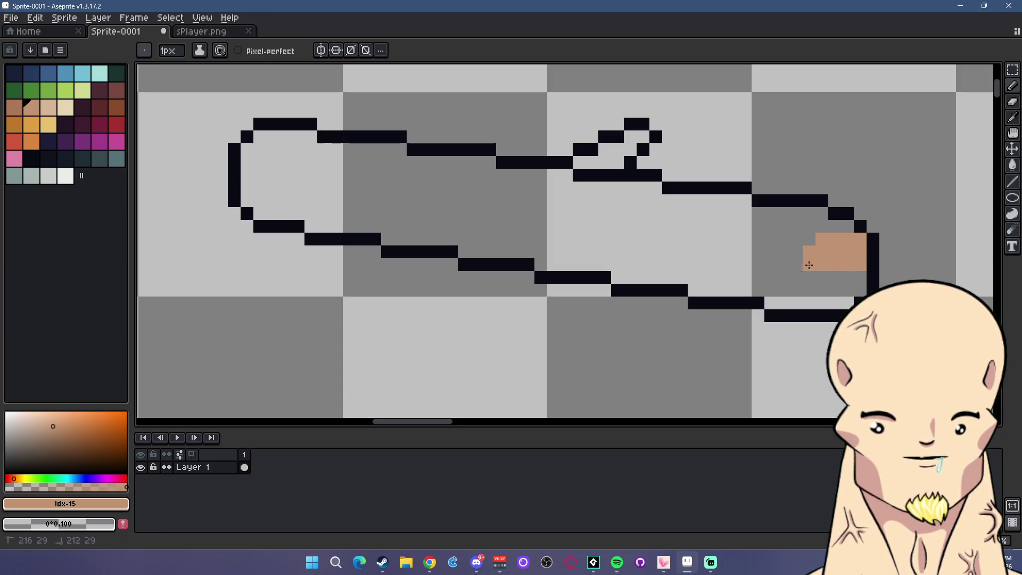
pyautogui.press('e')
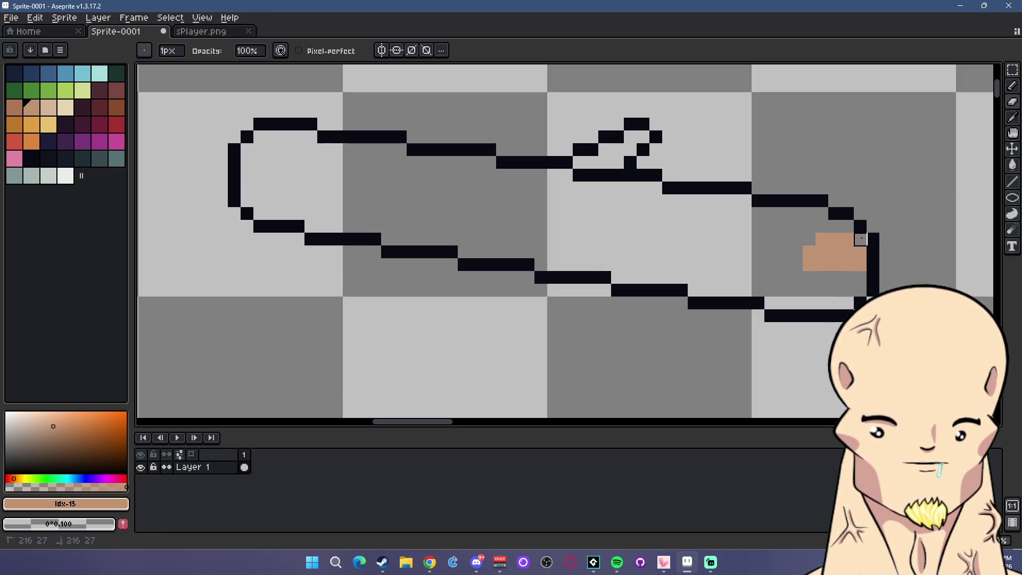
pyautogui.press('b')
pyautogui.moveTo(807, 276); pyautogui.dragTo(857, 278)
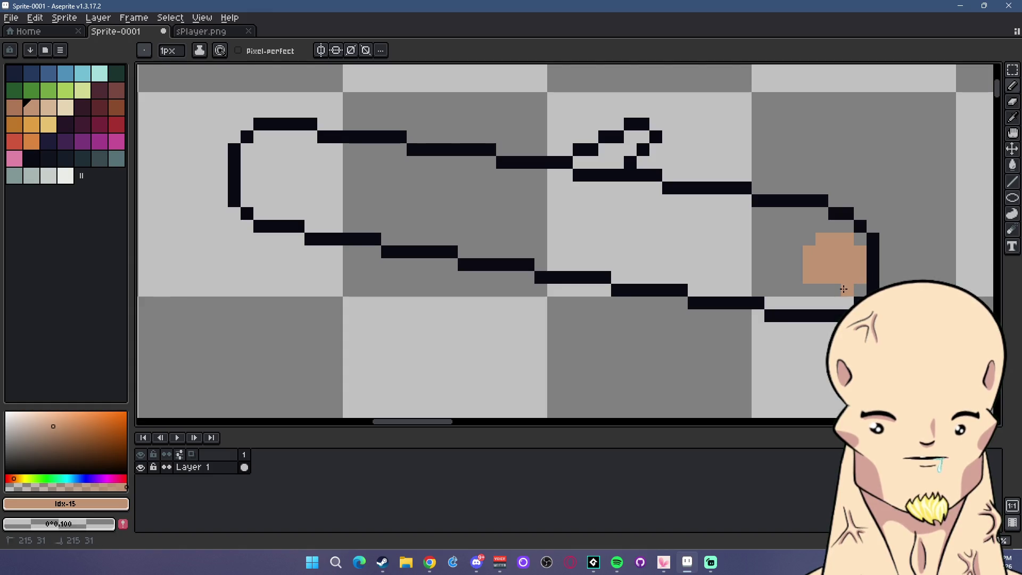
pyautogui.scroll(-3, 823, 299)
pyautogui.scroll(3, 824, 311)
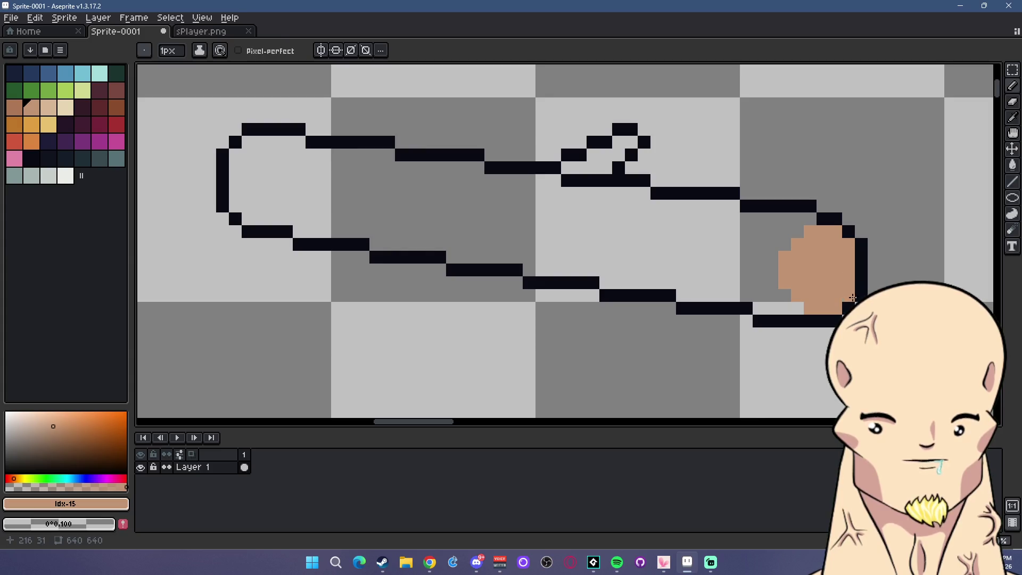
pyautogui.scroll(-3, 850, 297)
pyautogui.scroll(3, 841, 299)
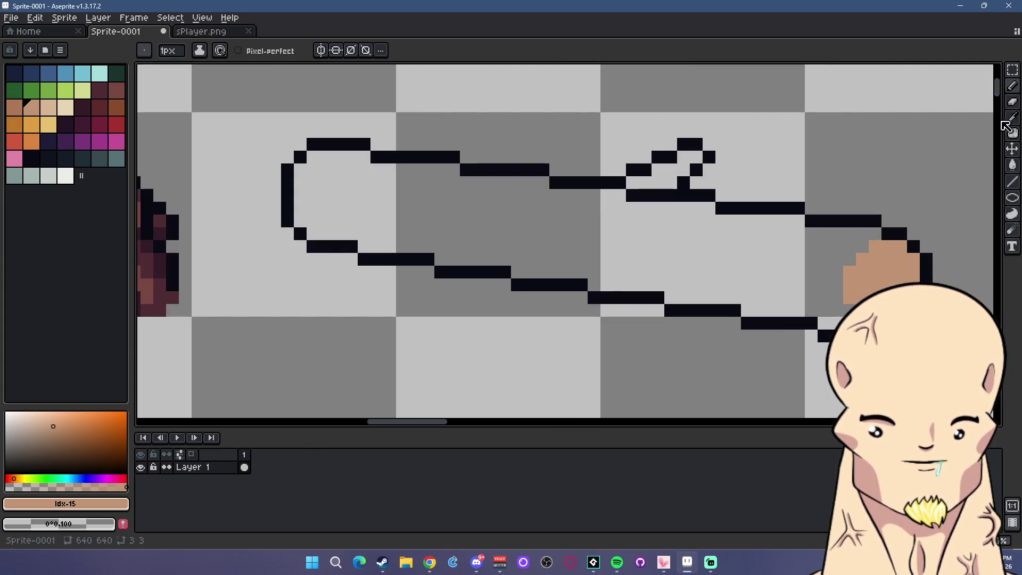
pyautogui.press('e')
pyautogui.scroll(-3, 851, 310)
pyautogui.scroll(3, 236, 160)
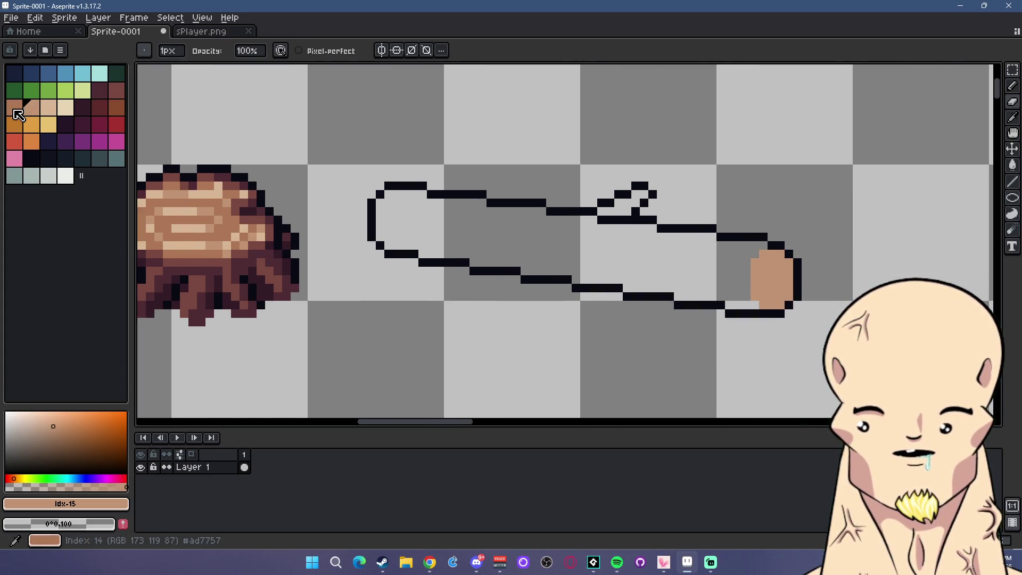
# Fill the log's end face with darker tan, then pencil lighter tan ring pixels inside
pyautogui.click(14, 109)
pyautogui.click(1013, 165)
pyautogui.click(757, 276)
pyautogui.click(31, 108)
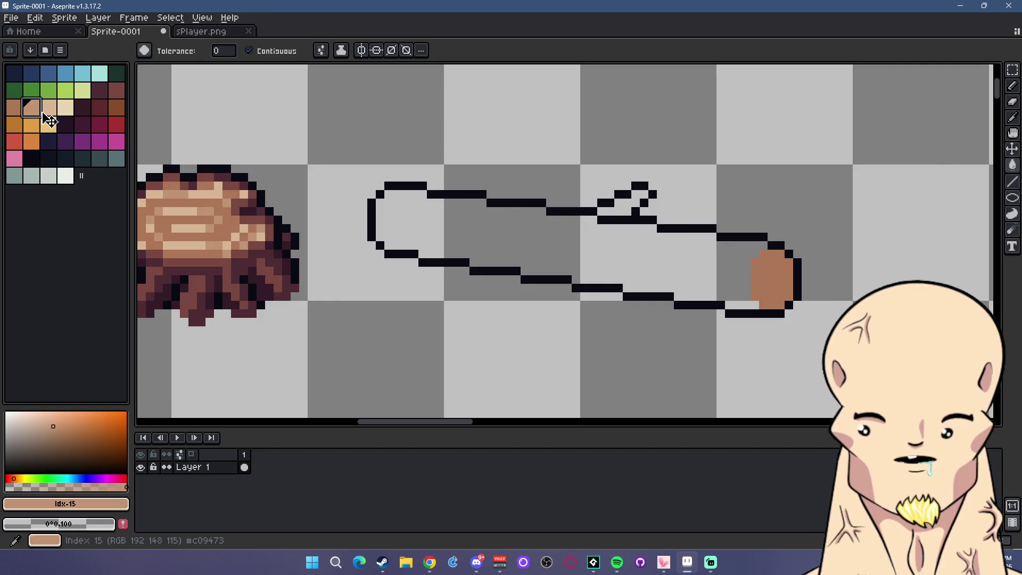
pyautogui.click(1012, 85)
pyautogui.scroll(1, 733, 280)
pyautogui.click(730, 281)
pyautogui.moveTo(792, 256)
pyautogui.mouseDown()
pyautogui.moveTo(780, 271)
pyautogui.moveTo(780, 309)
pyautogui.mouseUp()
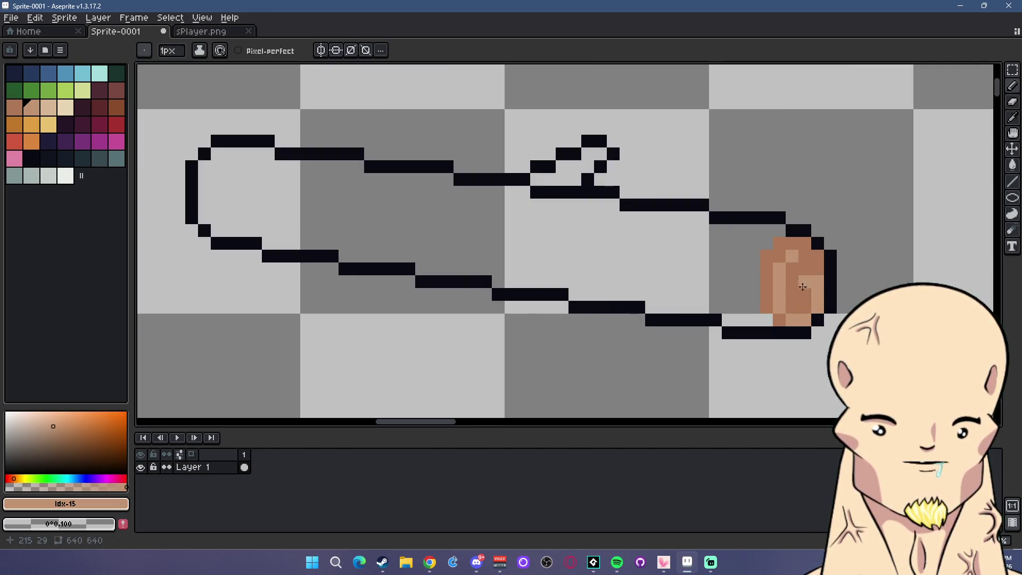
pyautogui.moveTo(800, 275); pyautogui.dragTo(818, 288)
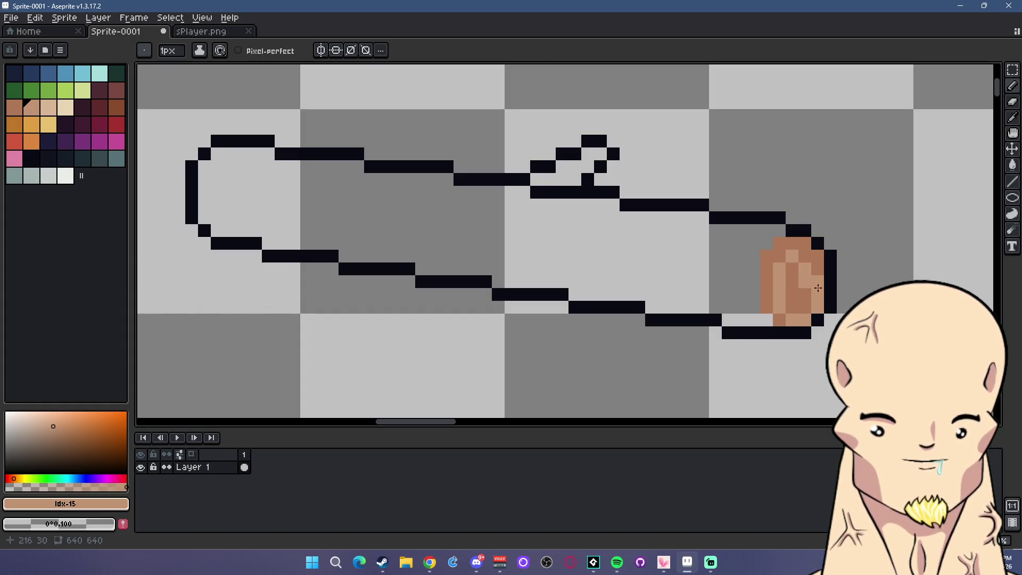
pyautogui.click(779, 244)
# Pan the view to center the log's end face
pyautogui.scroll(-3, 763, 259)
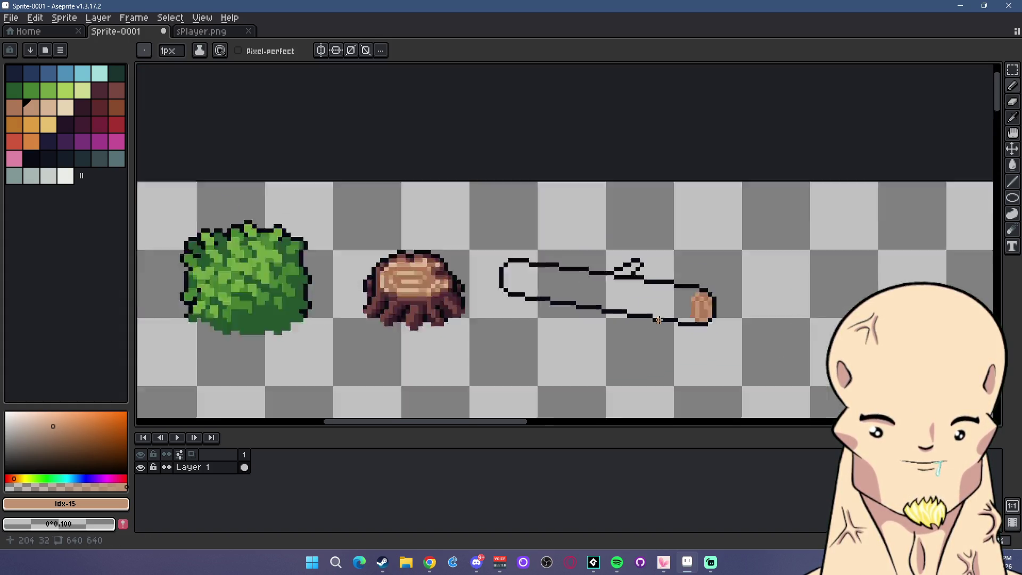
pyautogui.scroll(3, 627, 317)
pyautogui.press('v')
pyautogui.moveTo(883, 287); pyautogui.dragTo(758, 285)
pyautogui.press('b')
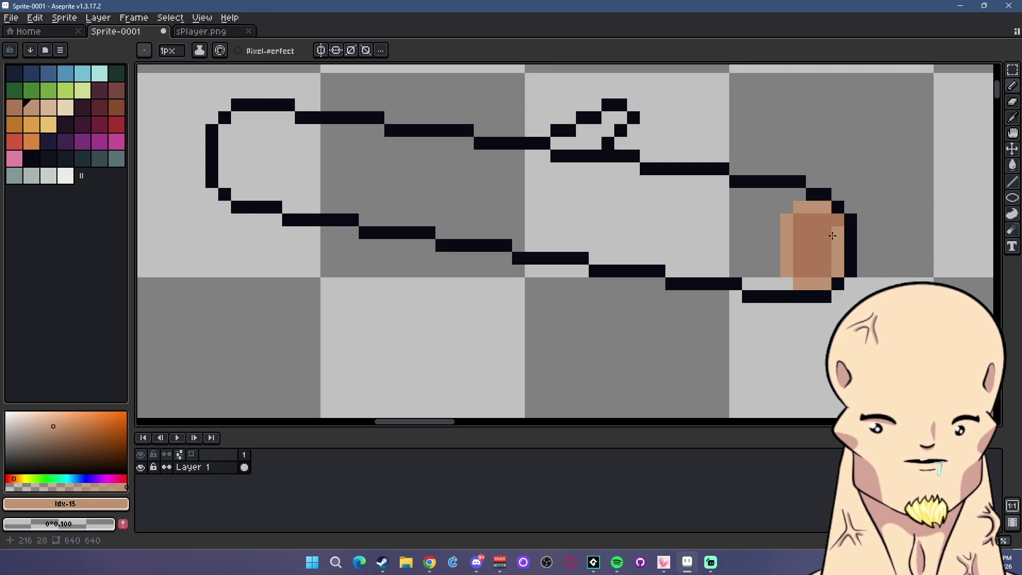
pyautogui.scroll(-3, 814, 256)
pyautogui.scroll(3, 767, 245)
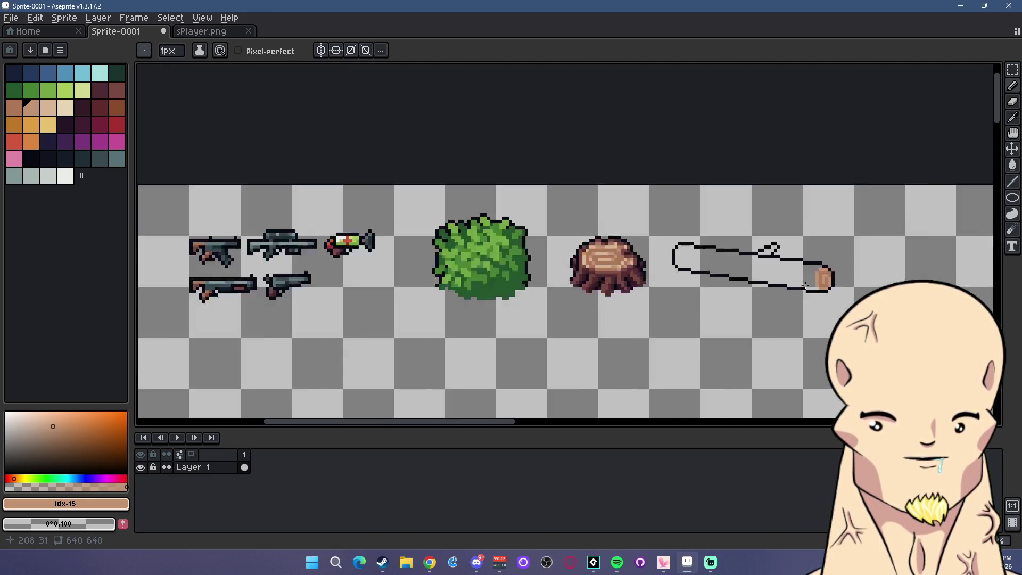
# Fill the log body with dark maroon
pyautogui.click(99, 91)
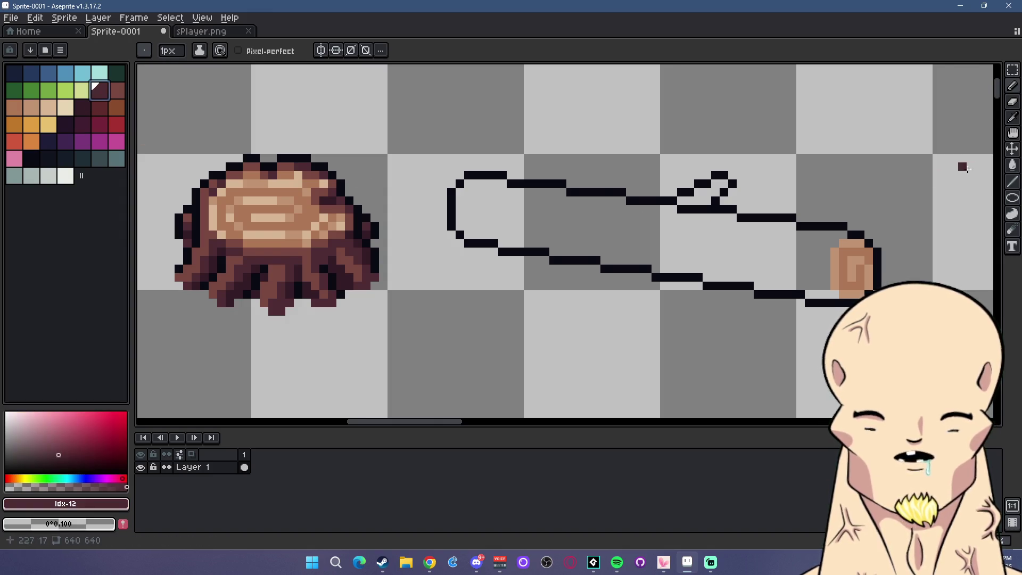
pyautogui.click(1012, 165)
pyautogui.click(635, 252)
pyautogui.scroll(-1, 634, 252)
pyautogui.scroll(1, 529, 247)
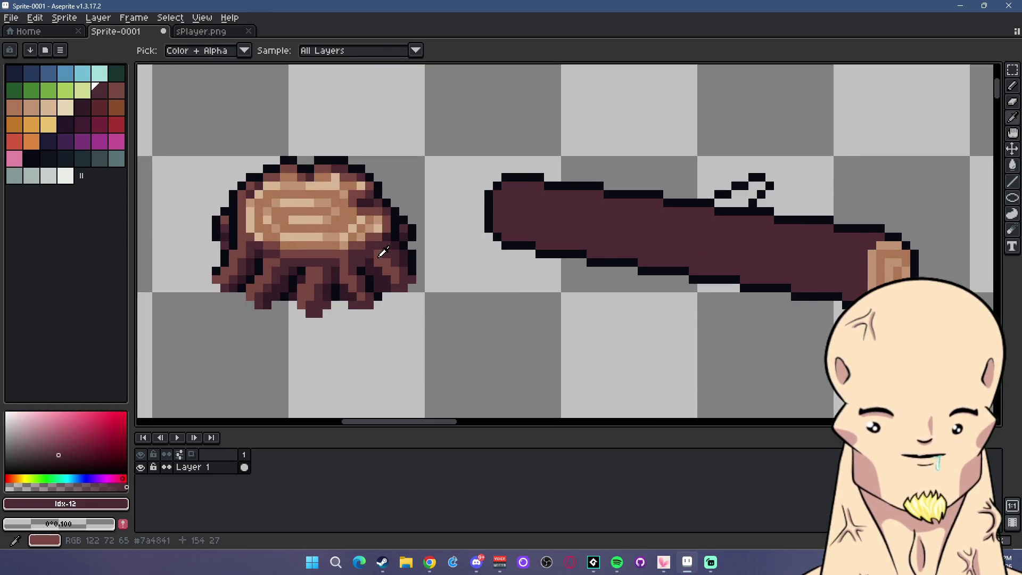
# Fill the log's upper half with a lighter maroon sampled from the stump
pyautogui.keyDown('alt'); pyautogui.click(405, 238); pyautogui.keyUp('alt')
pyautogui.click(1012, 181)
pyautogui.click(980, 181)
pyautogui.moveTo(862, 254)
pyautogui.mouseDown()
pyautogui.moveTo(498, 193)
pyautogui.moveTo(543, 216)
pyautogui.moveTo(866, 261)
pyautogui.mouseUp()
pyautogui.hotkey('ctrl', 'z')
pyautogui.click(1017, 169)
pyautogui.click(661, 221)
pyautogui.scroll(-4, 666, 242)
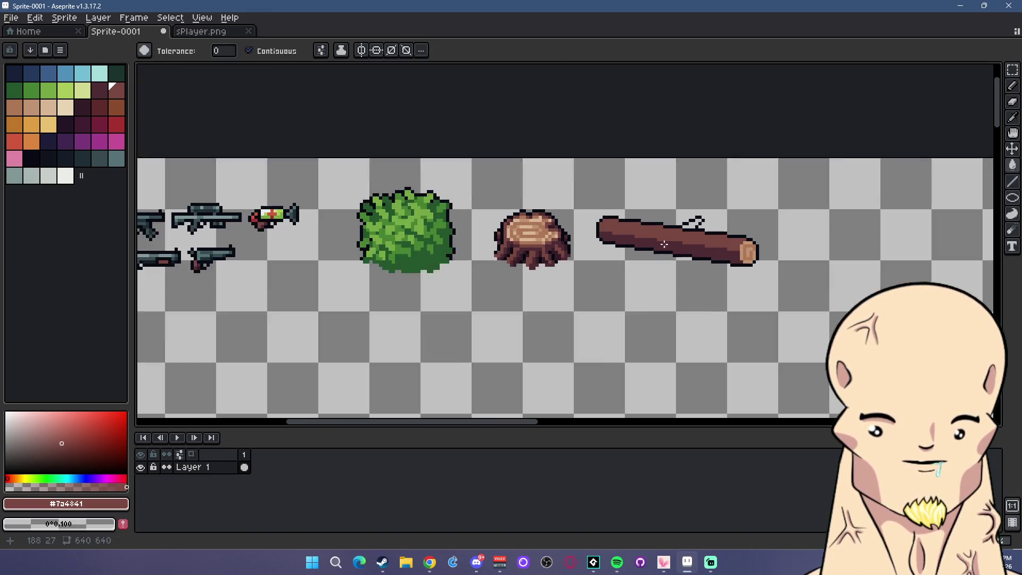
pyautogui.scroll(6, 687, 240)
# Close the twig notch with maroon and darker maroon pixels
pyautogui.click(1018, 187)
pyautogui.moveTo(690, 192); pyautogui.dragTo(716, 179)
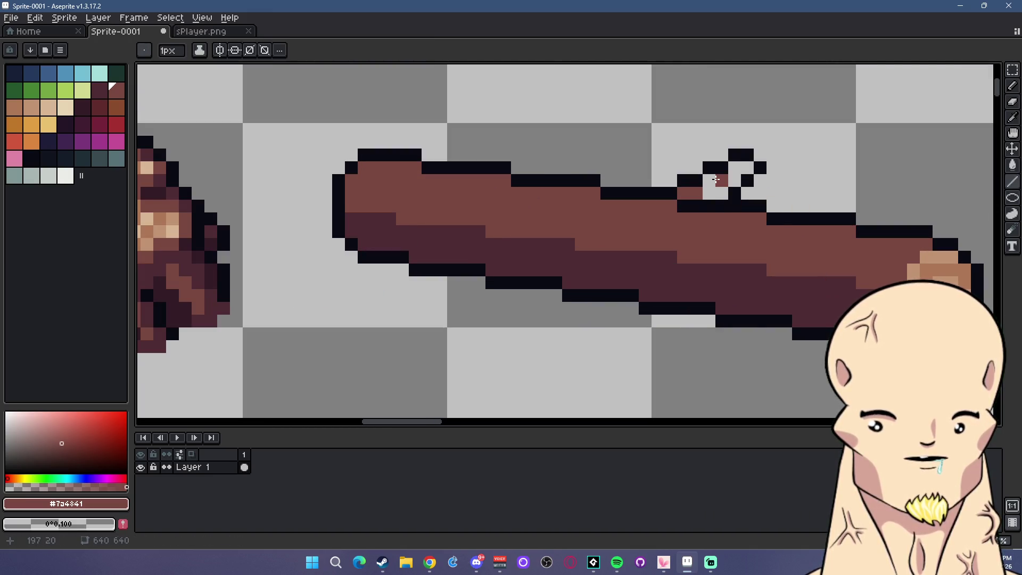
pyautogui.scroll(-3, 736, 171)
pyautogui.keyDown('alt'); pyautogui.click(511, 250); pyautogui.keyUp('alt')
pyautogui.scroll(4, 564, 213)
pyautogui.moveTo(589, 190); pyautogui.dragTo(553, 217)
pyautogui.click(540, 223)
pyautogui.scroll(-5, 549, 218)
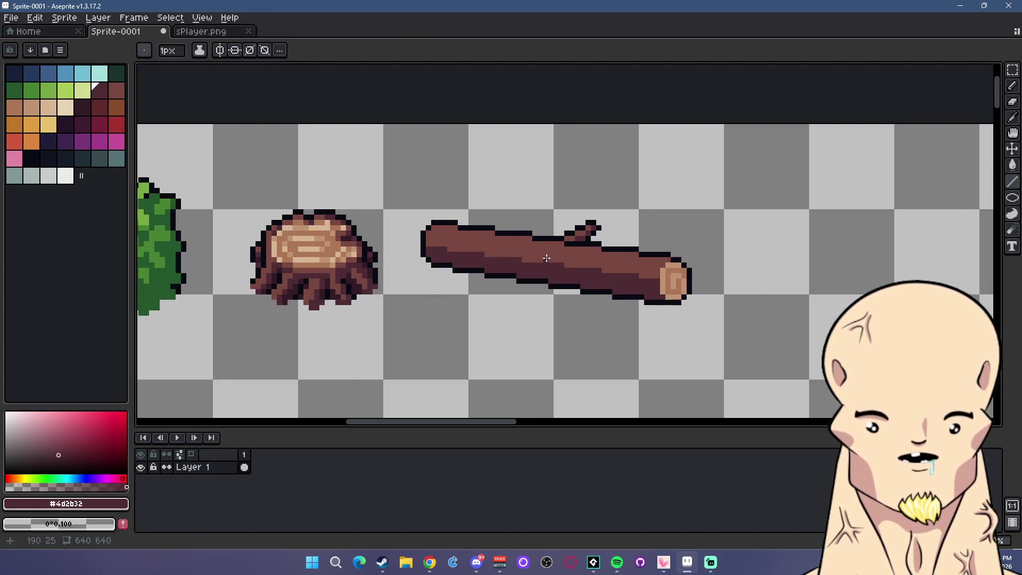
pyautogui.scroll(2, 195, 167)
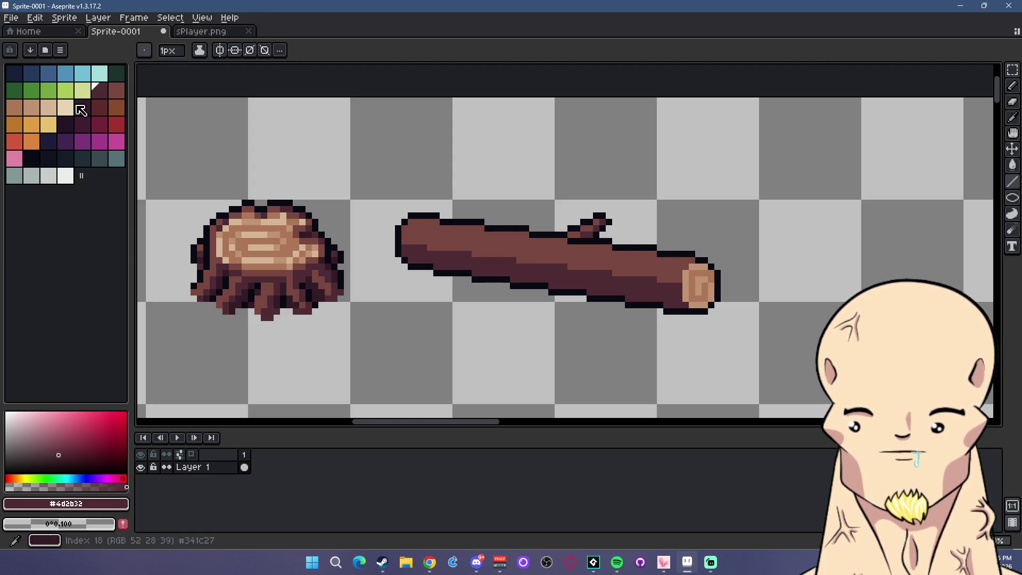
# Shade a dark brown band along the log's underside with extra dark lines
pyautogui.click(82, 107)
pyautogui.scroll(2, 472, 251)
pyautogui.moveTo(342, 263); pyautogui.dragTo(815, 335)
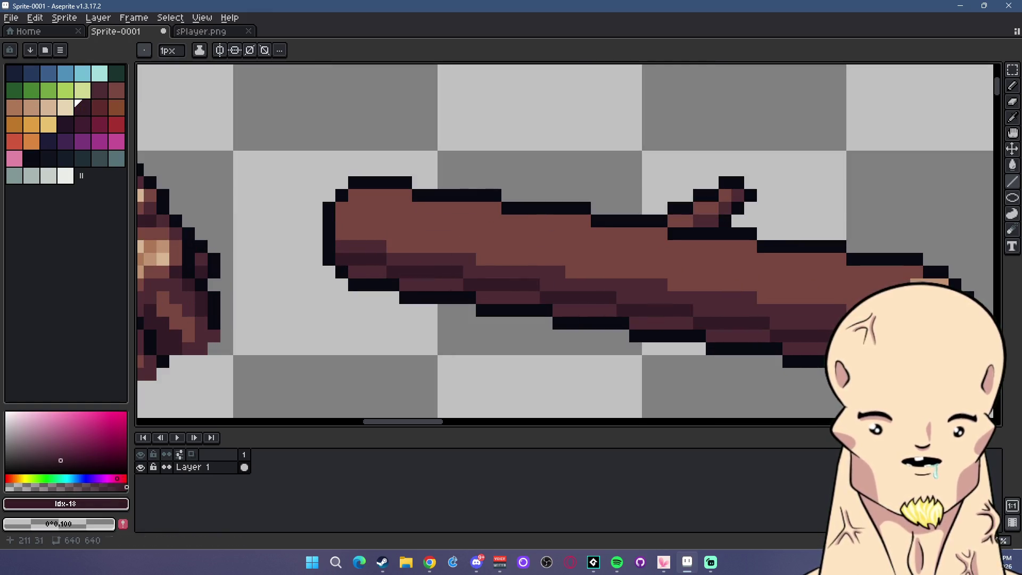
pyautogui.click(1013, 165)
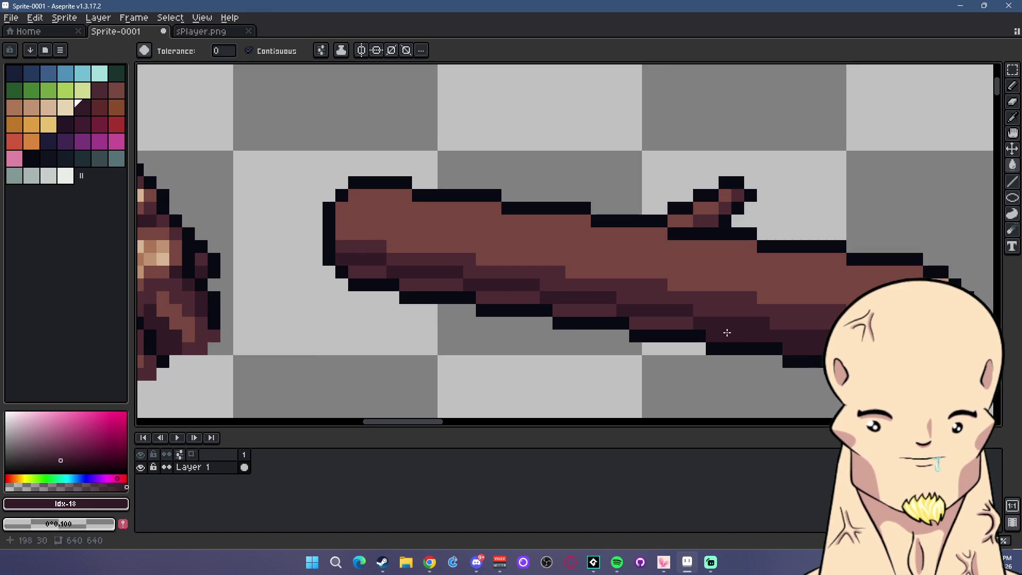
pyautogui.moveTo(579, 308); pyautogui.dragTo(368, 270)
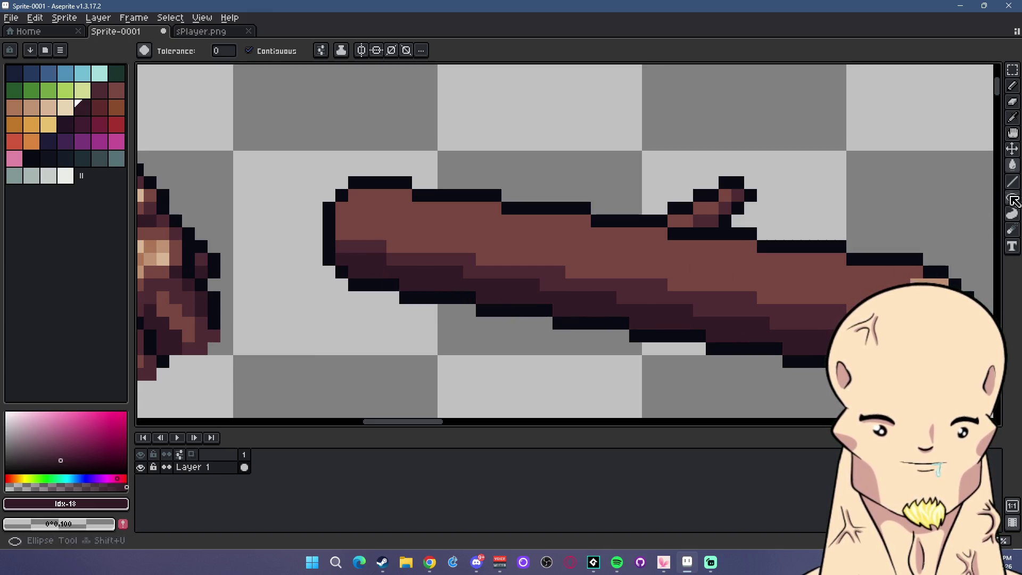
pyautogui.press('l')
pyautogui.moveTo(650, 282); pyautogui.dragTo(669, 278)
pyautogui.moveTo(743, 296); pyautogui.dragTo(789, 297)
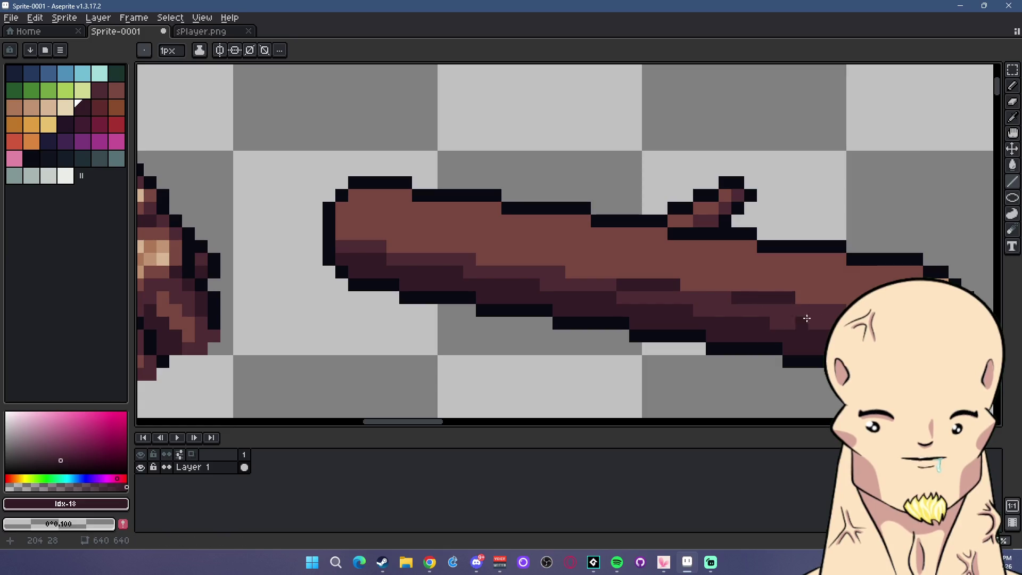
pyautogui.moveTo(527, 270)
pyautogui.mouseDown()
pyautogui.moveTo(479, 245)
pyautogui.moveTo(429, 253)
pyautogui.moveTo(341, 233)
pyautogui.mouseUp()
pyautogui.click(509, 264)
# Paint medium maroon shading along the log's middle band, toward both ends
pyautogui.keyDown('alt'); pyautogui.click(548, 275); pyautogui.keyUp('alt')
pyautogui.keyDown('alt'); pyautogui.click(602, 281); pyautogui.keyUp('alt')
pyautogui.moveTo(577, 269)
pyautogui.mouseDown()
pyautogui.moveTo(520, 258)
pyautogui.moveTo(545, 260)
pyautogui.mouseUp()
pyautogui.moveTo(404, 230); pyautogui.dragTo(459, 234)
pyautogui.click(367, 221)
pyautogui.moveTo(342, 220); pyautogui.dragTo(370, 220)
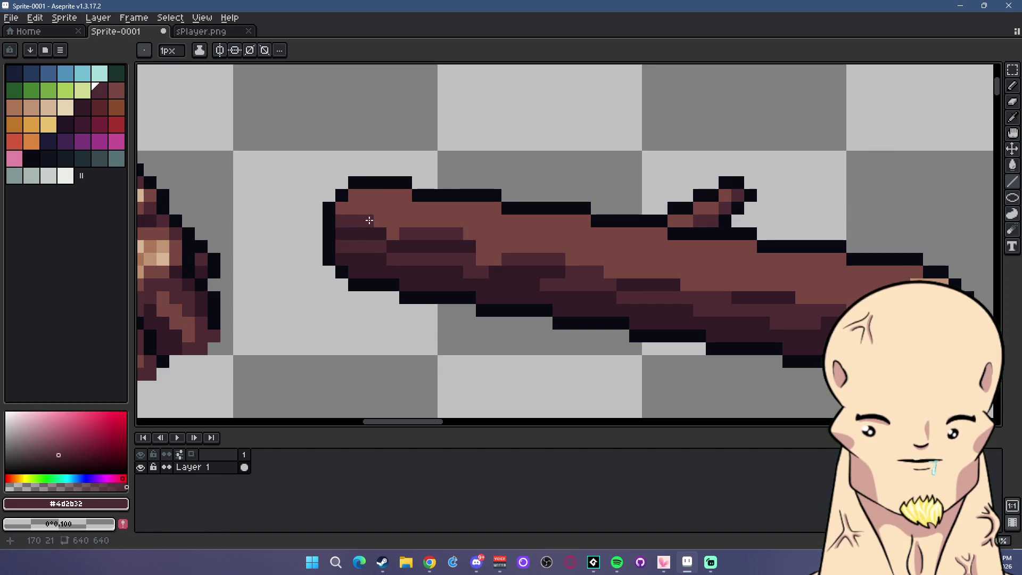
pyautogui.moveTo(624, 278); pyautogui.dragTo(712, 272)
pyautogui.click(735, 287)
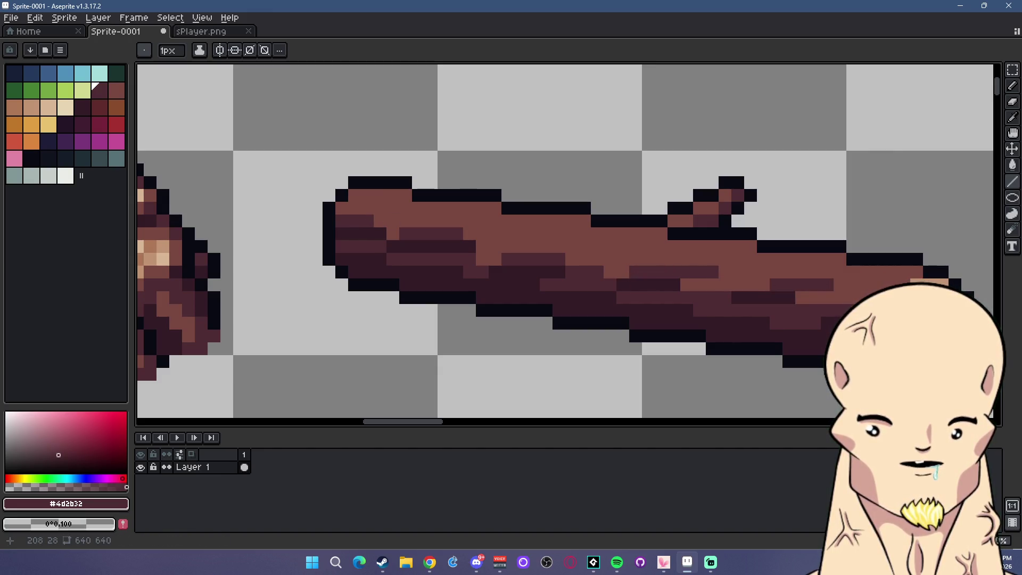
pyautogui.scroll(-4, 708, 353)
pyautogui.scroll(4, 712, 279)
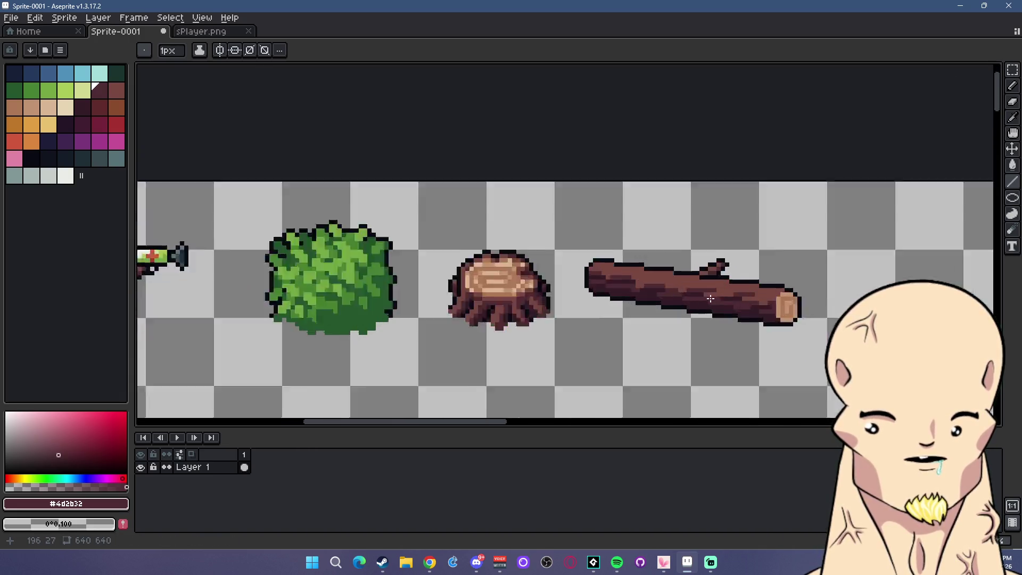
pyautogui.click(14, 107)
pyautogui.click(426, 211)
pyautogui.moveTo(433, 209)
pyautogui.mouseDown()
pyautogui.moveTo(373, 198)
pyautogui.moveTo(404, 224)
pyautogui.moveTo(553, 235)
pyautogui.moveTo(598, 225)
pyautogui.moveTo(620, 249)
pyautogui.moveTo(745, 263)
pyautogui.mouseUp()
pyautogui.click(641, 236)
pyautogui.click(665, 236)
pyautogui.click(704, 263)
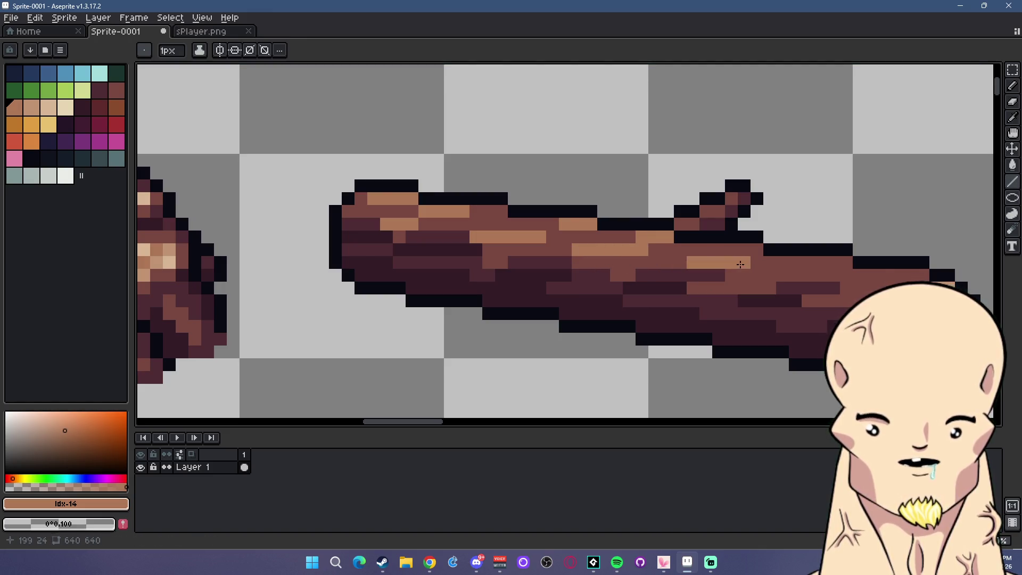
pyautogui.click(805, 263)
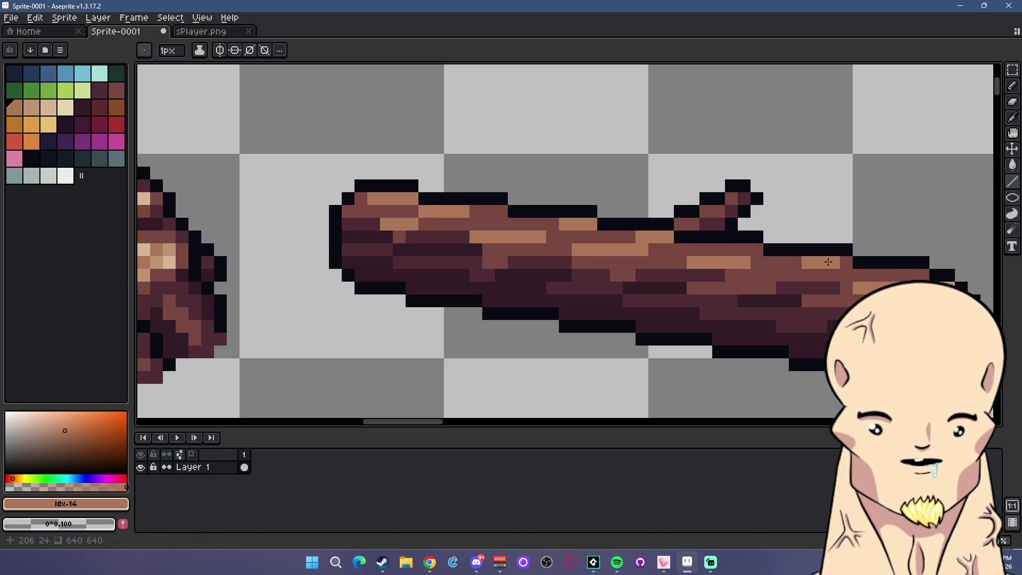
pyautogui.scroll(-6, 829, 262)
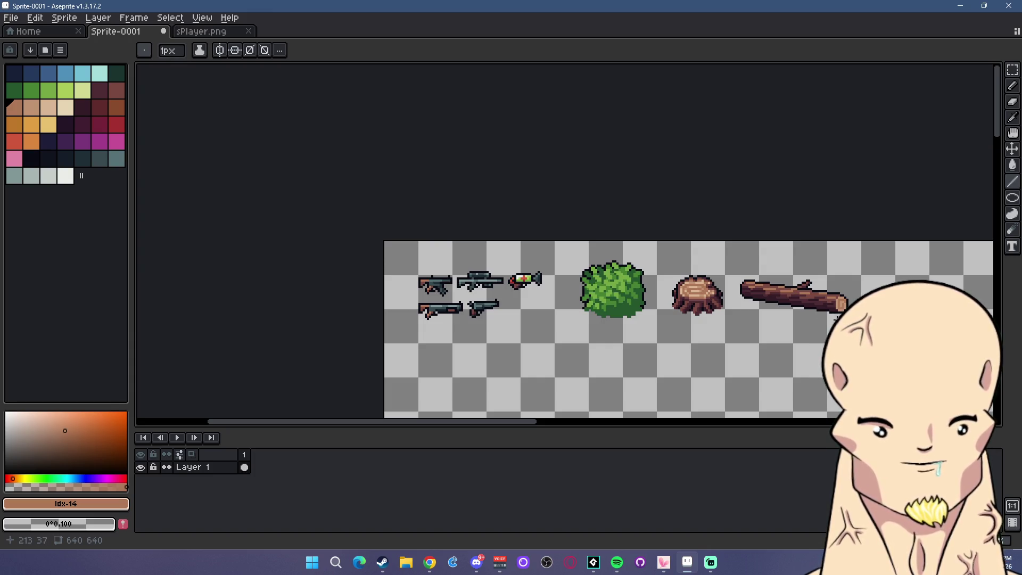
pyautogui.scroll(8, 838, 320)
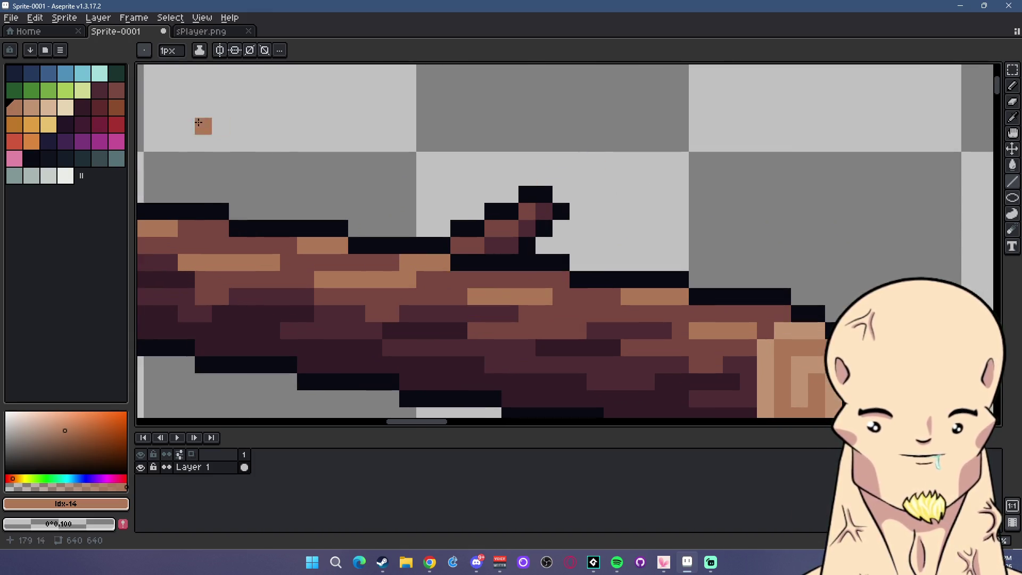
pyautogui.keyDown('alt'); pyautogui.click(549, 195); pyautogui.keyUp('alt')
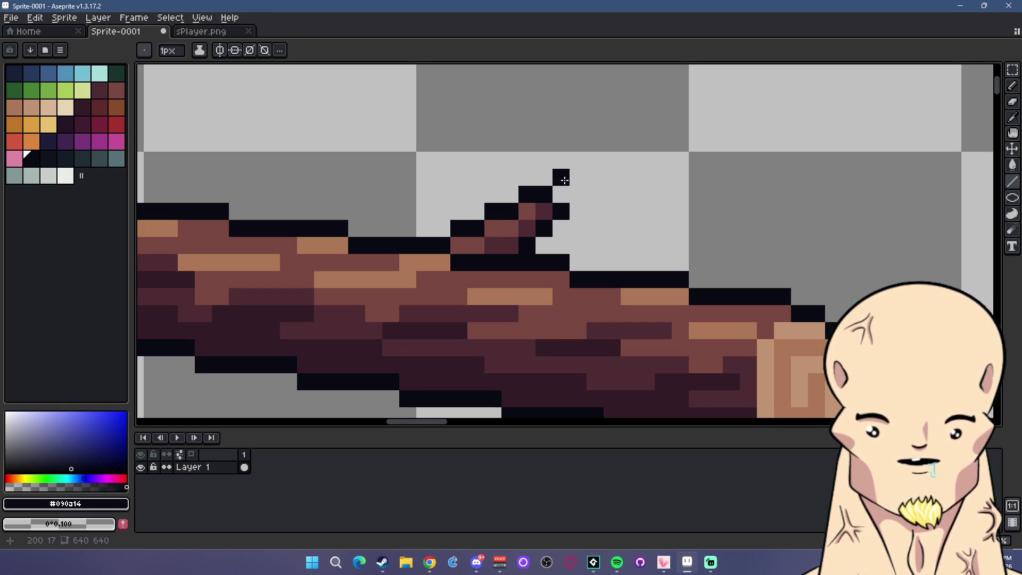
pyautogui.click(612, 195)
pyautogui.click(612, 211)
pyautogui.click(629, 228)
pyautogui.click(608, 242)
pyautogui.moveTo(607, 241); pyautogui.dragTo(572, 232)
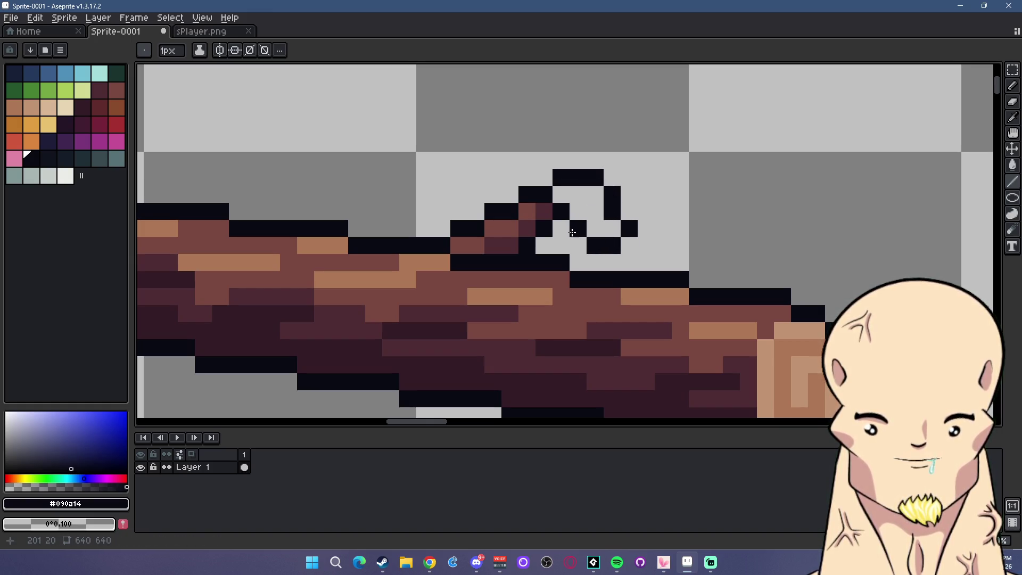
pyautogui.click(66, 90)
pyautogui.moveTo(578, 195); pyautogui.dragTo(596, 204)
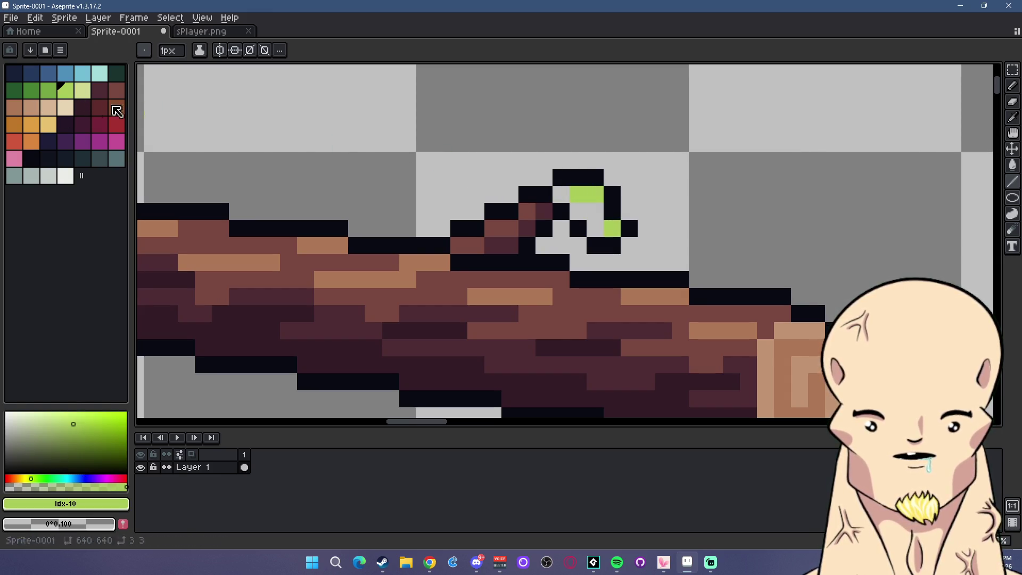
pyautogui.click(48, 91)
pyautogui.click(613, 228)
pyautogui.click(596, 211)
pyautogui.click(561, 195)
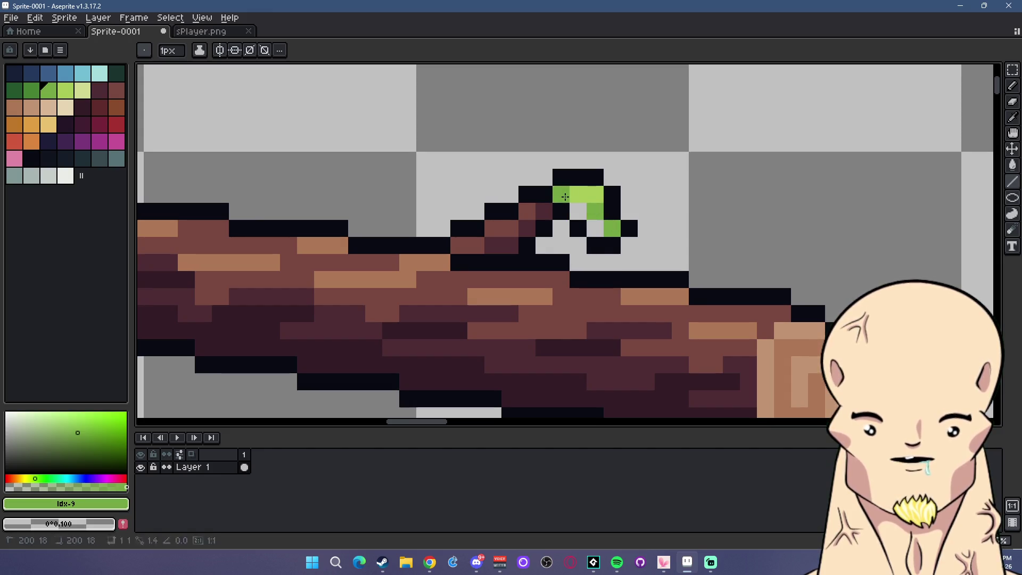
pyautogui.click(31, 90)
pyautogui.click(579, 211)
pyautogui.click(595, 228)
pyautogui.scroll(-5, 613, 239)
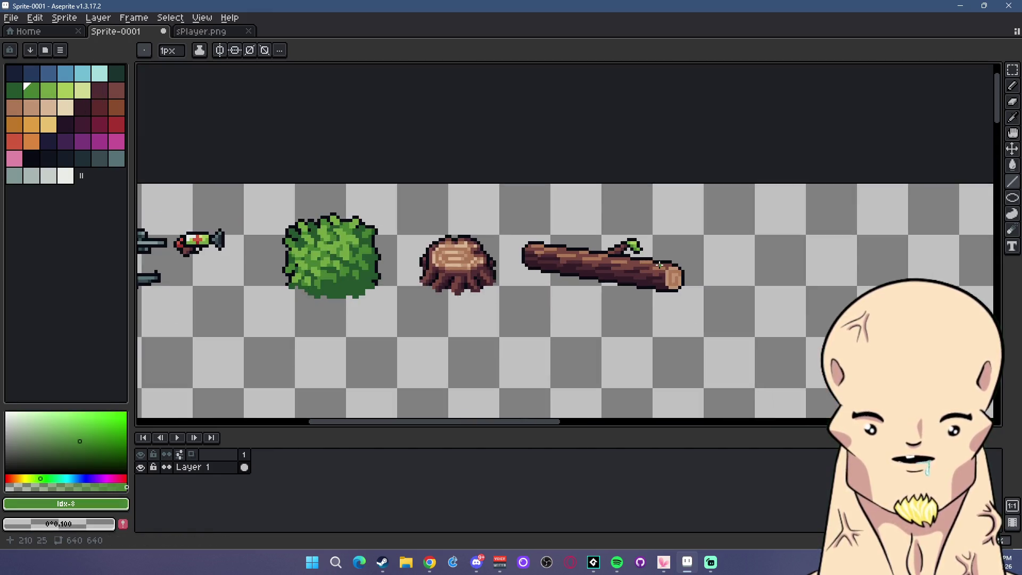
pyautogui.scroll(3, 639, 271)
pyautogui.scroll(-3, 671, 262)
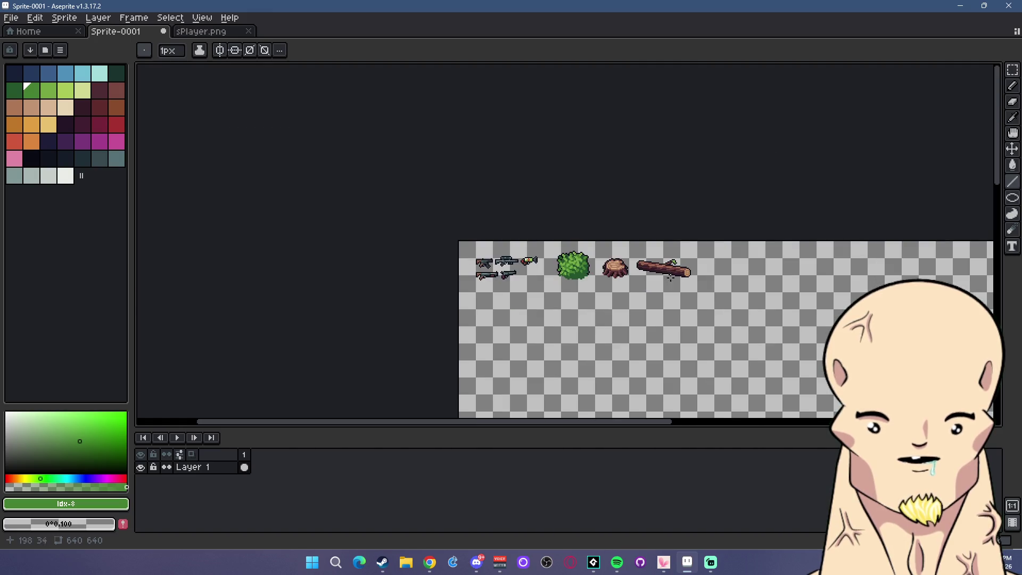
pyautogui.scroll(5, 675, 274)
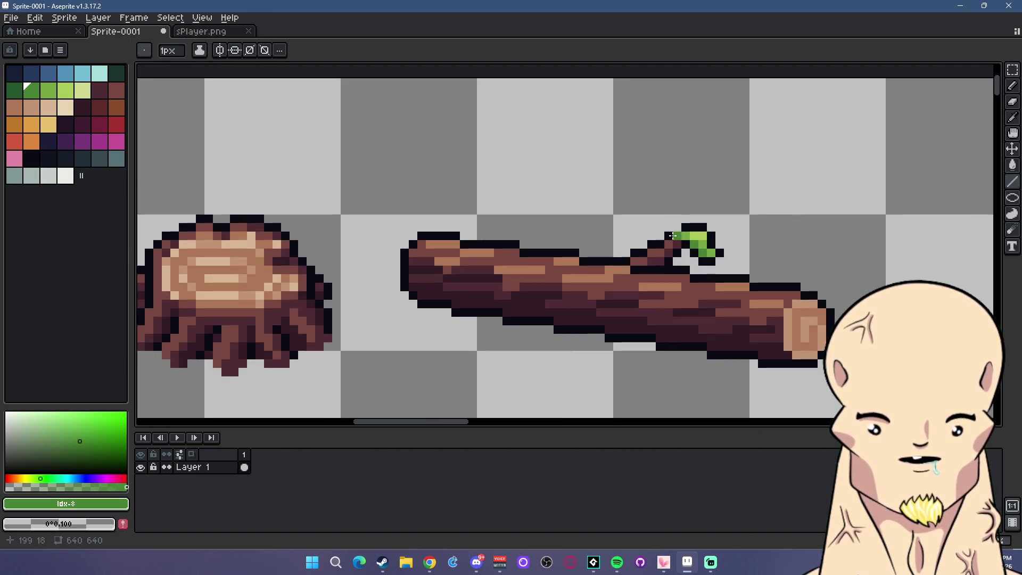
pyautogui.keyDown('alt'); pyautogui.click(656, 244); pyautogui.keyUp('alt')
pyautogui.moveTo(658, 228); pyautogui.dragTo(643, 236)
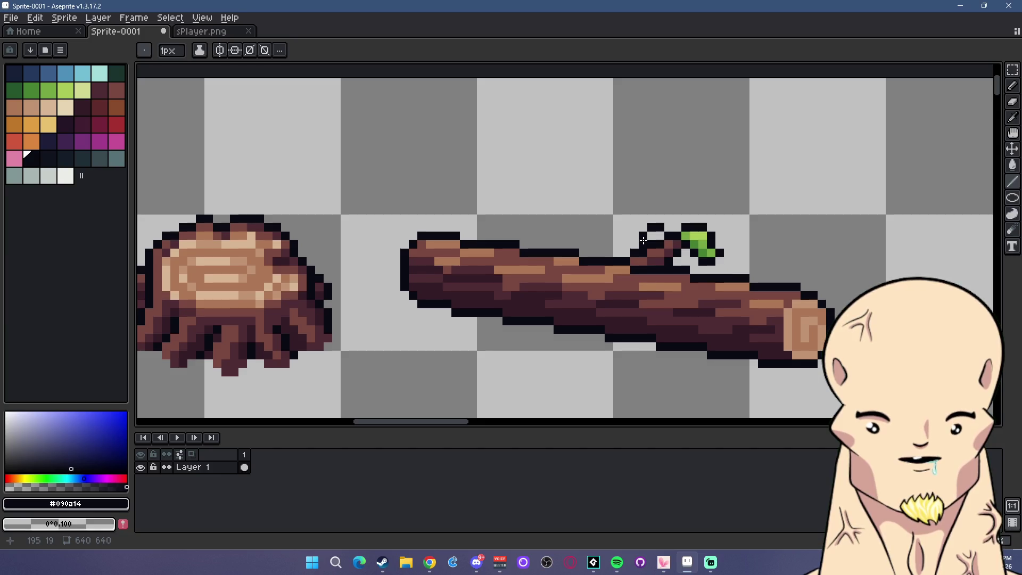
pyautogui.scroll(-7, 716, 263)
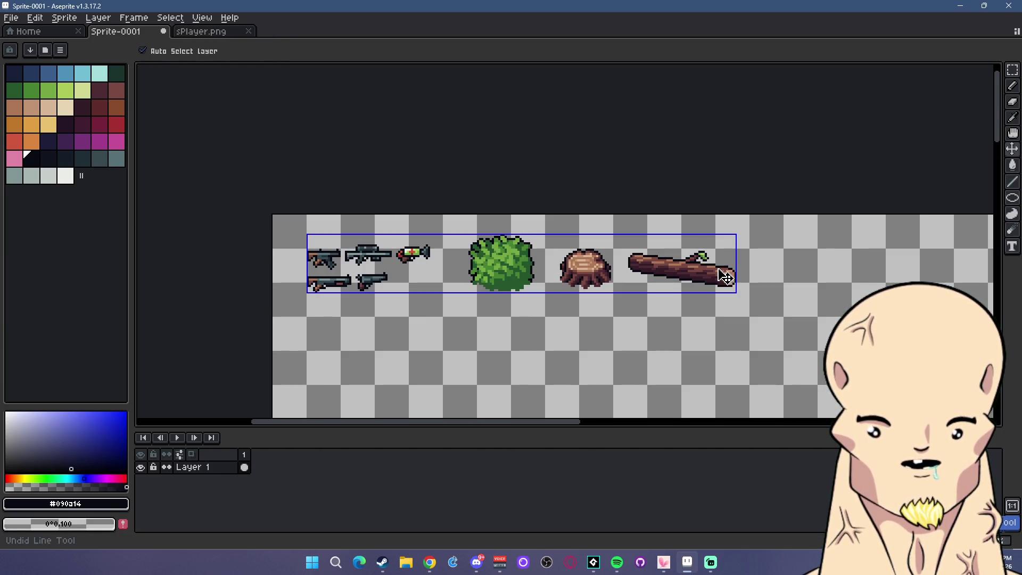
pyautogui.scroll(-1, 693, 279)
pyautogui.scroll(5, 671, 192)
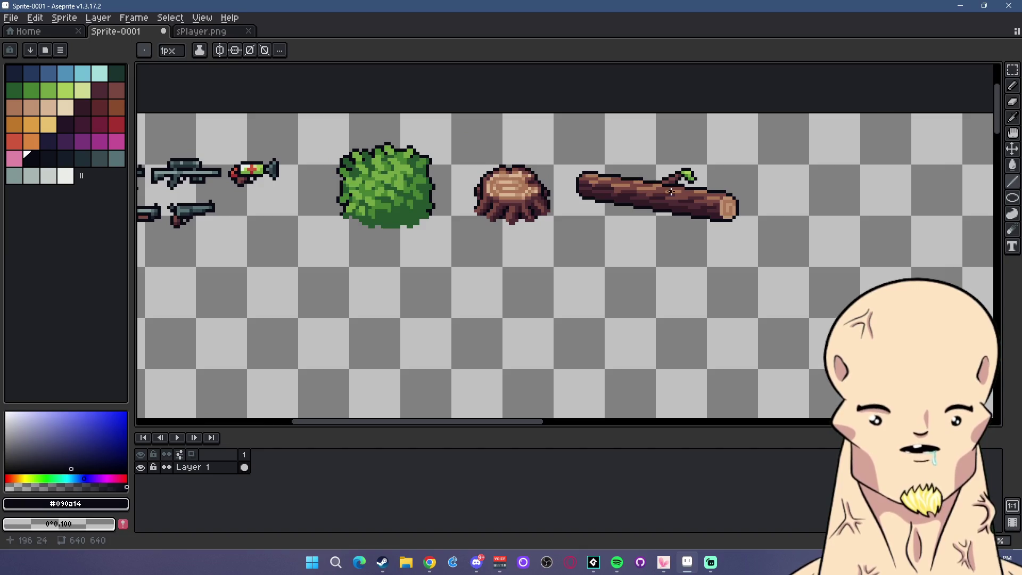
pyautogui.click(1013, 70)
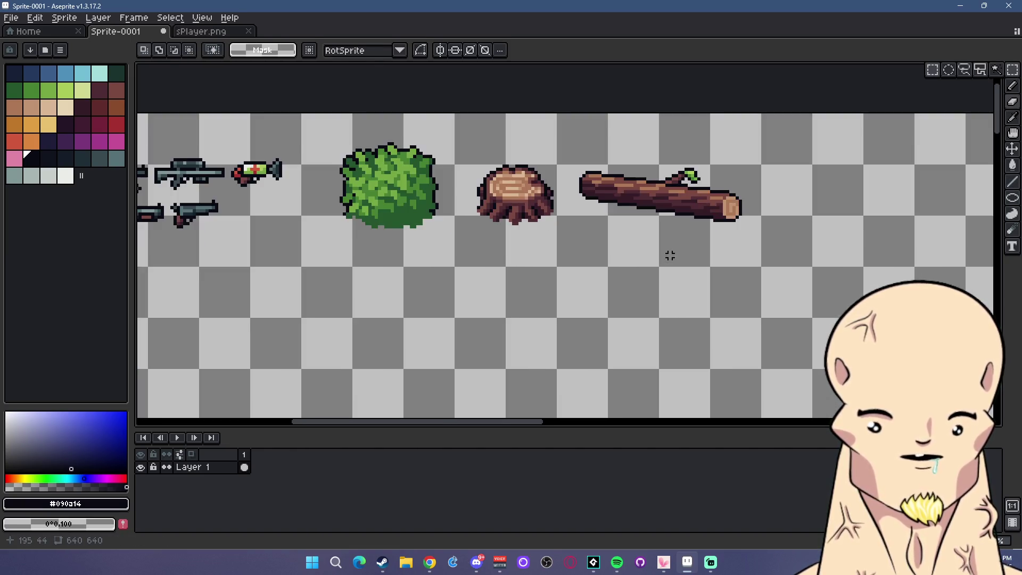
pyautogui.moveTo(530, 178)
pyautogui.mouseDown()
pyautogui.moveTo(660, 282)
pyautogui.moveTo(739, 310)
pyautogui.mouseUp()
pyautogui.click(862, 269)
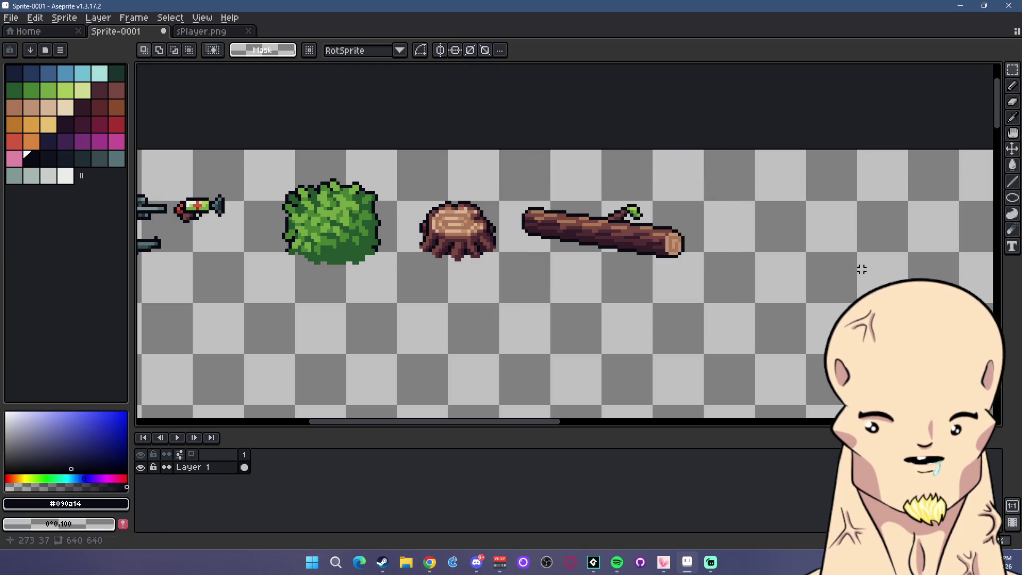
pyautogui.scroll(-4, 615, 207)
pyautogui.scroll(2, 766, 272)
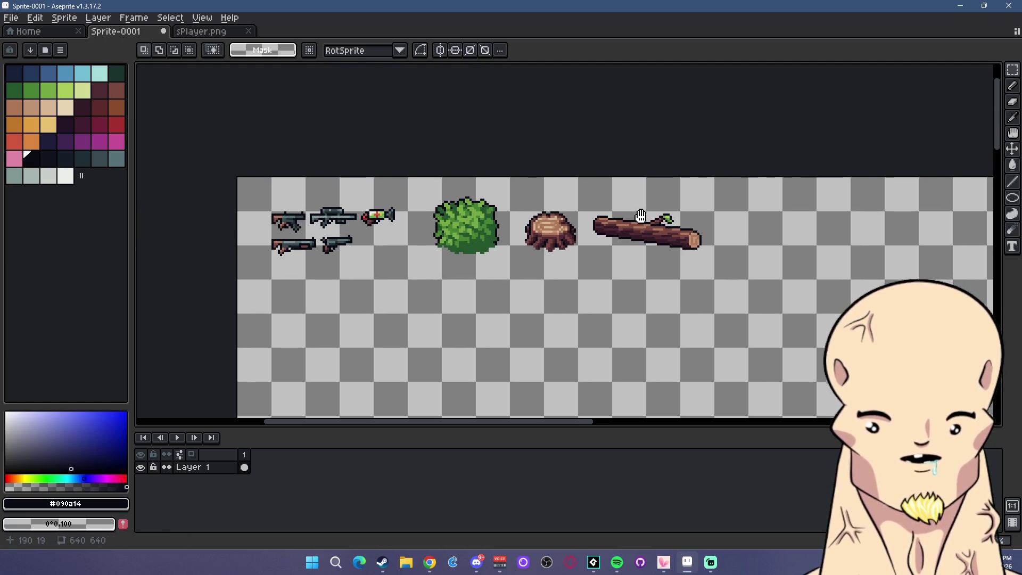
pyautogui.moveTo(583, 186)
pyautogui.mouseDown()
pyautogui.moveTo(726, 285)
pyautogui.moveTo(621, 216)
pyautogui.moveTo(721, 230)
pyautogui.moveTo(639, 226)
pyautogui.moveTo(575, 244)
pyautogui.mouseUp()
pyautogui.click(676, 244)
pyautogui.press('Return')
pyautogui.press('l')
pyautogui.scroll(1, 621, 216)
pyautogui.scroll(2, 618, 223)
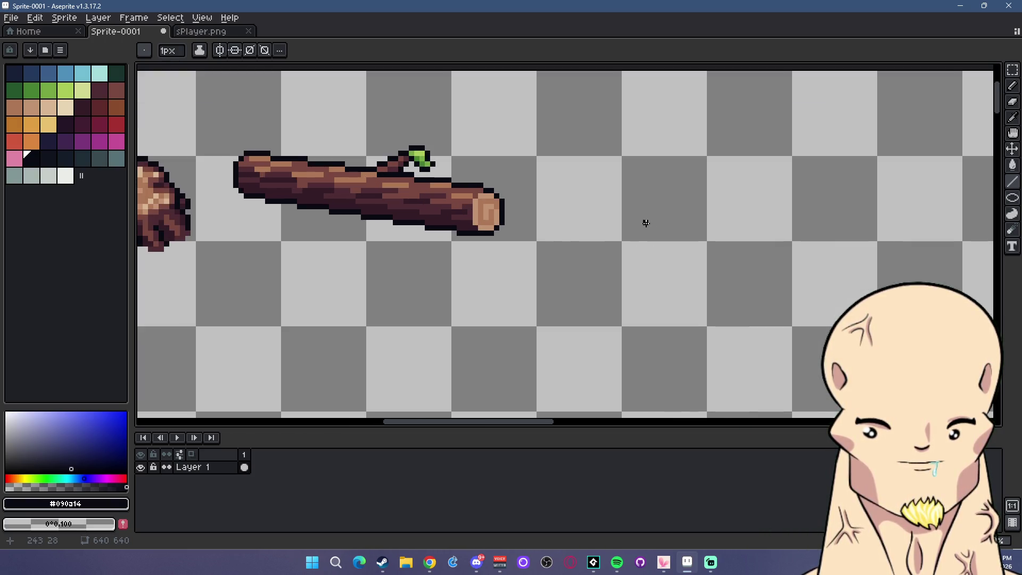
pyautogui.moveTo(639, 222); pyautogui.dragTo(579, 227)
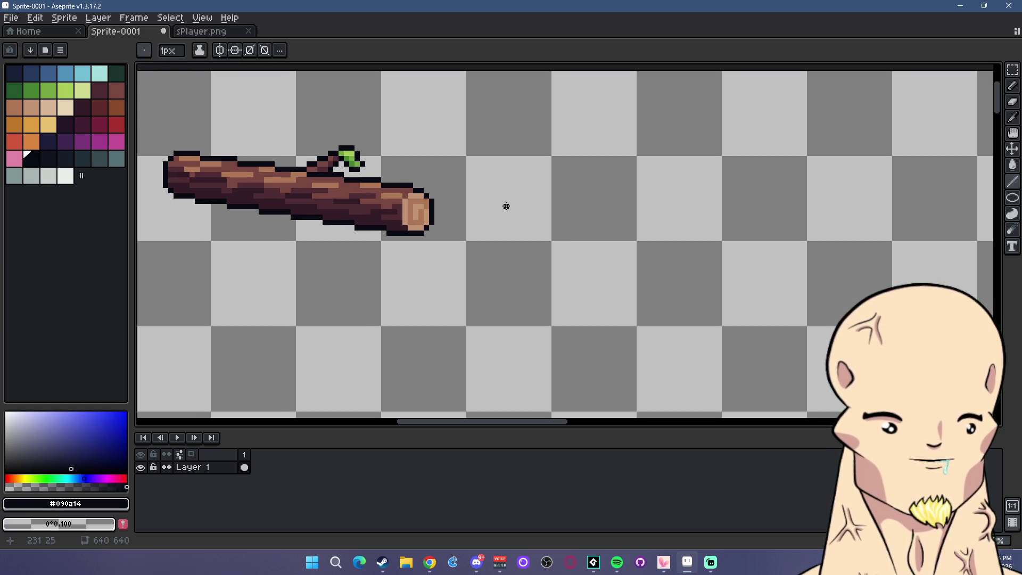
pyautogui.scroll(-5, 510, 198)
pyautogui.scroll(1, 412, 197)
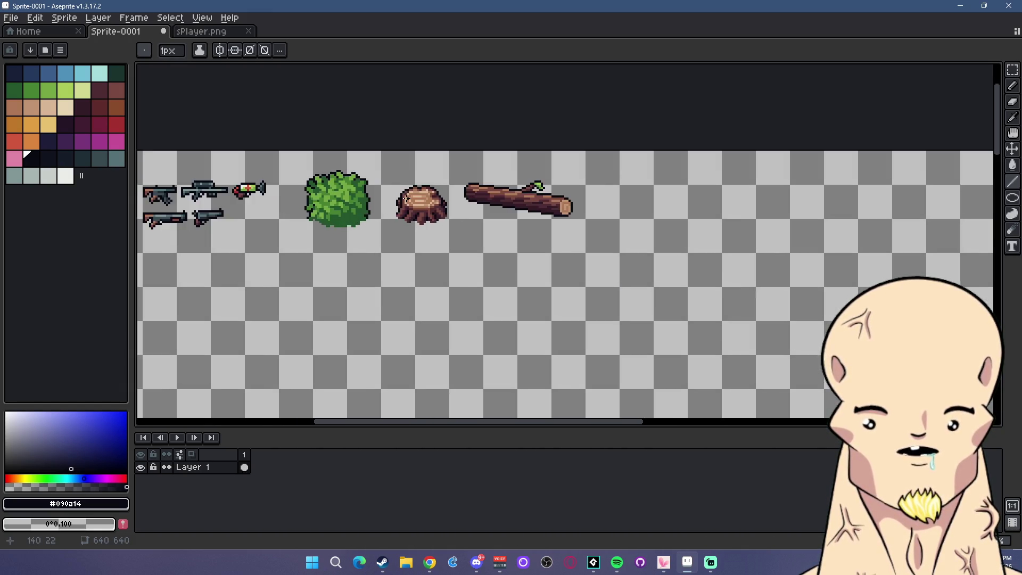
pyautogui.scroll(2, 413, 197)
pyautogui.moveTo(414, 197); pyautogui.dragTo(585, 218)
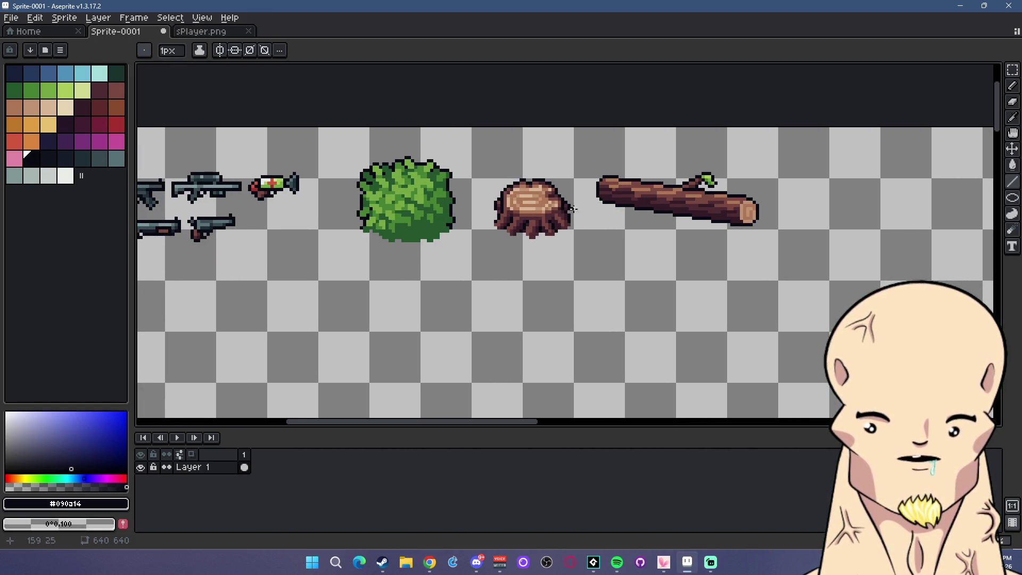
pyautogui.scroll(-1, 562, 220)
pyautogui.scroll(1, 564, 220)
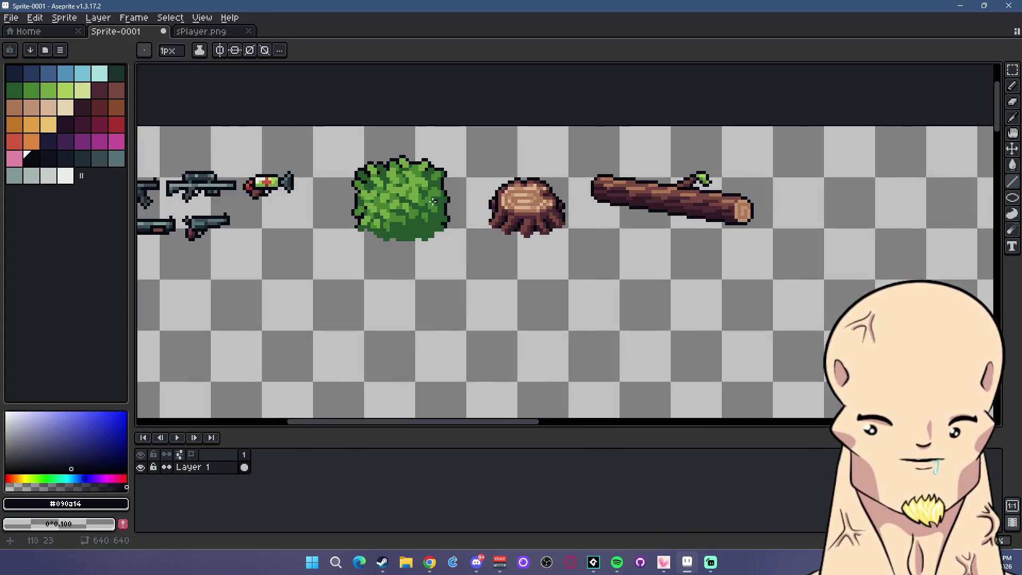
pyautogui.moveTo(656, 221)
pyautogui.mouseDown()
pyautogui.moveTo(644, 228)
pyautogui.moveTo(646, 171)
pyautogui.mouseUp()
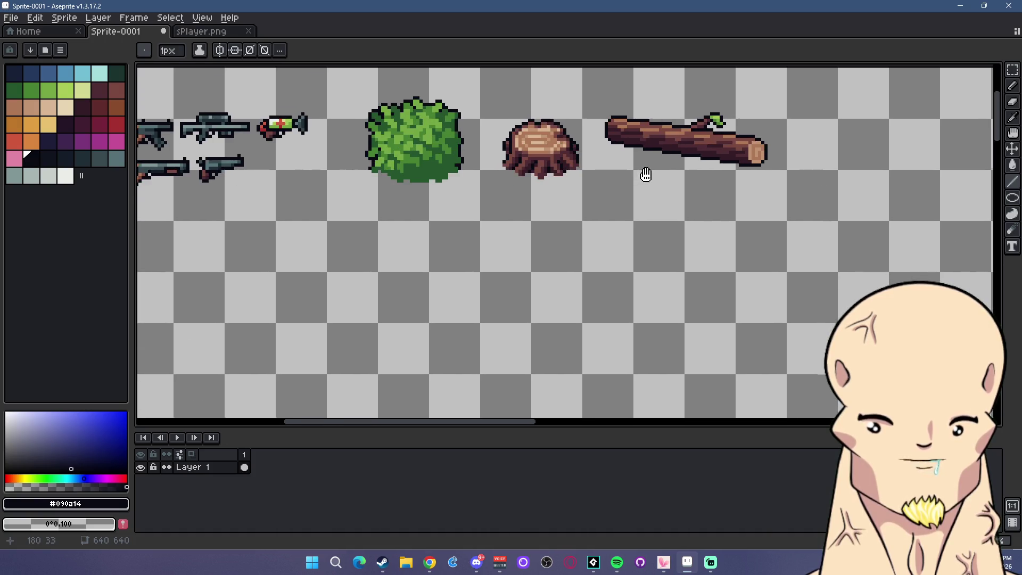
pyautogui.scroll(1, 516, 214)
pyautogui.scroll(1, 532, 209)
pyautogui.scroll(1, 546, 217)
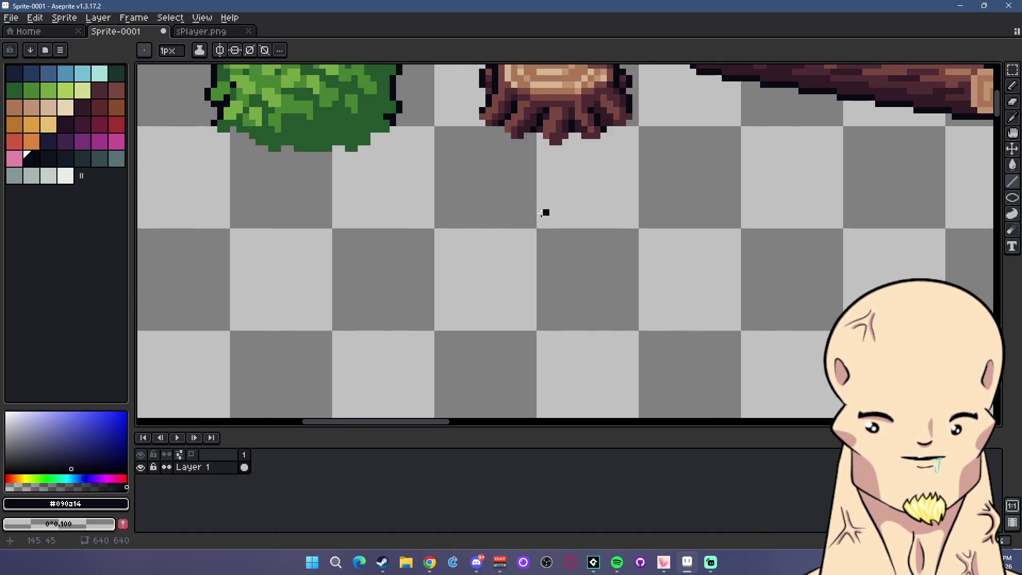
pyautogui.moveTo(467, 206)
pyautogui.mouseDown()
pyautogui.moveTo(498, 208)
pyautogui.moveTo(514, 238)
pyautogui.moveTo(471, 247)
pyautogui.moveTo(429, 235)
pyautogui.mouseUp()
pyautogui.hotkey('ctrl', 'z')
pyautogui.hotkey('ctrl', 'y')
pyautogui.hotkey('ctrl', 'z')
pyautogui.hotkey('ctrl', 'z')
pyautogui.hotkey('ctrl', 'z')
pyautogui.hotkey('ctrl', 'z')
pyautogui.hotkey('ctrl', 'z')
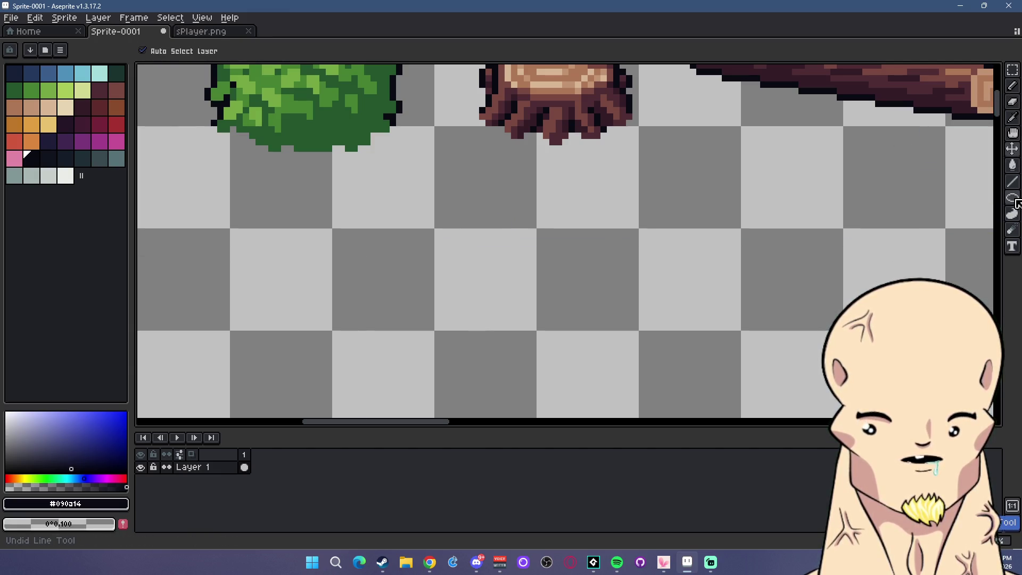
# Draw an oval outline for the small stump's top below the first stump
pyautogui.click(1013, 198)
pyautogui.moveTo(461, 191)
pyautogui.mouseDown()
pyautogui.moveTo(544, 221)
pyautogui.moveTo(541, 235)
pyautogui.mouseUp()
pyautogui.scroll(-1, 566, 201)
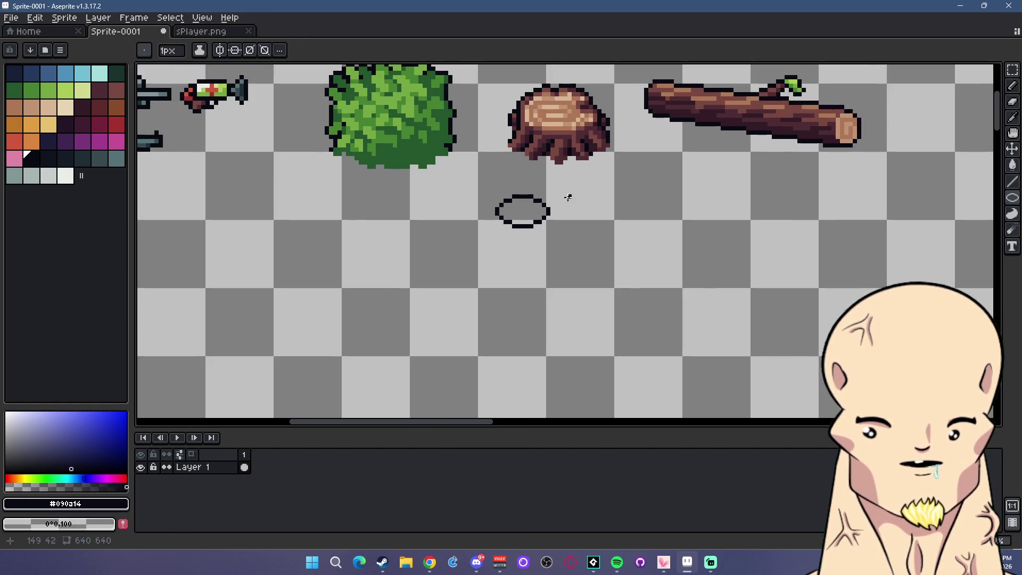
pyautogui.scroll(1, 556, 135)
pyautogui.hotkey('ctrl', 'z')
pyautogui.moveTo(488, 203); pyautogui.dragTo(553, 243)
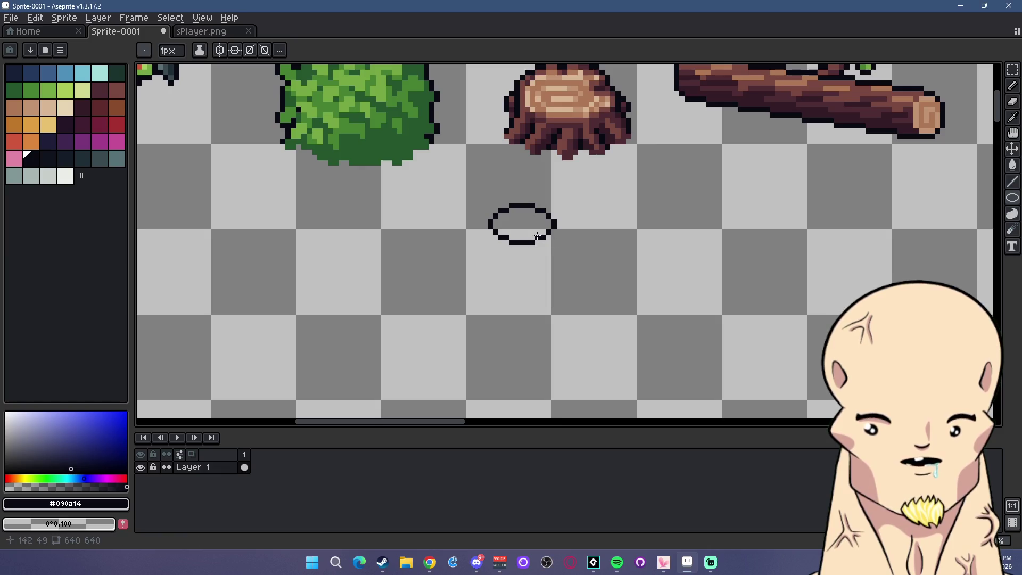
pyautogui.scroll(4, 523, 238)
# Start root pixels under the oval, undoing the stray first strokes
pyautogui.press('b')
pyautogui.scroll(-1, 649, 224)
pyautogui.moveTo(608, 182)
pyautogui.mouseDown()
pyautogui.moveTo(608, 195)
pyautogui.moveTo(634, 193)
pyautogui.moveTo(621, 195)
pyautogui.mouseUp()
pyautogui.press('v')
pyautogui.hotkey('ctrl', 'z')
pyautogui.hotkey('ctrl', 'z')
pyautogui.press('b')
pyautogui.hotkey('ctrl', 'z')
pyautogui.click(442, 182)
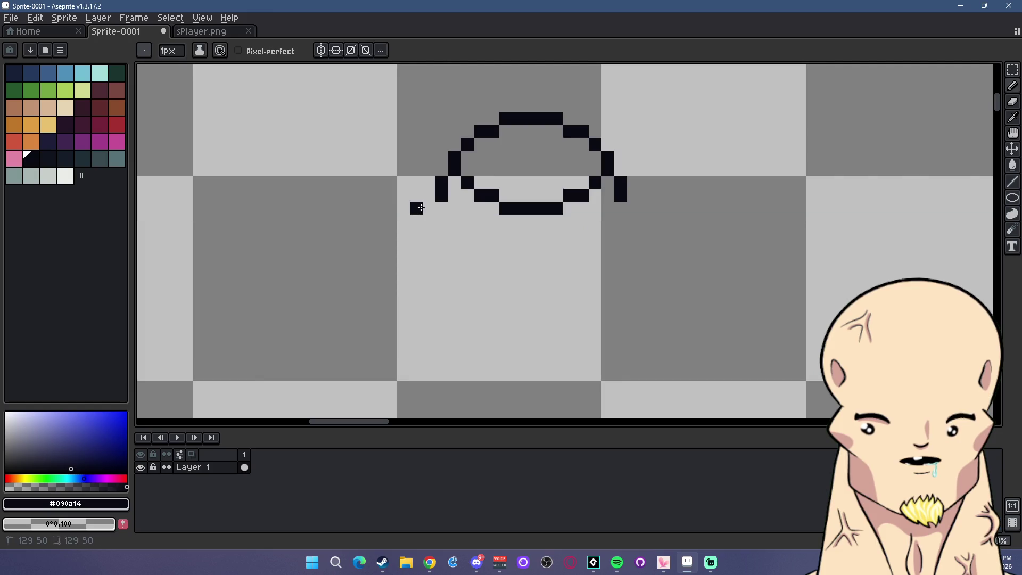
pyautogui.click(426, 206)
# Draw short roots under the oval's right side and a short left root
pyautogui.click(633, 208)
pyautogui.click(468, 220)
pyautogui.moveTo(455, 235)
pyautogui.mouseDown()
pyautogui.moveTo(453, 248)
pyautogui.moveTo(442, 247)
pyautogui.mouseUp()
pyautogui.moveTo(596, 221); pyautogui.dragTo(599, 236)
pyautogui.click(455, 246)
pyautogui.click(468, 235)
# Trim the left root, add the middle and inner roots, and select dark red bark
pyautogui.press('e')
pyautogui.moveTo(455, 234); pyautogui.dragTo(442, 246)
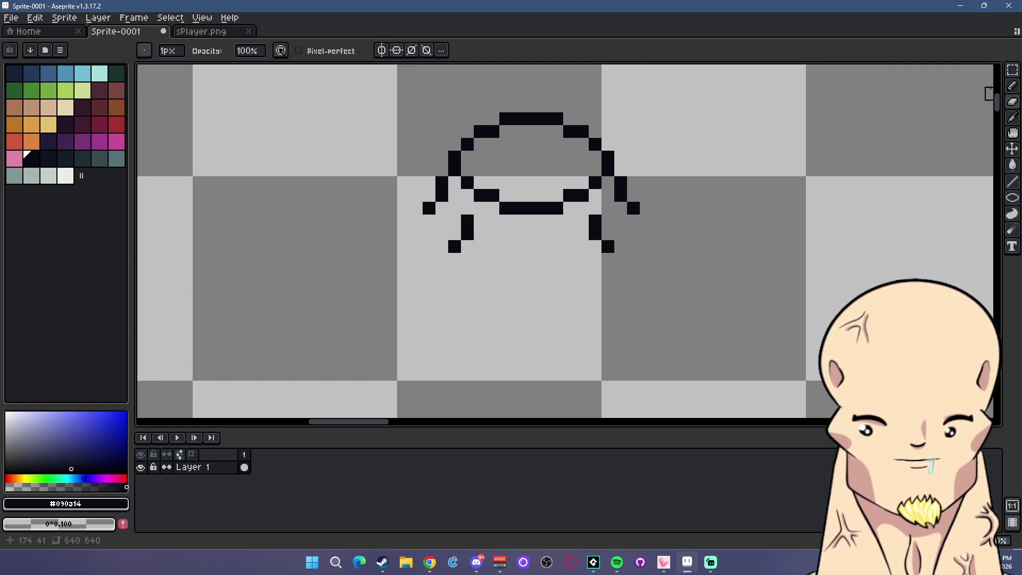
pyautogui.press('b')
pyautogui.click(493, 246)
pyautogui.moveTo(557, 235); pyautogui.dragTo(557, 246)
pyautogui.click(557, 259)
pyautogui.click(493, 259)
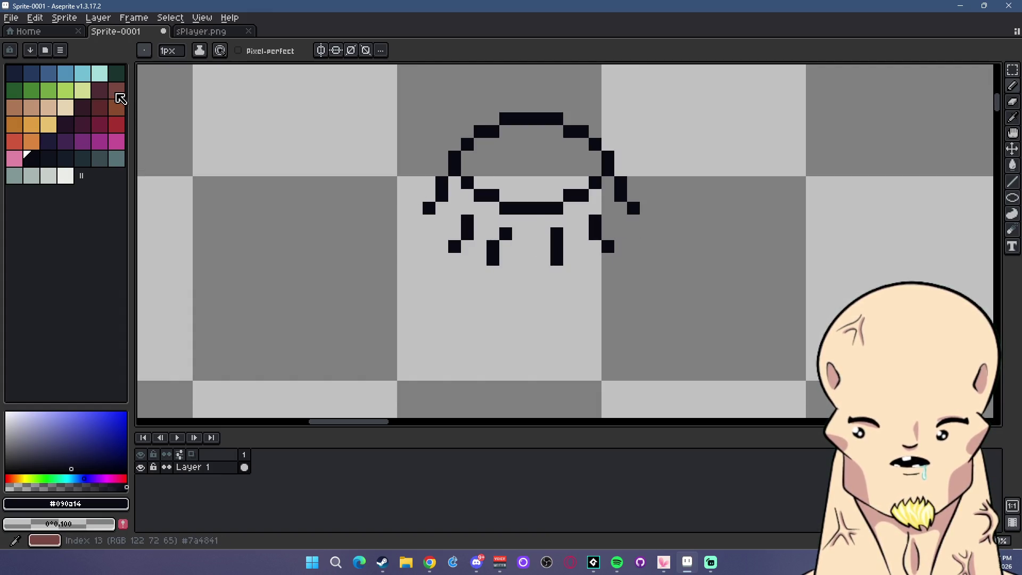
pyautogui.click(116, 91)
pyautogui.scroll(-5, 541, 144)
pyautogui.scroll(4, 549, 117)
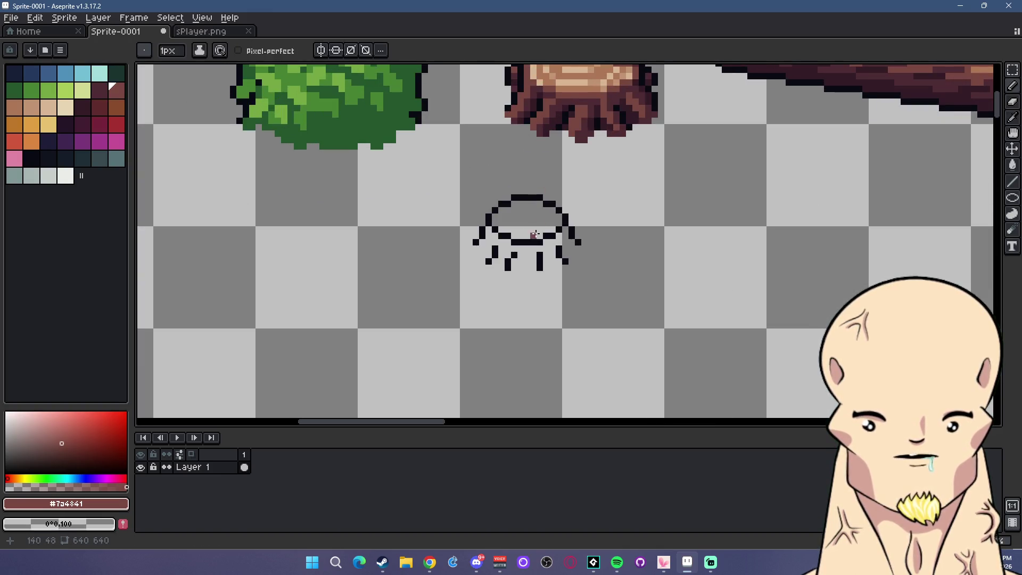
# Pencil dark red bark down the small stump's left side and root, undoing one stray stroke
pyautogui.scroll(4, 489, 229)
pyautogui.moveTo(489, 232)
pyautogui.mouseDown()
pyautogui.moveTo(471, 265)
pyautogui.moveTo(523, 266)
pyautogui.moveTo(523, 299)
pyautogui.mouseUp()
pyautogui.click(505, 317)
pyautogui.moveTo(506, 231)
pyautogui.mouseDown()
pyautogui.moveTo(523, 249)
pyautogui.moveTo(627, 265)
pyautogui.moveTo(659, 248)
pyautogui.moveTo(677, 213)
pyautogui.moveTo(640, 181)
pyautogui.moveTo(557, 164)
pyautogui.moveTo(523, 181)
pyautogui.moveTo(506, 215)
pyautogui.mouseUp()
pyautogui.scroll(-5, 651, 248)
pyautogui.scroll(-1, 652, 249)
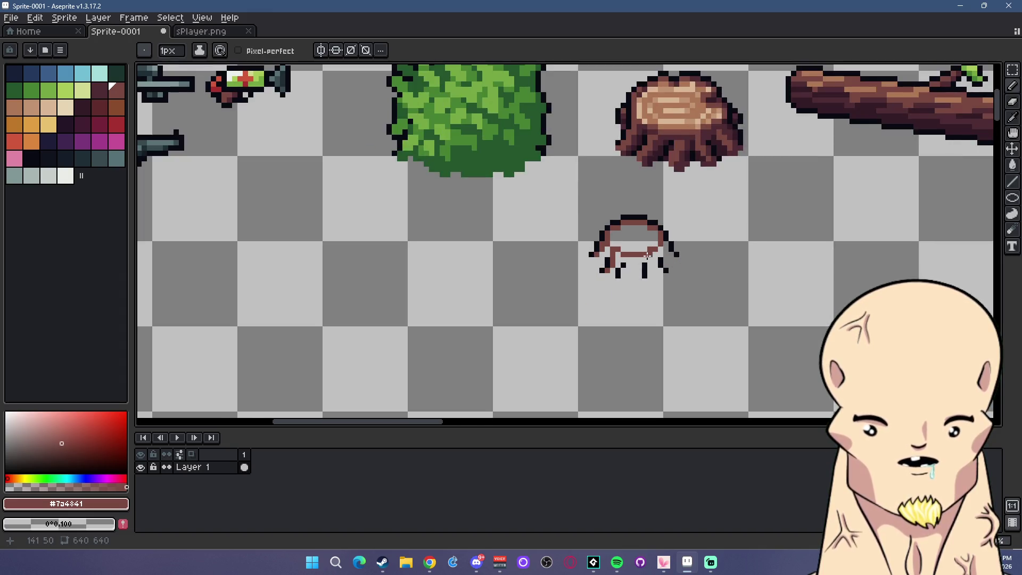
pyautogui.scroll(4, 652, 249)
pyautogui.hotkey('ctrl', 'z')
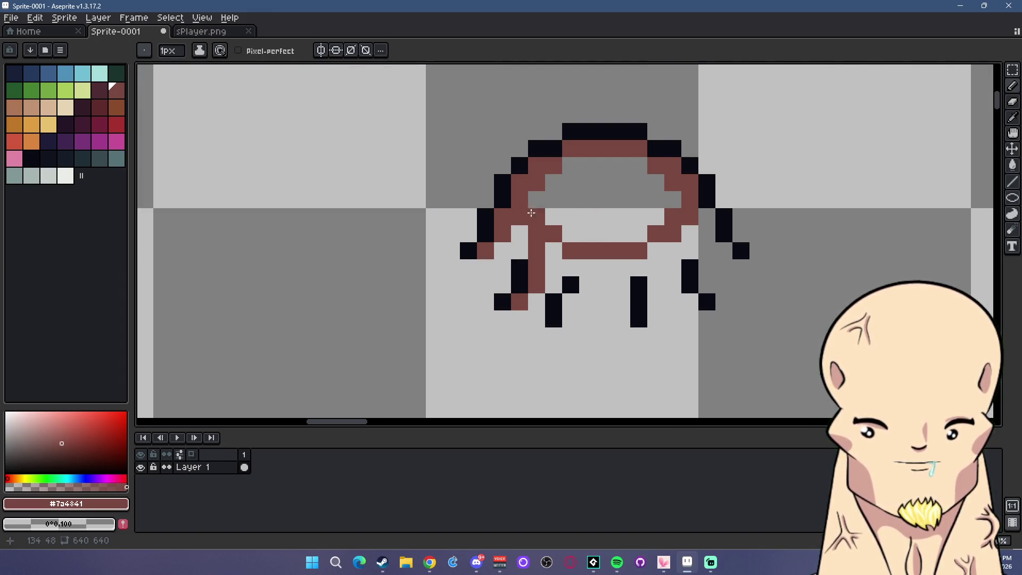
pyautogui.scroll(-5, 671, 223)
pyautogui.scroll(2, 699, 248)
pyautogui.press('v')
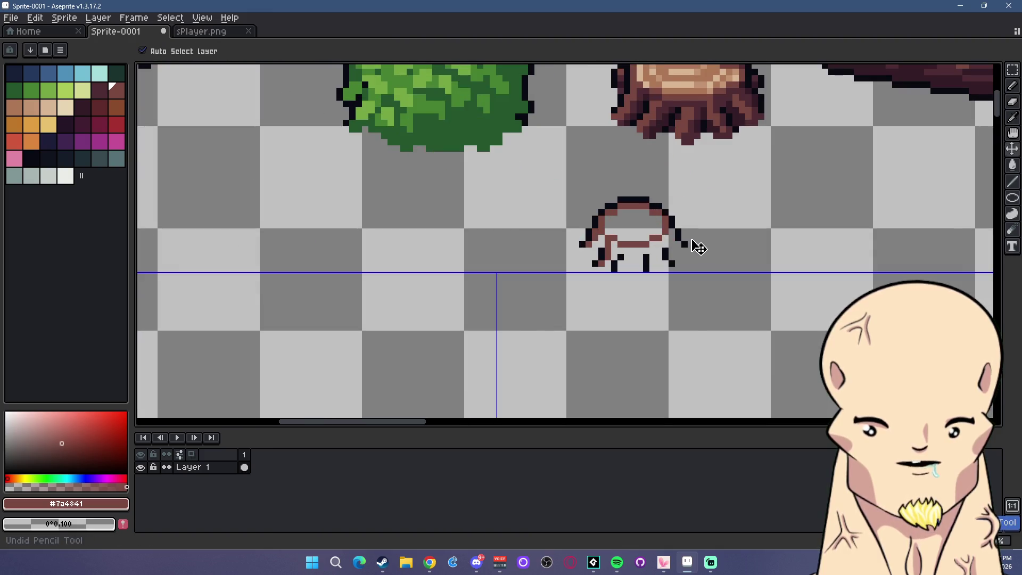
pyautogui.press('b')
pyautogui.scroll(-3, 657, 230)
pyautogui.scroll(6, 660, 238)
# Paint dark red bark down the middle root, right side and lower right roots
pyautogui.click(557, 237)
pyautogui.moveTo(535, 271)
pyautogui.mouseDown()
pyautogui.moveTo(553, 274)
pyautogui.moveTo(593, 208)
pyautogui.mouseUp()
pyautogui.click(697, 212)
pyautogui.scroll(-1, 699, 214)
pyautogui.moveTo(699, 214); pyautogui.dragTo(714, 249)
pyautogui.click(729, 265)
pyautogui.click(733, 183)
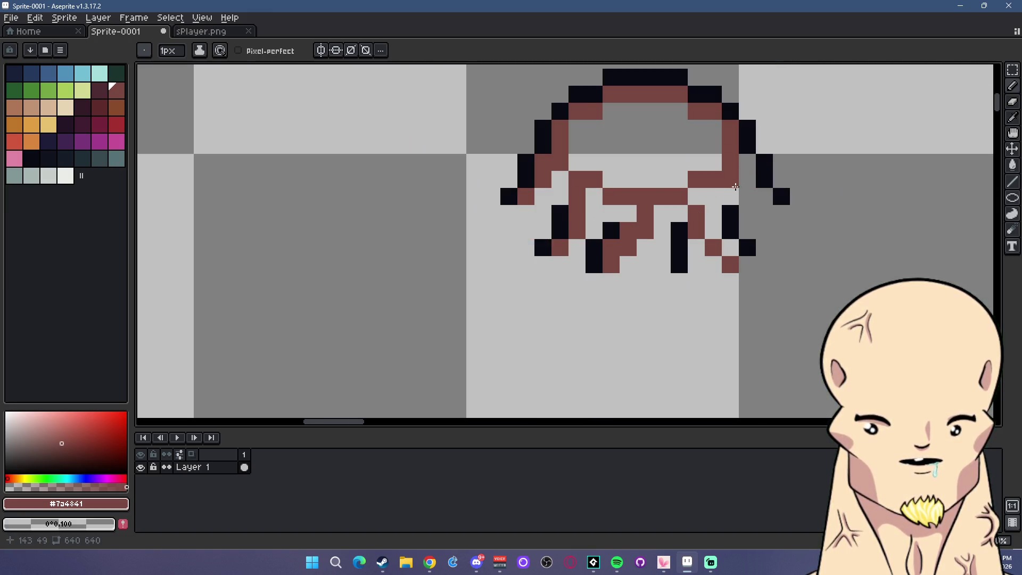
pyautogui.click(731, 196)
pyautogui.moveTo(748, 231)
pyautogui.mouseDown()
pyautogui.moveTo(765, 247)
pyautogui.moveTo(781, 231)
pyautogui.mouseUp()
pyautogui.scroll(-2, 782, 230)
pyautogui.scroll(1, 742, 129)
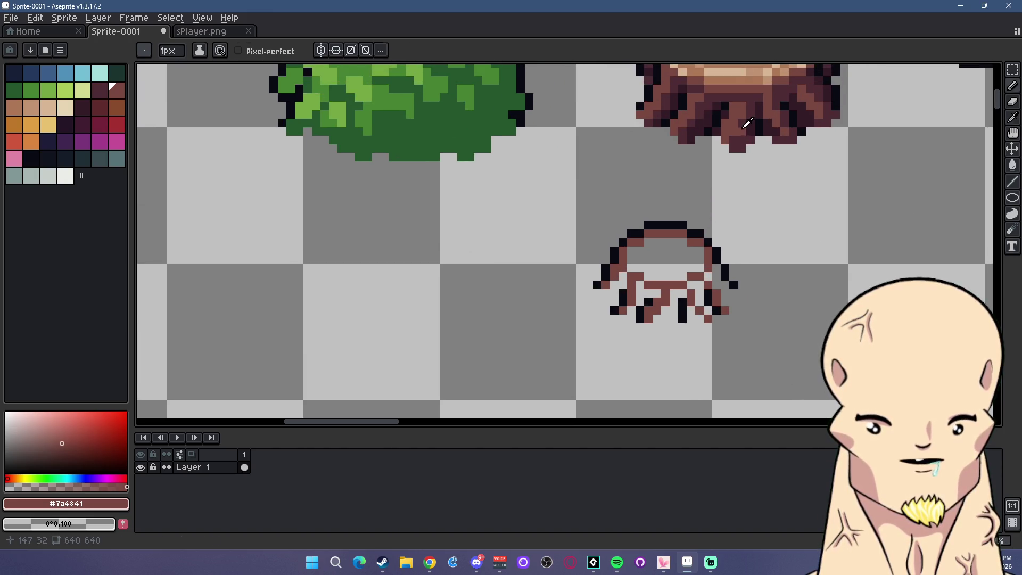
# Sample #4d2b32 from the big stump and shade the small stump's roots and sides
pyautogui.keyDown('alt'); pyautogui.click(742, 129); pyautogui.keyUp('alt')
pyautogui.scroll(1, 612, 282)
pyautogui.moveTo(638, 266); pyautogui.dragTo(606, 301)
pyautogui.moveTo(672, 298)
pyautogui.mouseDown()
pyautogui.moveTo(672, 282)
pyautogui.moveTo(655, 334)
pyautogui.moveTo(723, 350)
pyautogui.moveTo(723, 368)
pyautogui.moveTo(736, 368)
pyautogui.moveTo(740, 299)
pyautogui.moveTo(733, 314)
pyautogui.mouseUp()
pyautogui.click(699, 299)
pyautogui.click(655, 350)
pyautogui.click(705, 368)
pyautogui.moveTo(774, 282)
pyautogui.mouseDown()
pyautogui.moveTo(791, 290)
pyautogui.moveTo(792, 317)
pyautogui.mouseUp()
pyautogui.click(825, 248)
pyautogui.moveTo(809, 265); pyautogui.dragTo(838, 290)
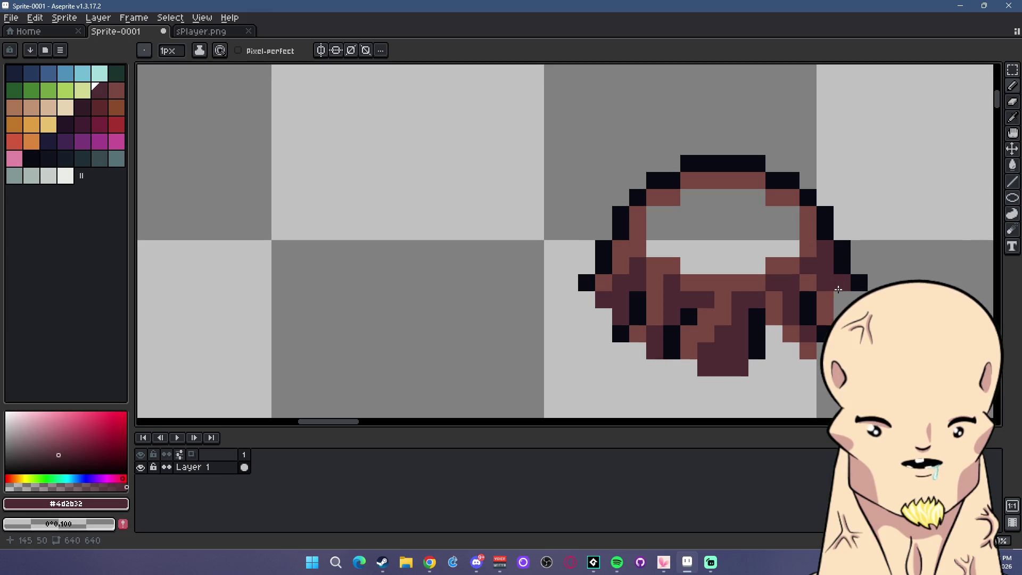
pyautogui.scroll(-3, 837, 229)
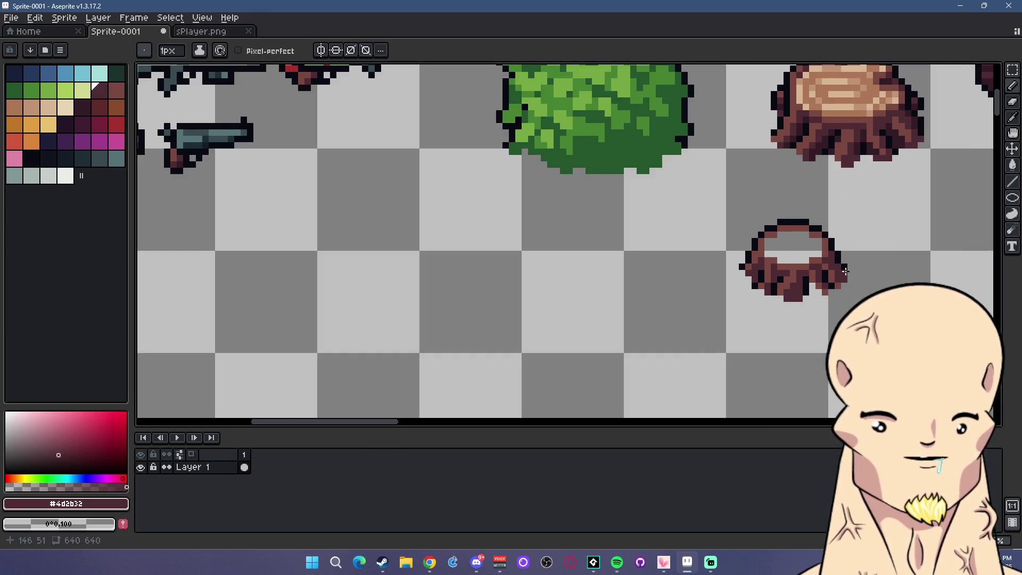
# Pick #341c27 and add deep-purple shadow pixels along the stump's lower and right edges
pyautogui.scroll(1, 845, 272)
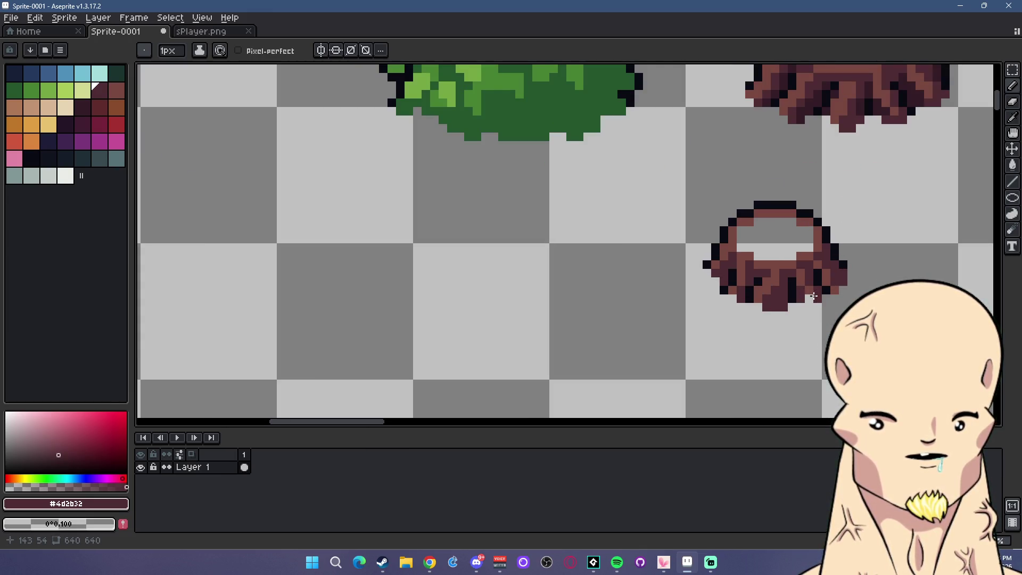
pyautogui.keyDown('alt'); pyautogui.click(863, 89); pyautogui.keyUp('alt')
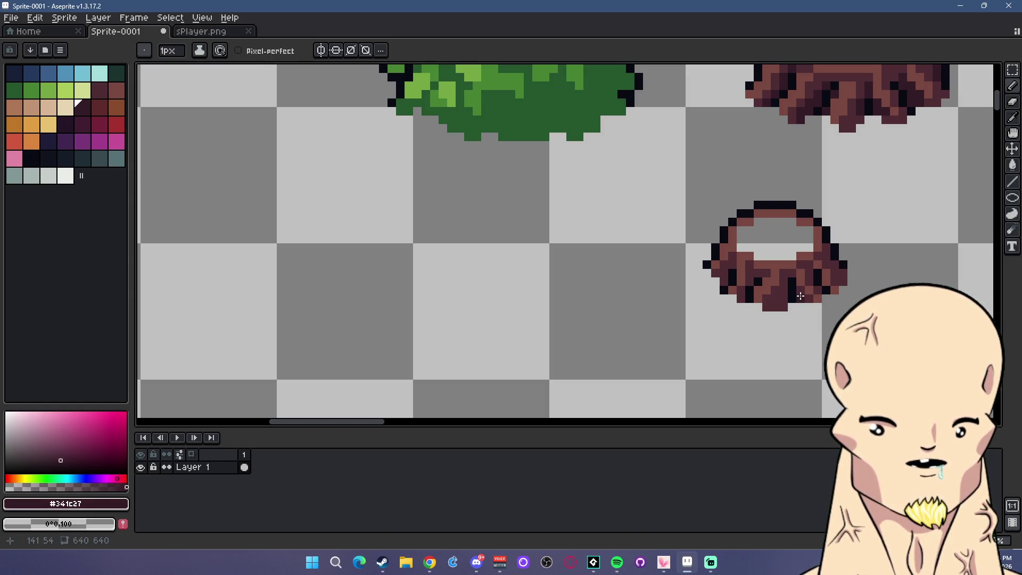
pyautogui.moveTo(782, 292); pyautogui.dragTo(778, 308)
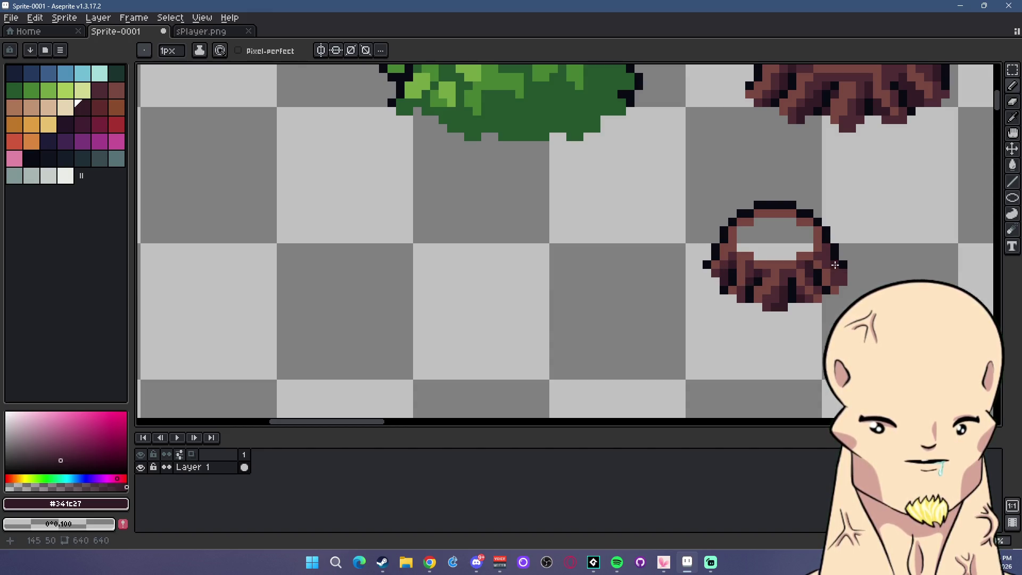
pyautogui.moveTo(845, 278); pyautogui.dragTo(826, 248)
pyautogui.scroll(-3, 830, 256)
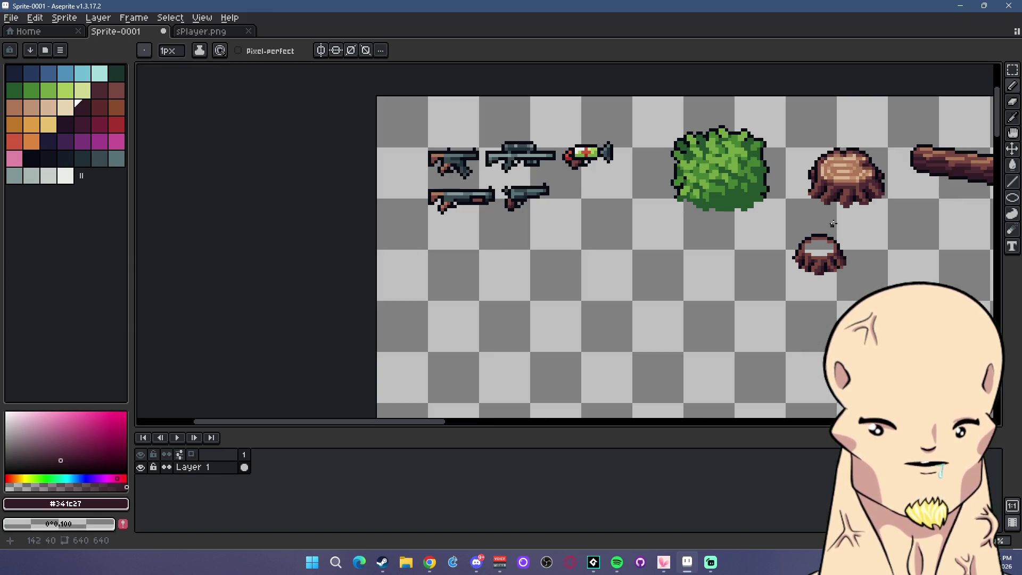
pyautogui.scroll(3, 852, 303)
# Drag a rectangular marquee beside the stump, then deselect with Ctrl+D
pyautogui.scroll(2, 766, 277)
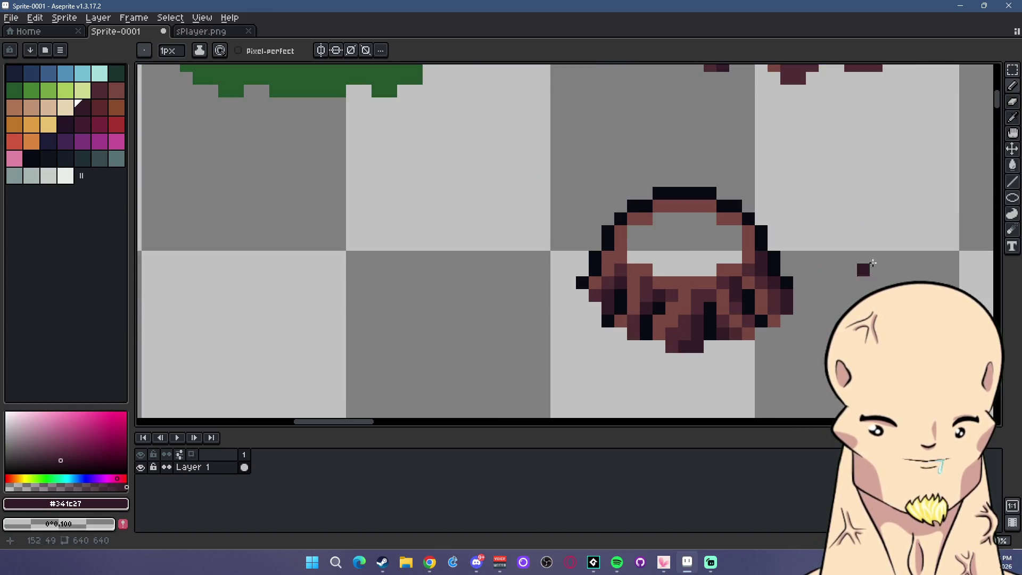
pyautogui.press('m')
pyautogui.moveTo(831, 338); pyautogui.dragTo(766, 277)
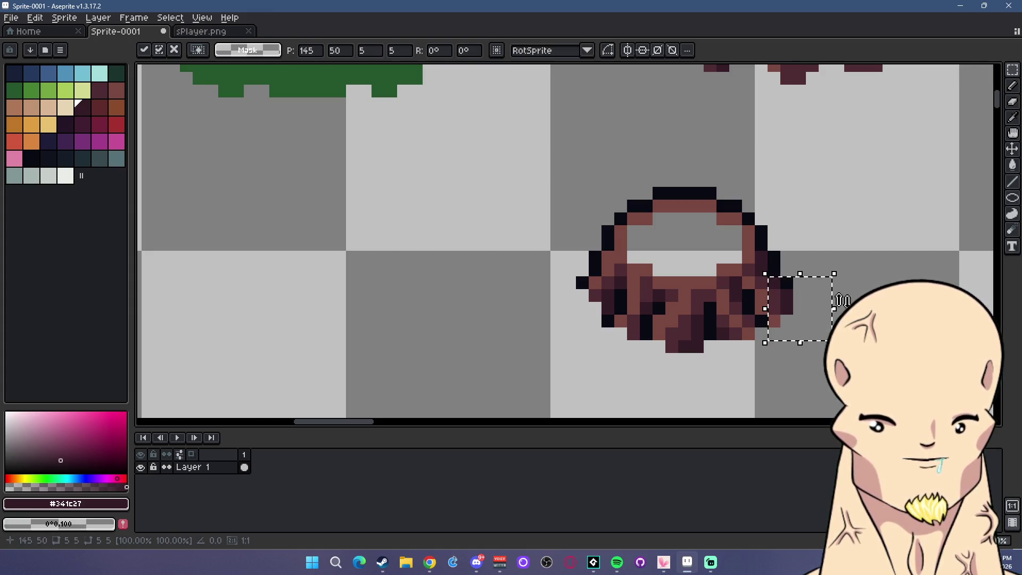
pyautogui.hotkey('ctrl', 'd')
pyautogui.scroll(-3, 773, 281)
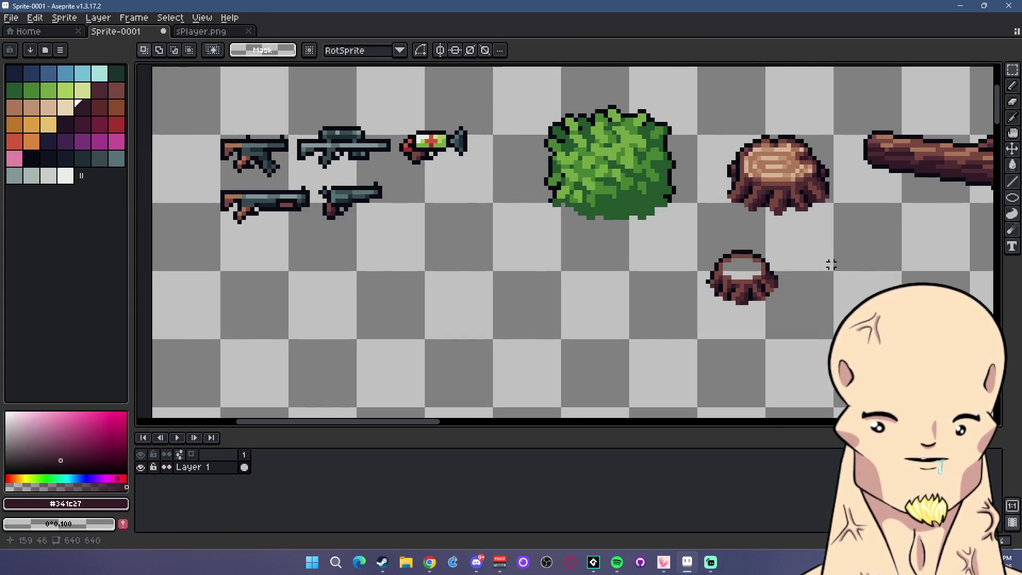
# Fill the small stump's open top with the big stump's mid brown
pyautogui.scroll(2, 787, 233)
pyautogui.keyDown('alt'); pyautogui.click(769, 123); pyautogui.keyUp('alt')
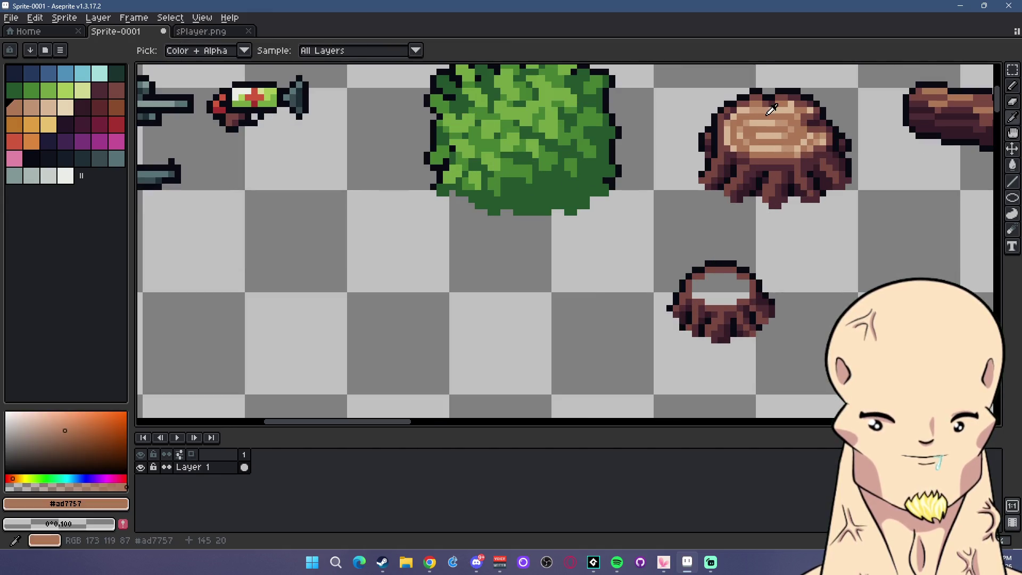
pyautogui.click(1014, 171)
pyautogui.click(718, 285)
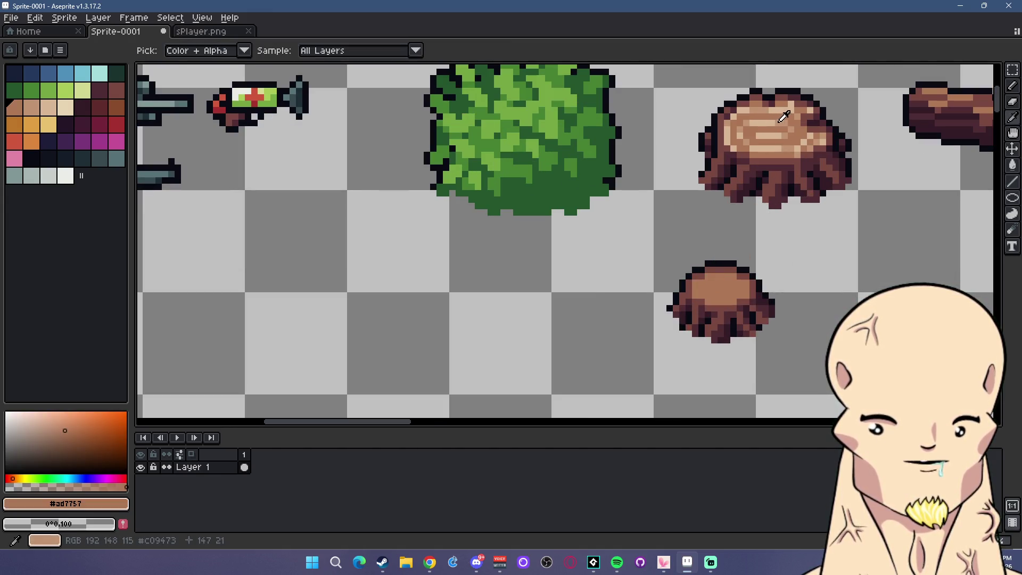
# Pencil light tan and pale highlight rings across the small stump's top
pyautogui.keyDown('alt'); pyautogui.click(779, 114); pyautogui.keyUp('alt')
pyautogui.click(1013, 86)
pyautogui.scroll(2, 798, 96)
pyautogui.moveTo(575, 179)
pyautogui.mouseDown()
pyautogui.moveTo(668, 176)
pyautogui.moveTo(728, 220)
pyautogui.moveTo(703, 277)
pyautogui.moveTo(593, 279)
pyautogui.moveTo(547, 259)
pyautogui.moveTo(580, 230)
pyautogui.moveTo(655, 230)
pyautogui.moveTo(753, 282)
pyautogui.mouseUp()
pyautogui.scroll(-2, 753, 282)
pyautogui.press('alt')
pyautogui.keyDown('alt'); pyautogui.click(753, 132); pyautogui.keyUp('alt')
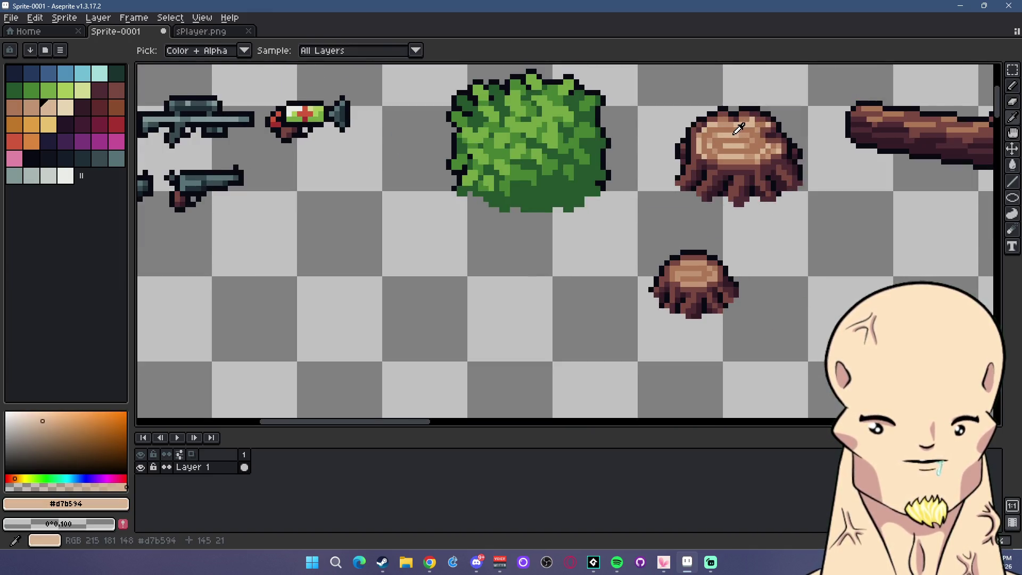
pyautogui.scroll(3, 685, 264)
pyautogui.moveTo(684, 264)
pyautogui.mouseDown()
pyautogui.moveTo(746, 289)
pyautogui.moveTo(792, 344)
pyautogui.moveTo(772, 369)
pyautogui.moveTo(708, 395)
pyautogui.moveTo(617, 346)
pyautogui.moveTo(636, 355)
pyautogui.moveTo(612, 369)
pyautogui.mouseUp()
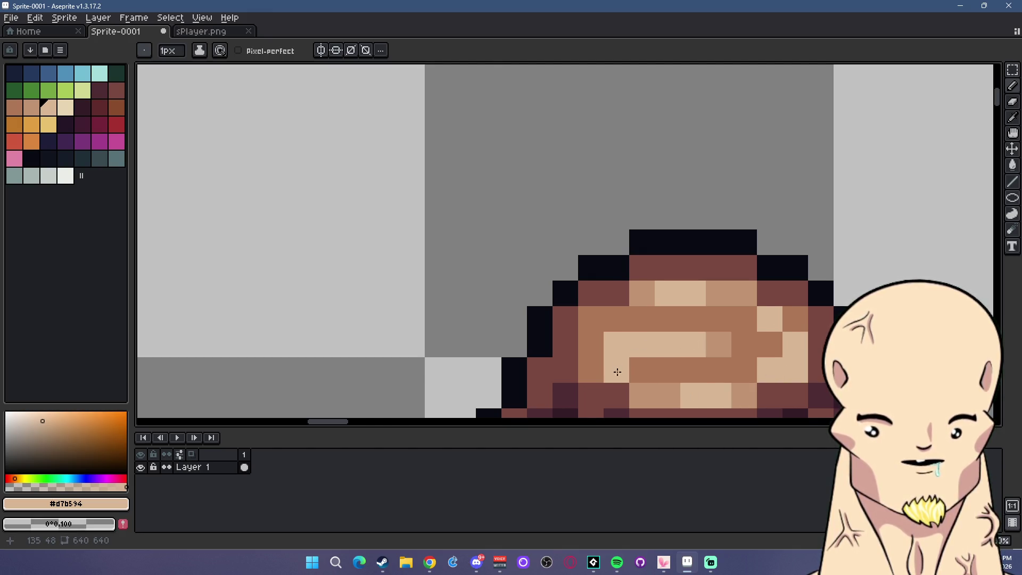
pyautogui.scroll(-5, 618, 351)
pyautogui.scroll(1, 638, 315)
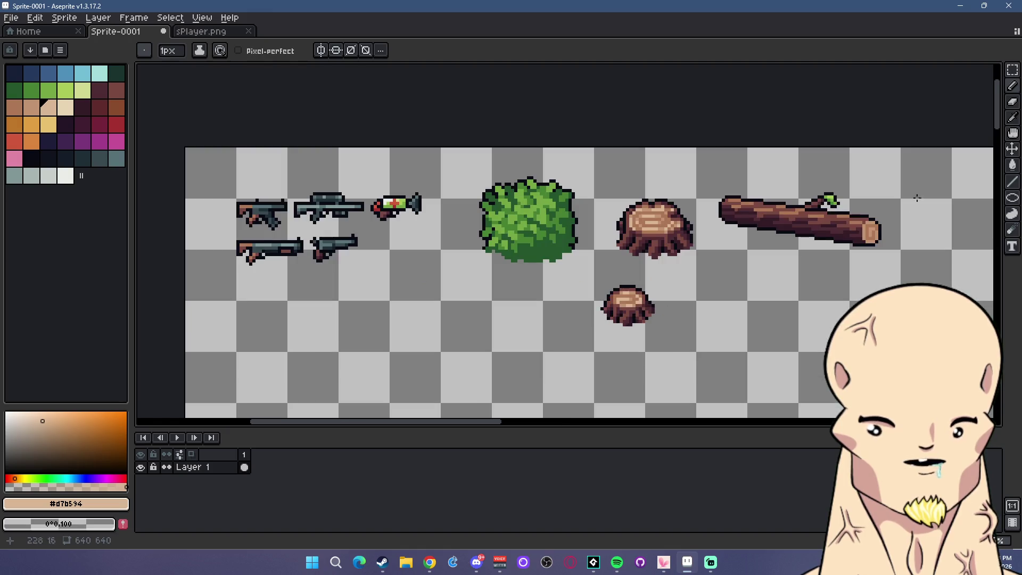
# Select the small stump and move it slightly up and left toward the big stump
pyautogui.click(1013, 70)
pyautogui.scroll(1, 737, 306)
pyautogui.scroll(-1, 512, 256)
pyautogui.moveTo(514, 237)
pyautogui.mouseDown()
pyautogui.moveTo(638, 299)
pyautogui.moveTo(593, 263)
pyautogui.moveTo(607, 276)
pyautogui.mouseUp()
pyautogui.click(723, 275)
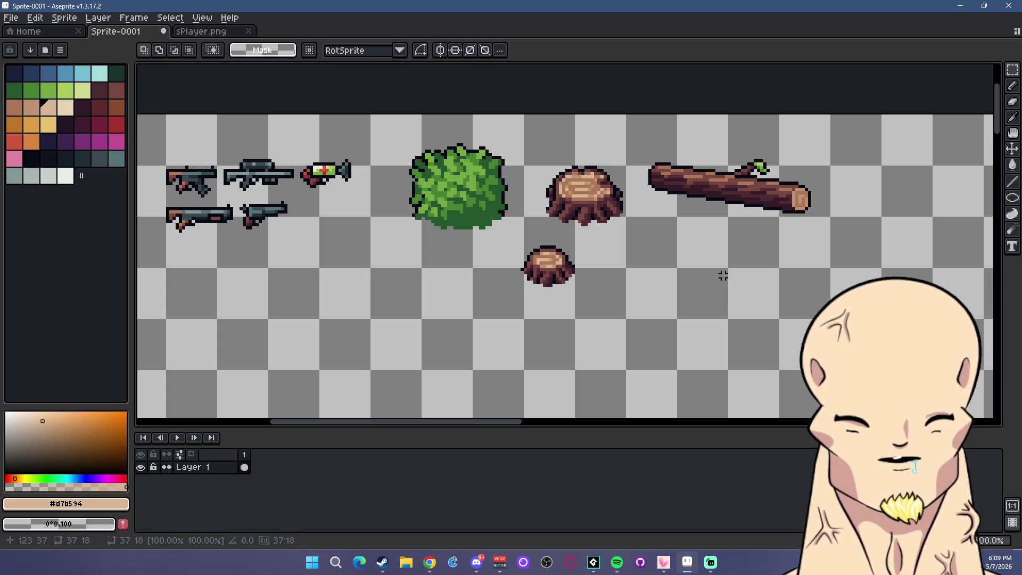
# Switch to the BRB screen and correct the caption's 'Bak' to read 'Be Right Back'
pyautogui.click(711, 562)
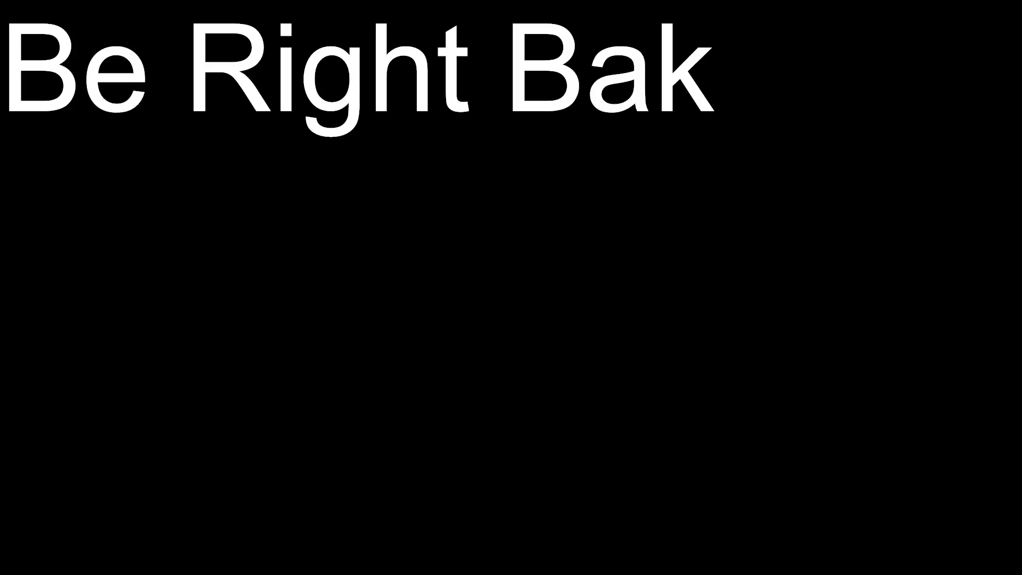
pyautogui.press('BackSpace')
pyautogui.write('ck')
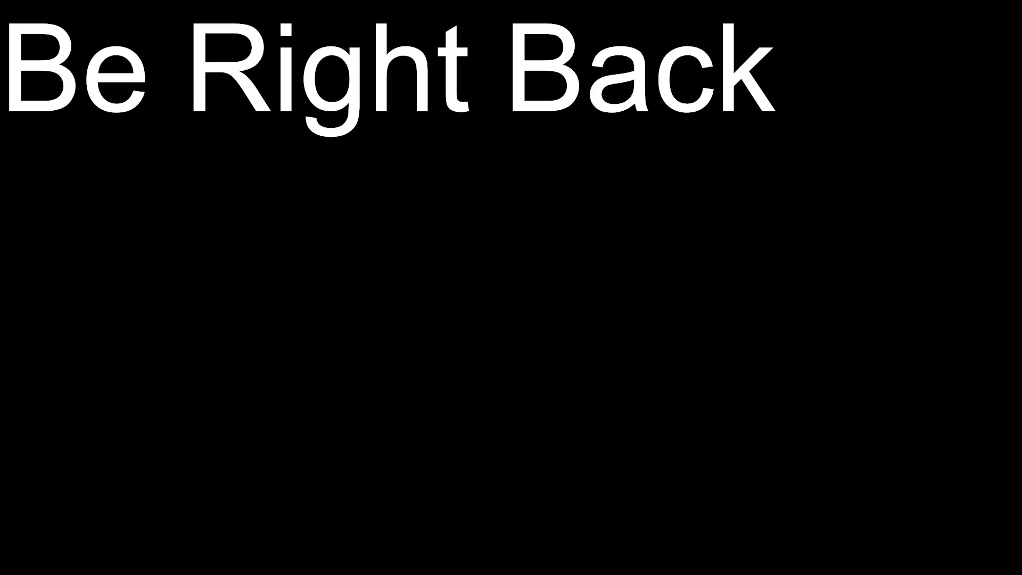